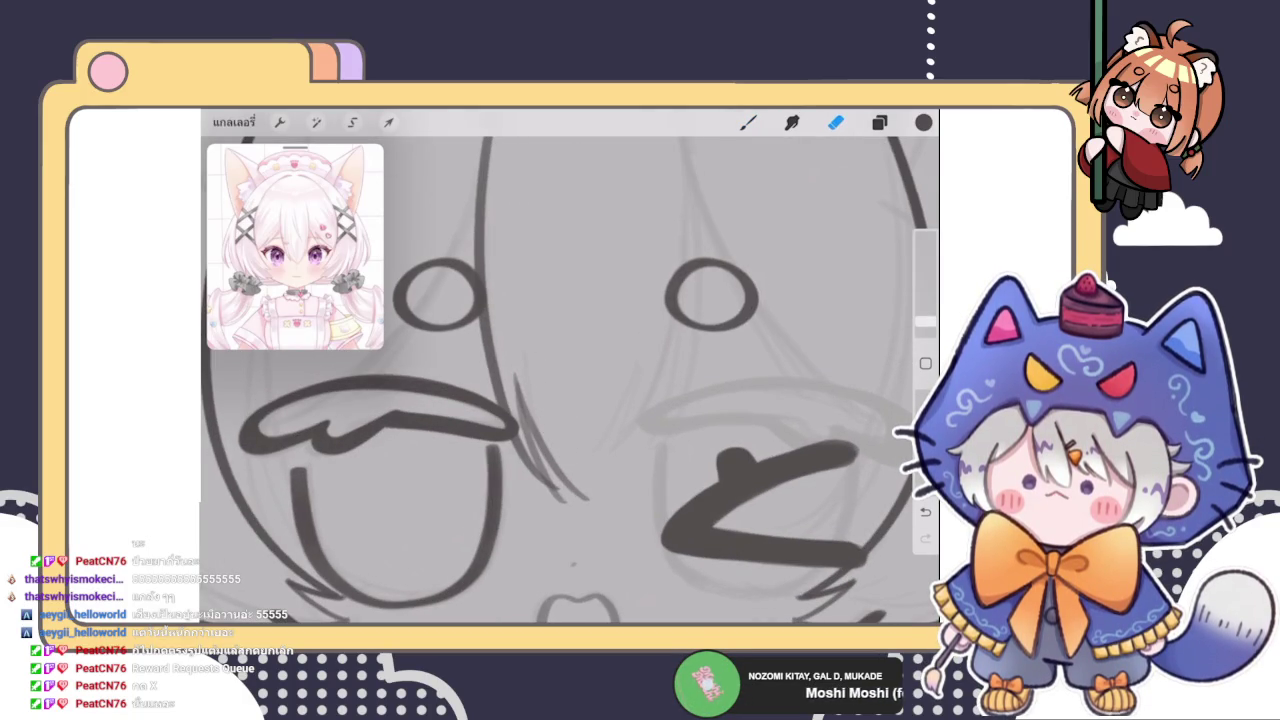
Ink a hair strand between the eyes, redrawing it twice until it is longer and better placed
scroll(558, 380, down, 3)
key(b)
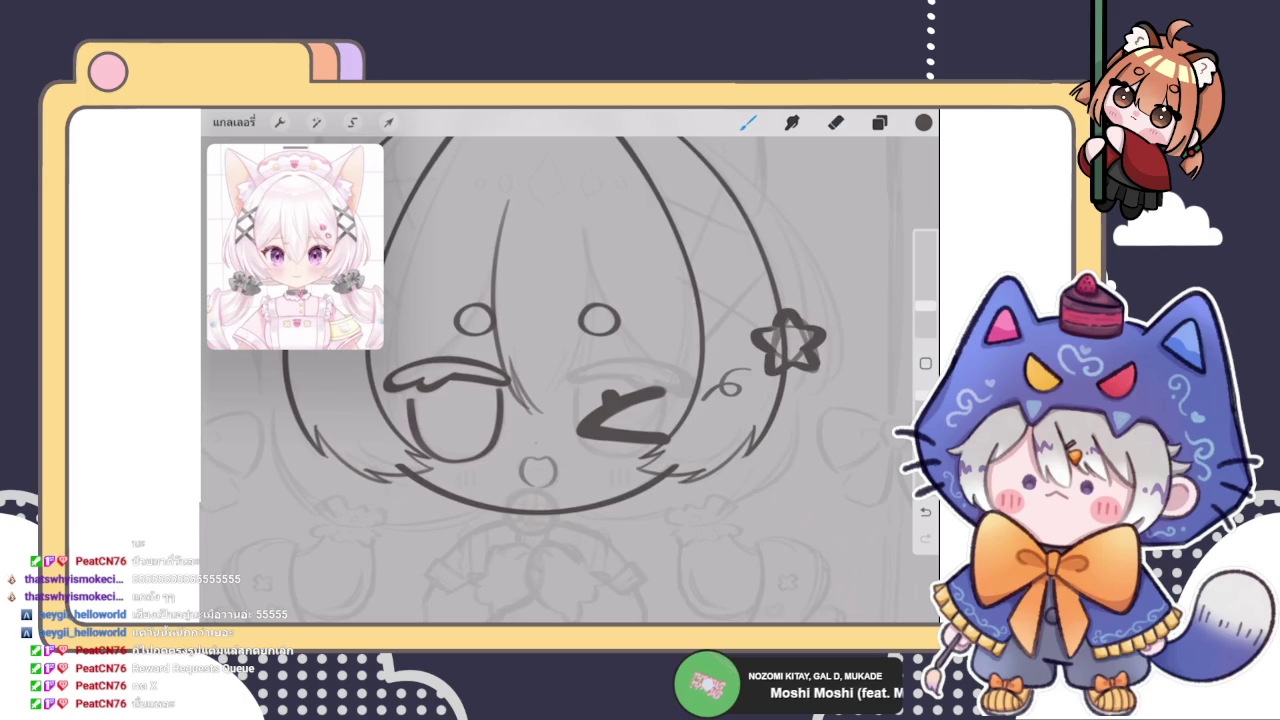
scroll(520, 350, up, 3)
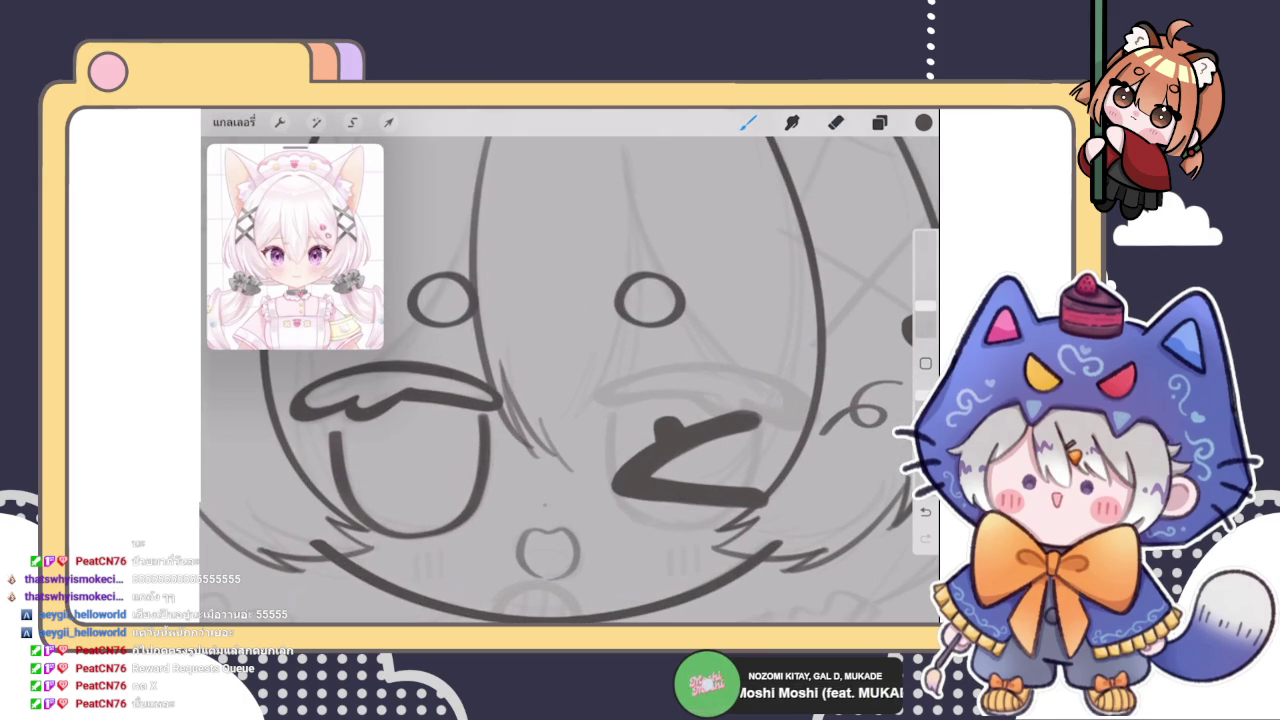
scroll(470, 250, up, 2)
scroll(470, 250, up, 2)
drag(472, 395, 490, 522)
key(ctrl+z)
drag(474, 335, 496, 520)
key(ctrl+z)
drag(474, 312, 494, 508)
Add a shorter strand beside the eye, then replace it with a strand lower on the face
scroll(570, 380, down, 1)
scroll(570, 380, down, 2)
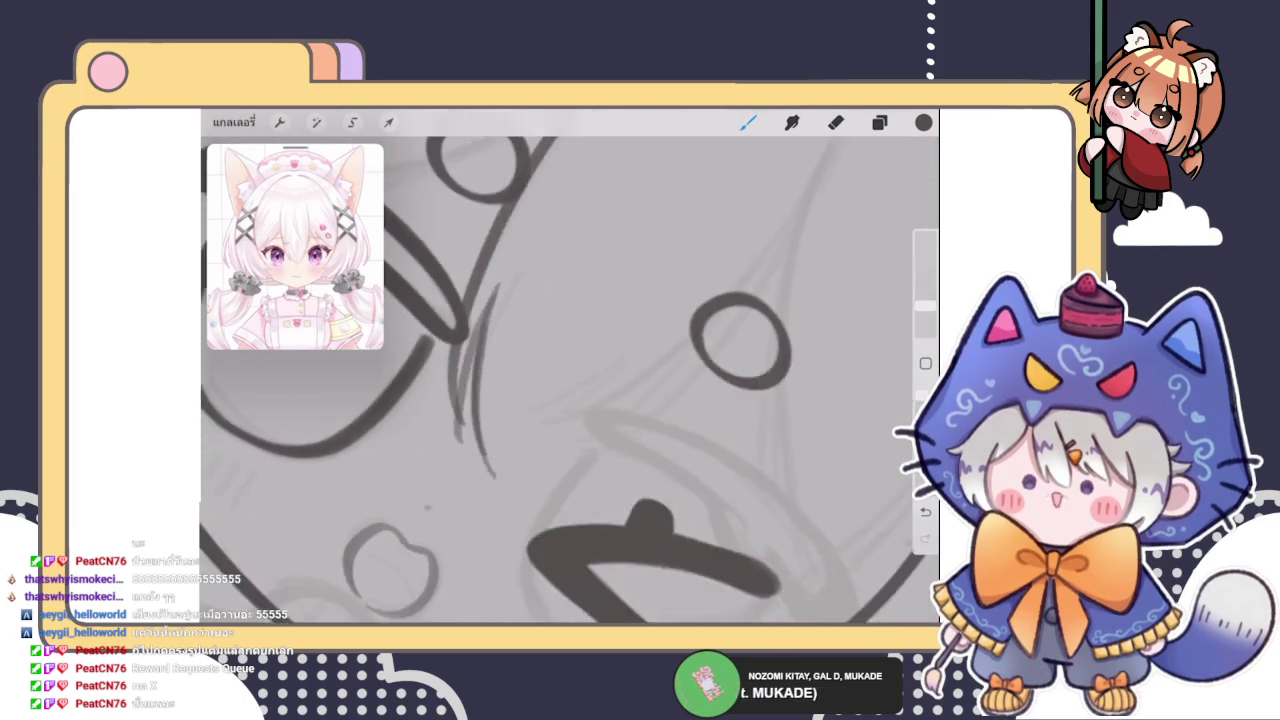
scroll(570, 380, up, 2)
drag(518, 362, 508, 524)
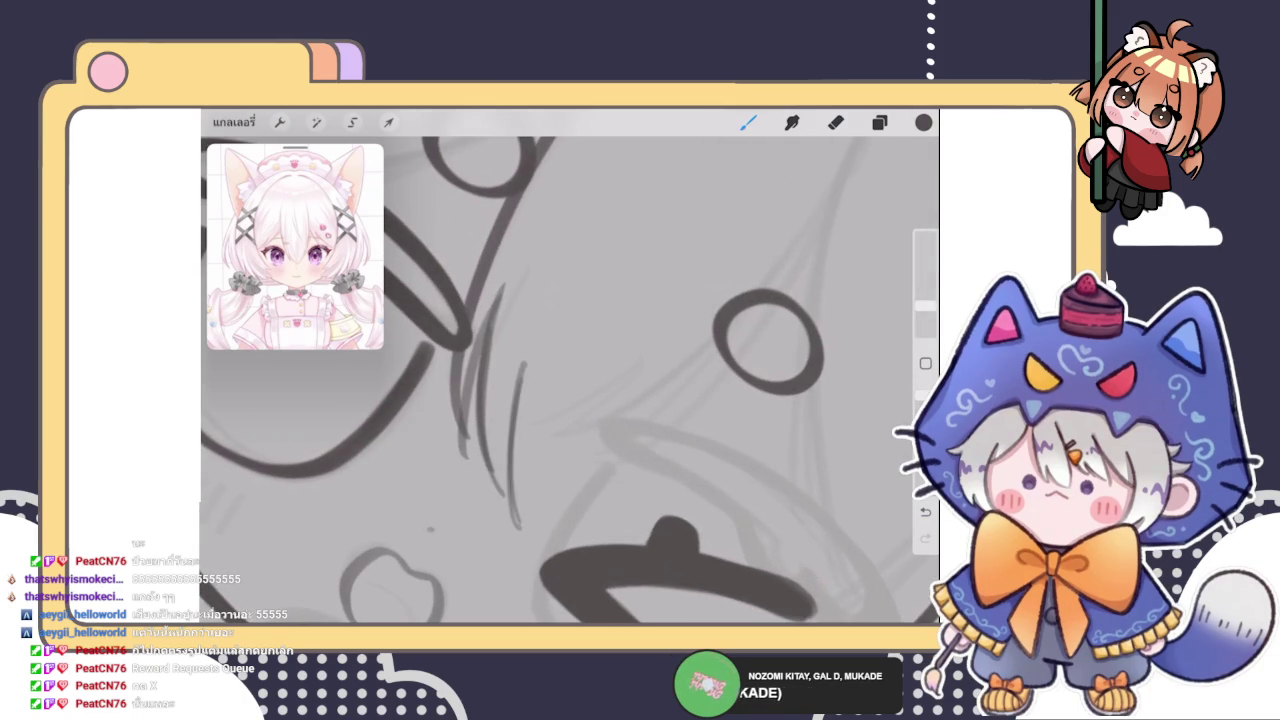
key(ctrl+z)
drag(516, 366, 508, 494)
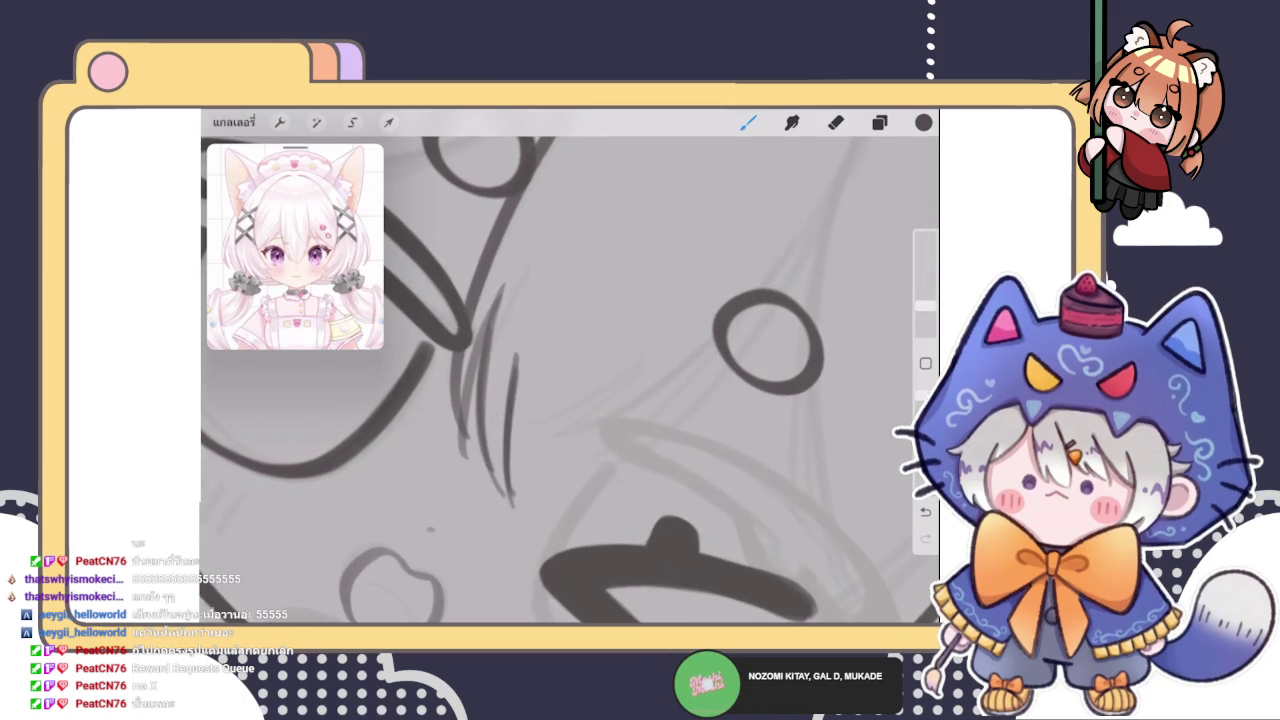
scroll(570, 380, down, 5)
key(ctrl+z)
scroll(570, 380, up, 3)
drag(512, 392, 578, 502)
scroll(570, 380, up, 1)
key(e)
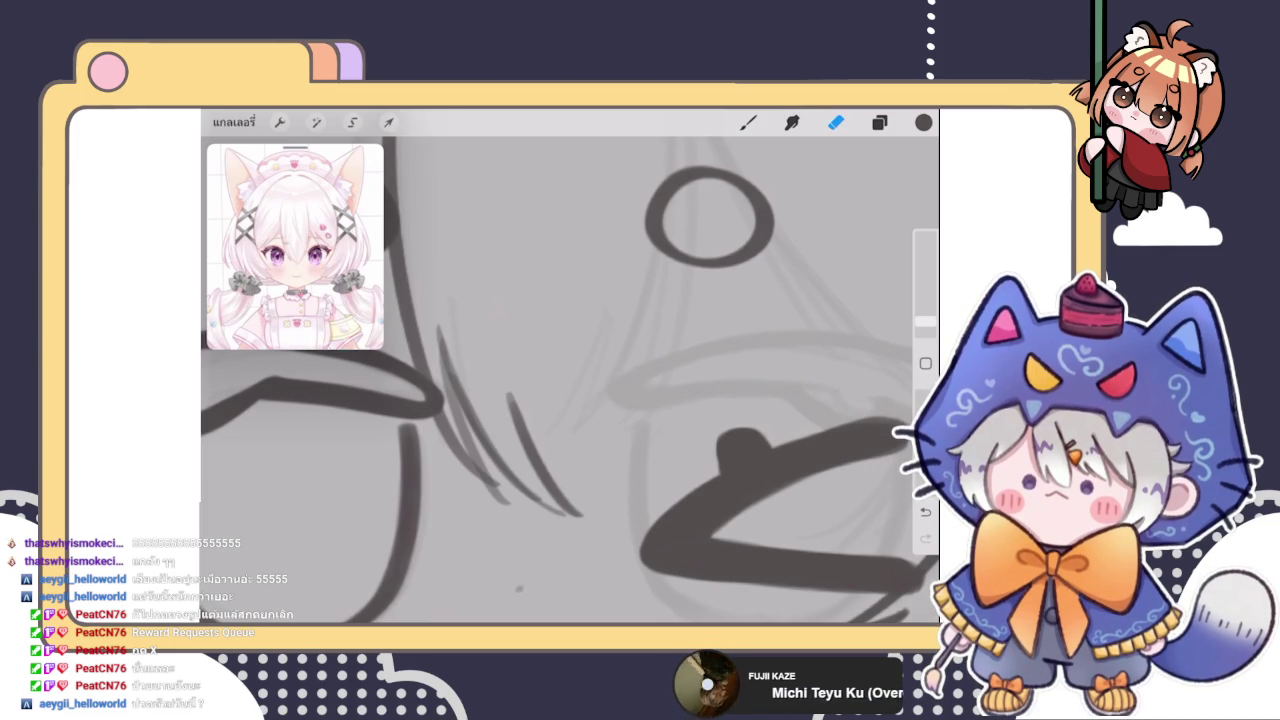
Replace the diagonal stroke near the winking eye with a longer strand between the eyes
key(b)
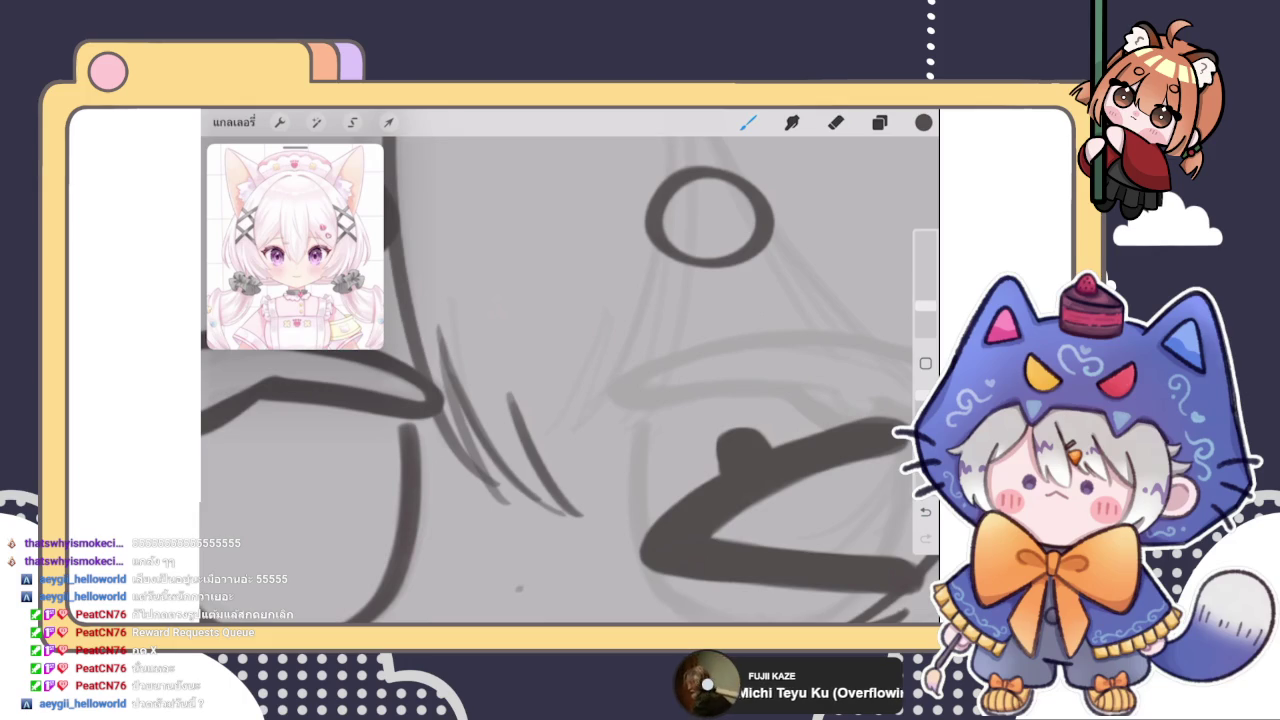
mouse_move(555, 482)
mouse_down()
mouse_move(600, 430)
mouse_move(663, 292)
mouse_up()
scroll(570, 380, down, 5)
key(ctrl+z)
scroll(570, 380, up, 2)
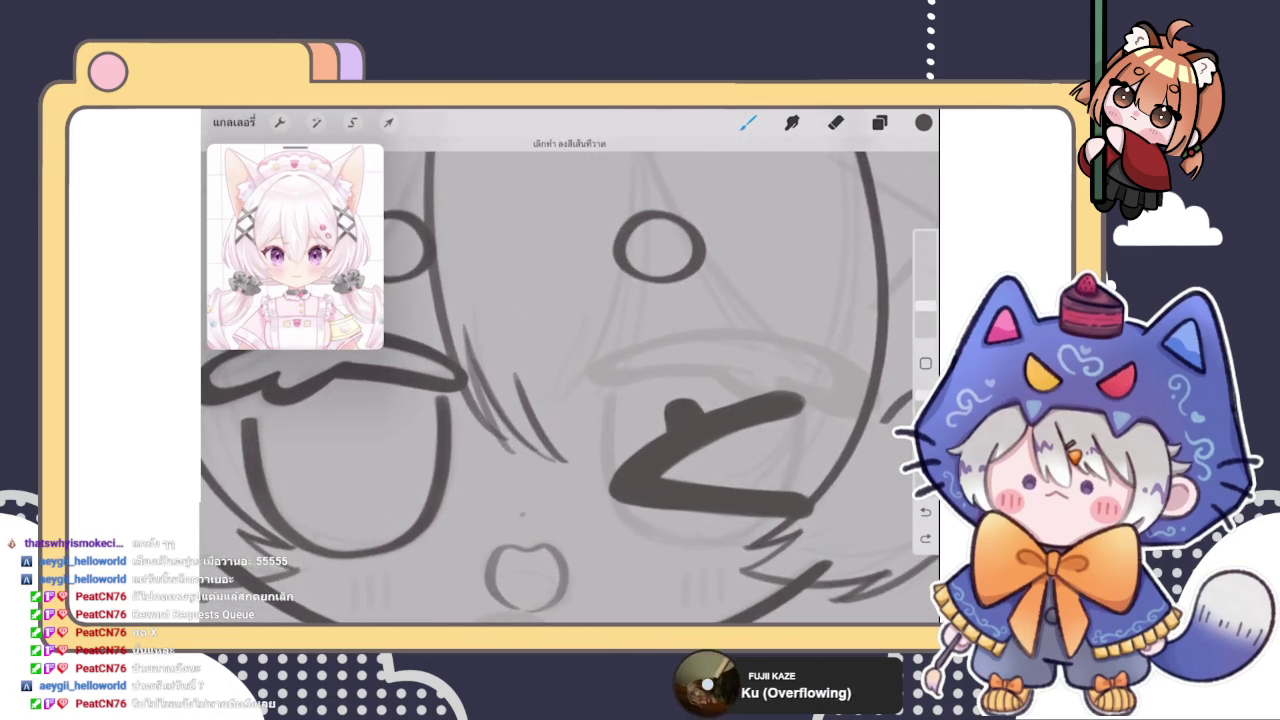
scroll(570, 380, down, 2)
scroll(570, 380, up, 1)
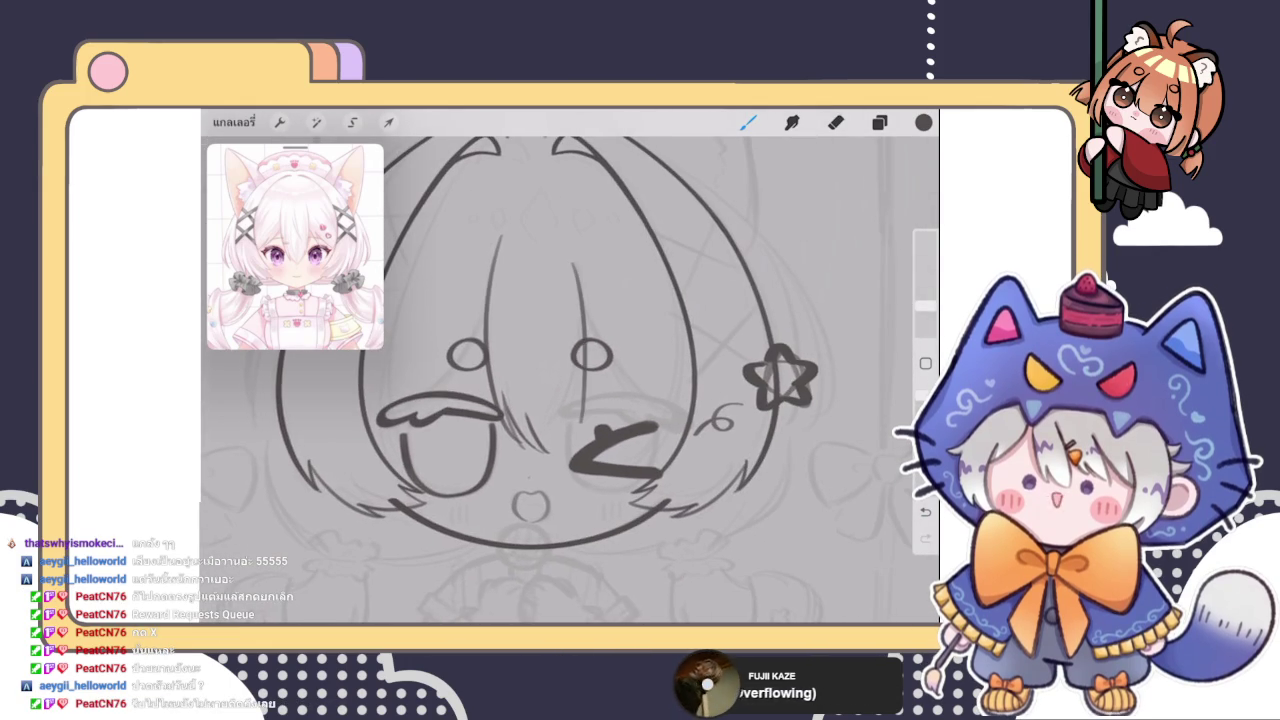
scroll(570, 380, up, 3)
key(ctrl+z)
drag(576, 216, 555, 478)
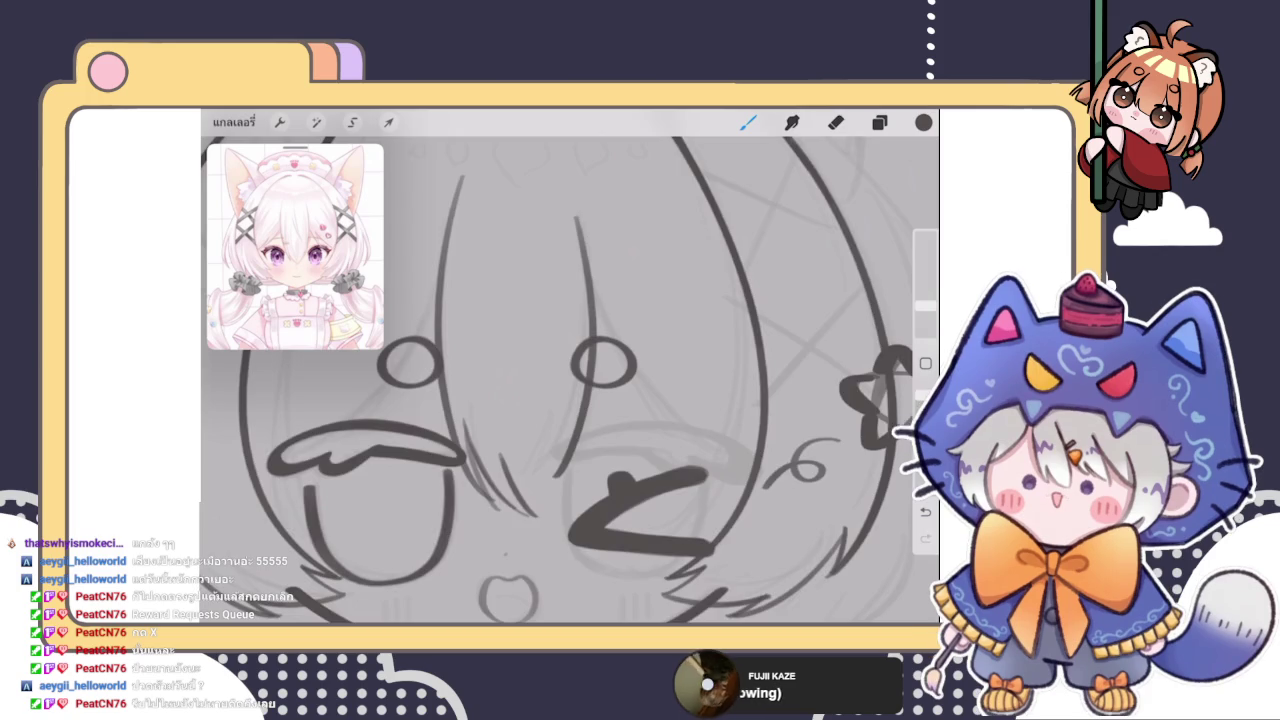
Add thin strands between the eyes, then try and cancel a freehand selection around one
scroll(570, 380, down, 5)
scroll(570, 380, down, 2)
scroll(570, 380, up, 3)
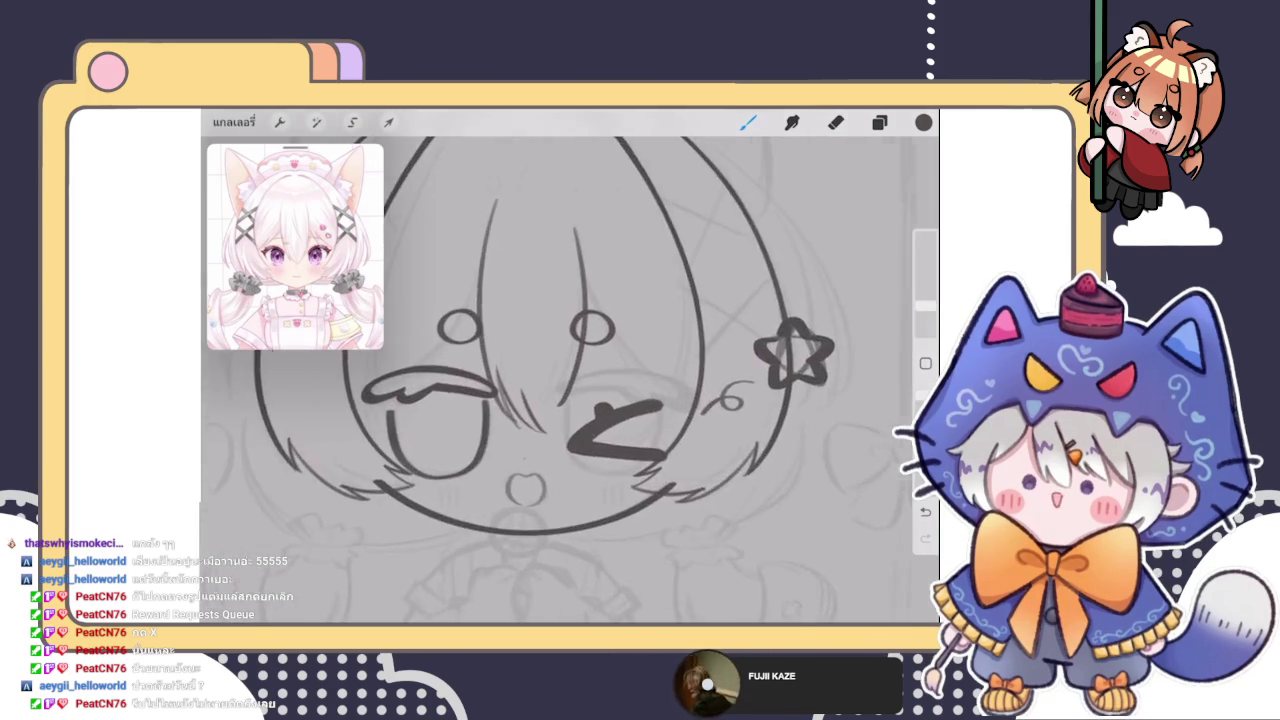
scroll(570, 380, up, 2)
mouse_move(566, 366)
mouse_down()
mouse_move(544, 446)
mouse_move(534, 436)
mouse_up()
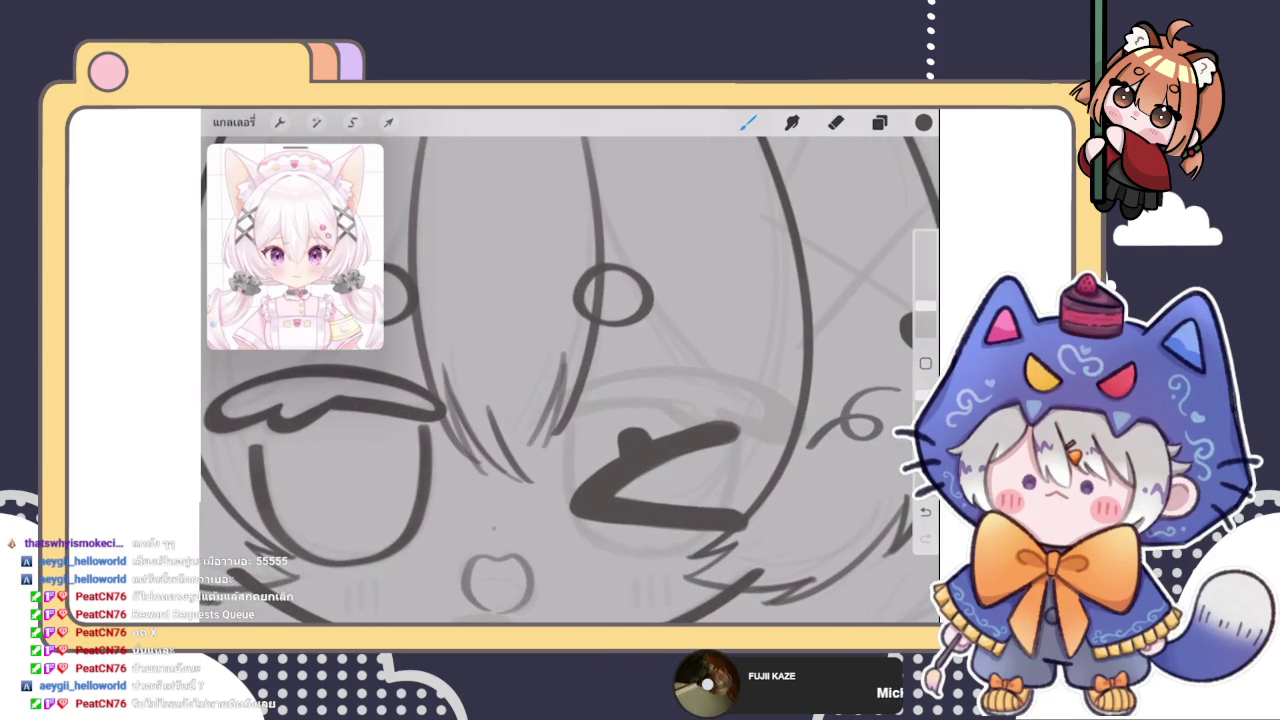
scroll(570, 380, down, 3)
scroll(570, 380, down, 3)
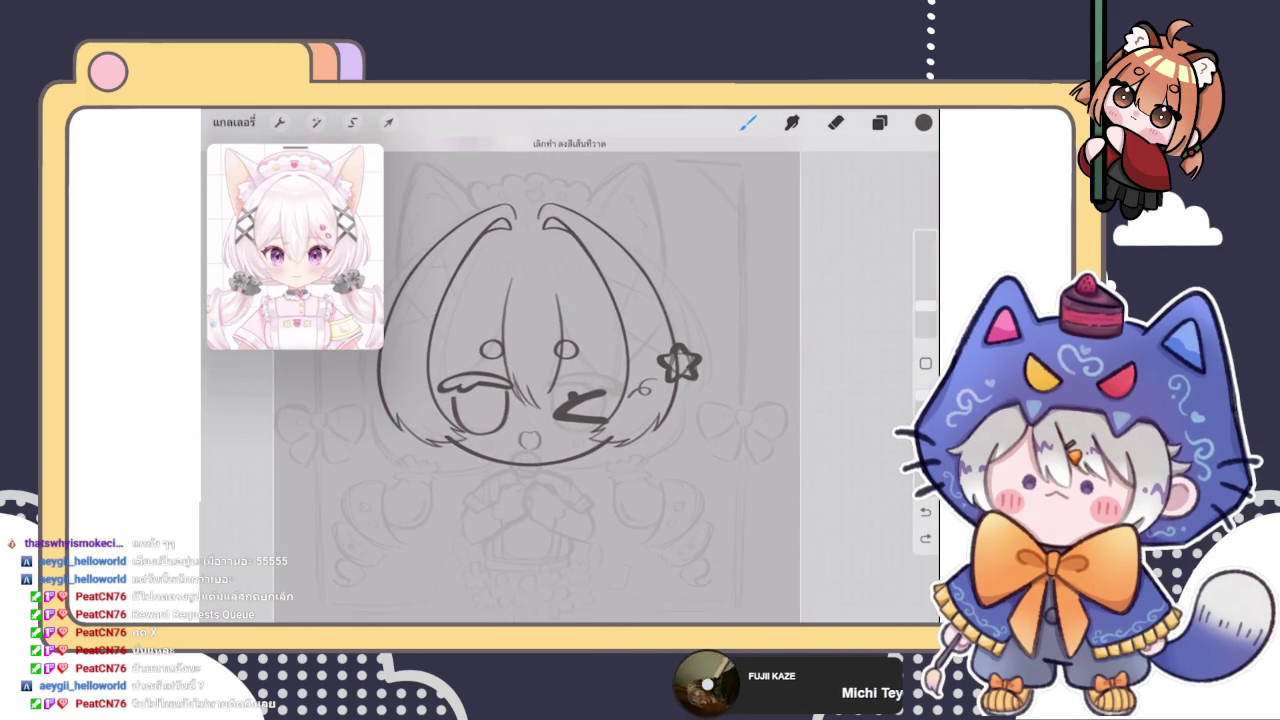
scroll(570, 380, up, 3)
scroll(570, 380, up, 1)
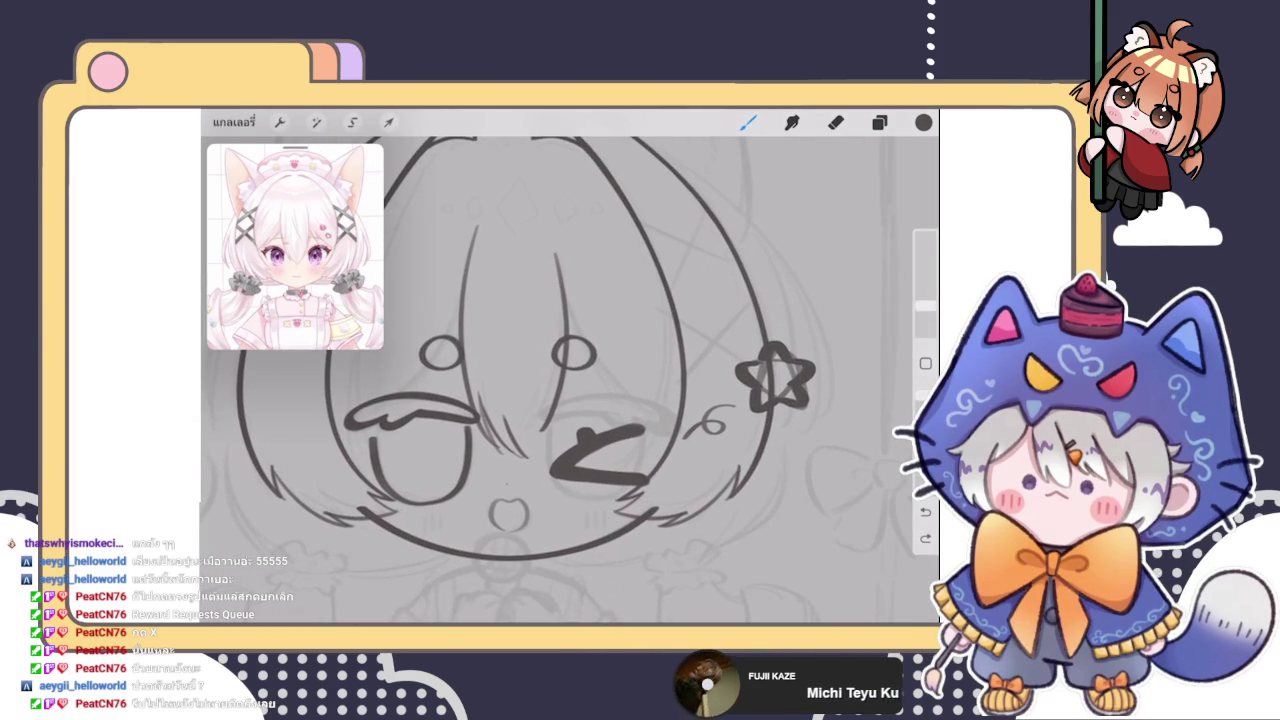
click(352, 122)
drag(545, 208, 532, 352)
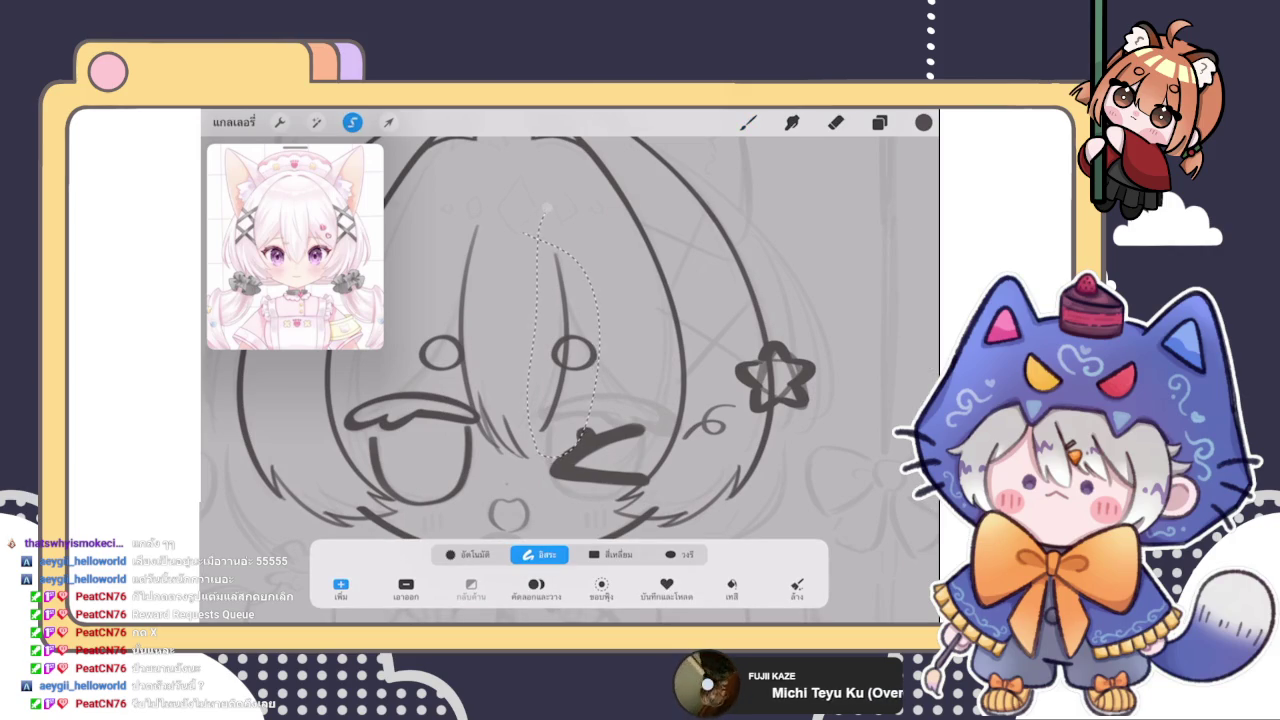
click(748, 122)
Draw a strand running down from the small circle above the winking eye
scroll(561, 403, up, 1)
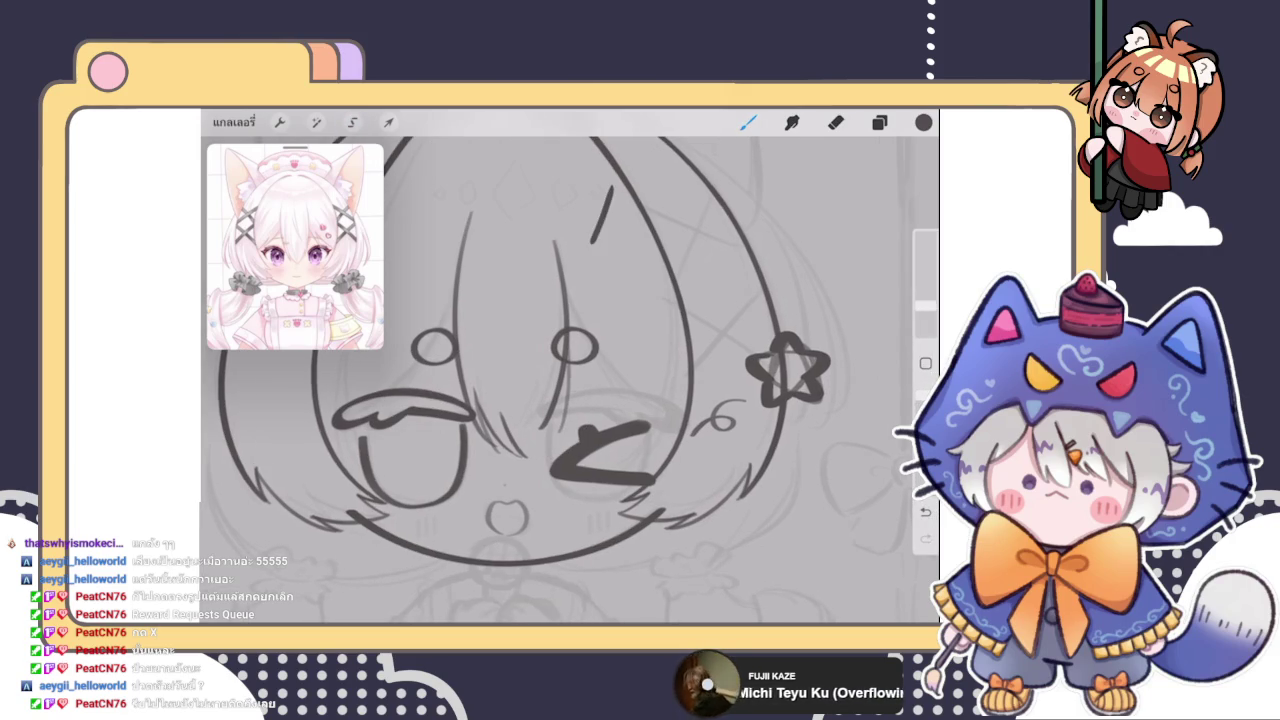
scroll(561, 403, up, 2)
scroll(561, 403, up, 1)
scroll(561, 403, up, 1)
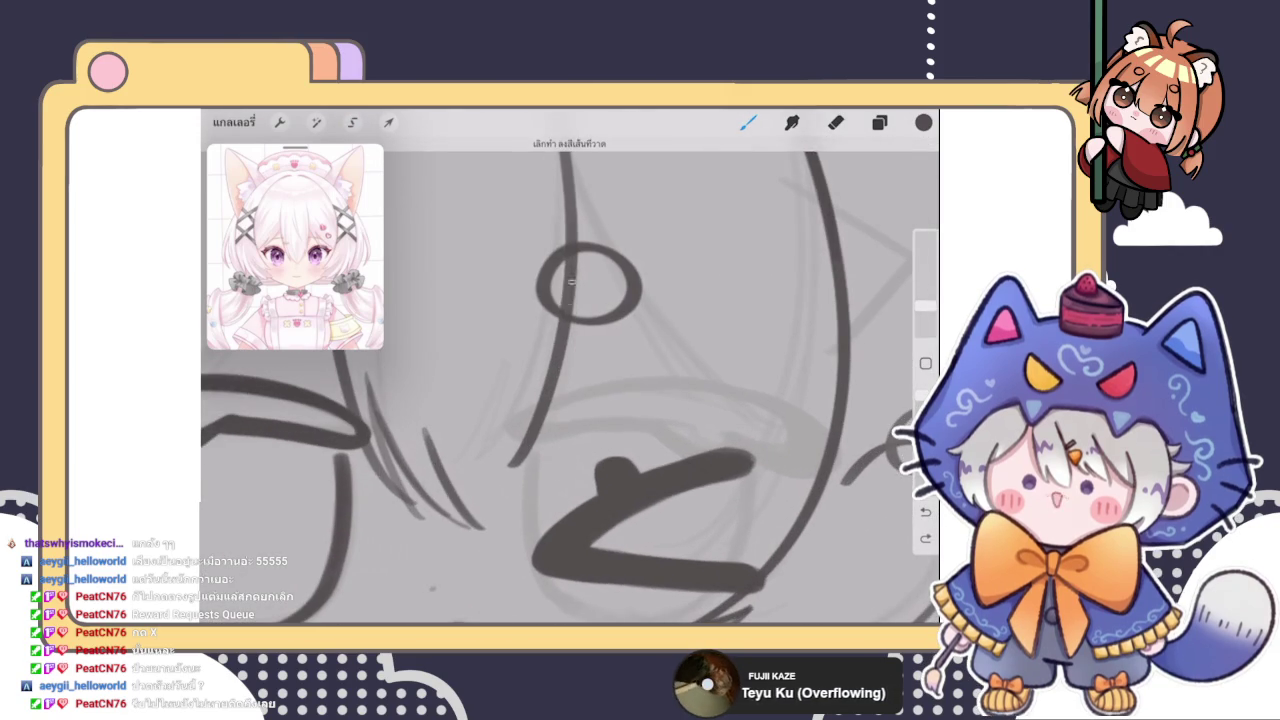
drag(572, 330, 535, 478)
scroll(561, 403, down, 2)
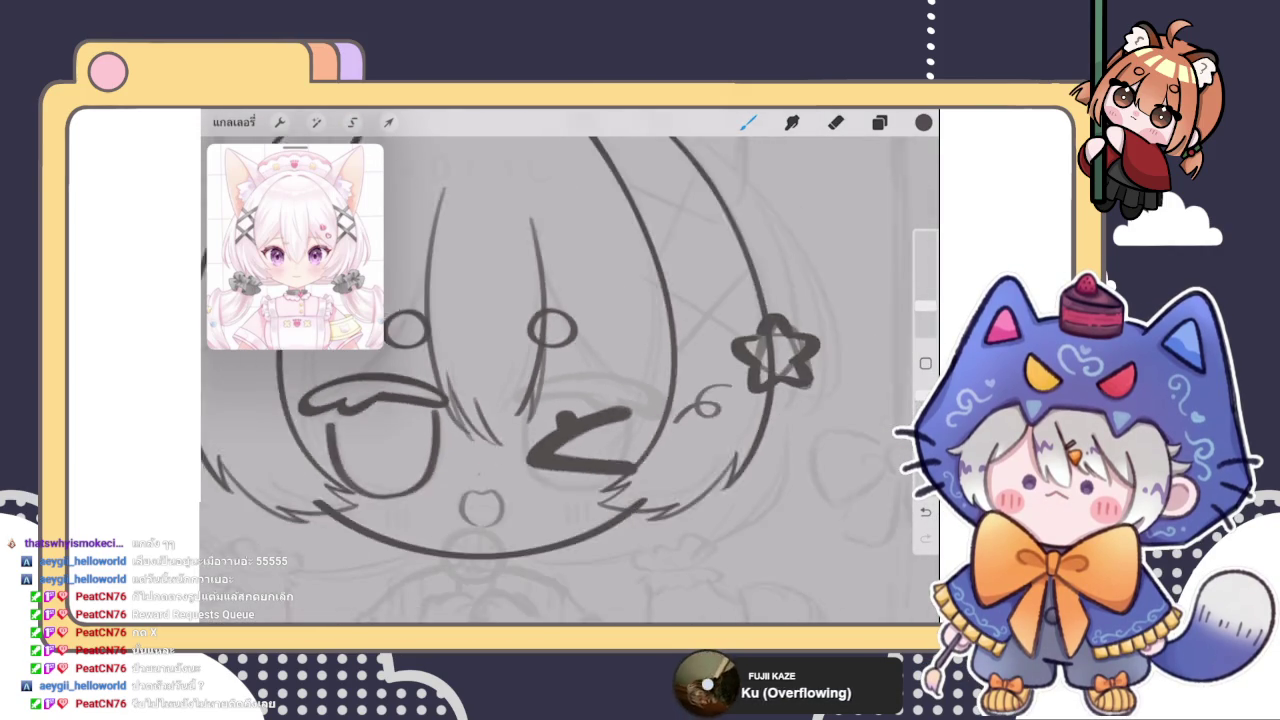
scroll(561, 403, down, 2)
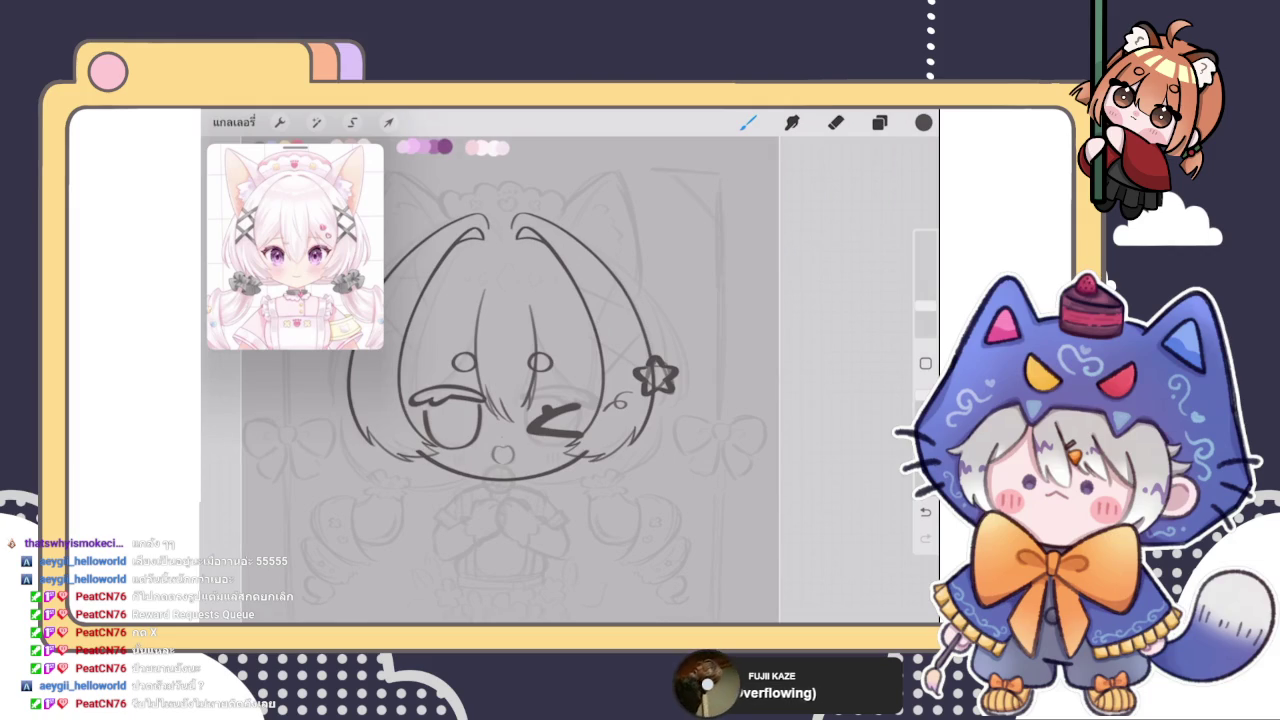
scroll(506, 401, up, 2)
scroll(506, 401, up, 2)
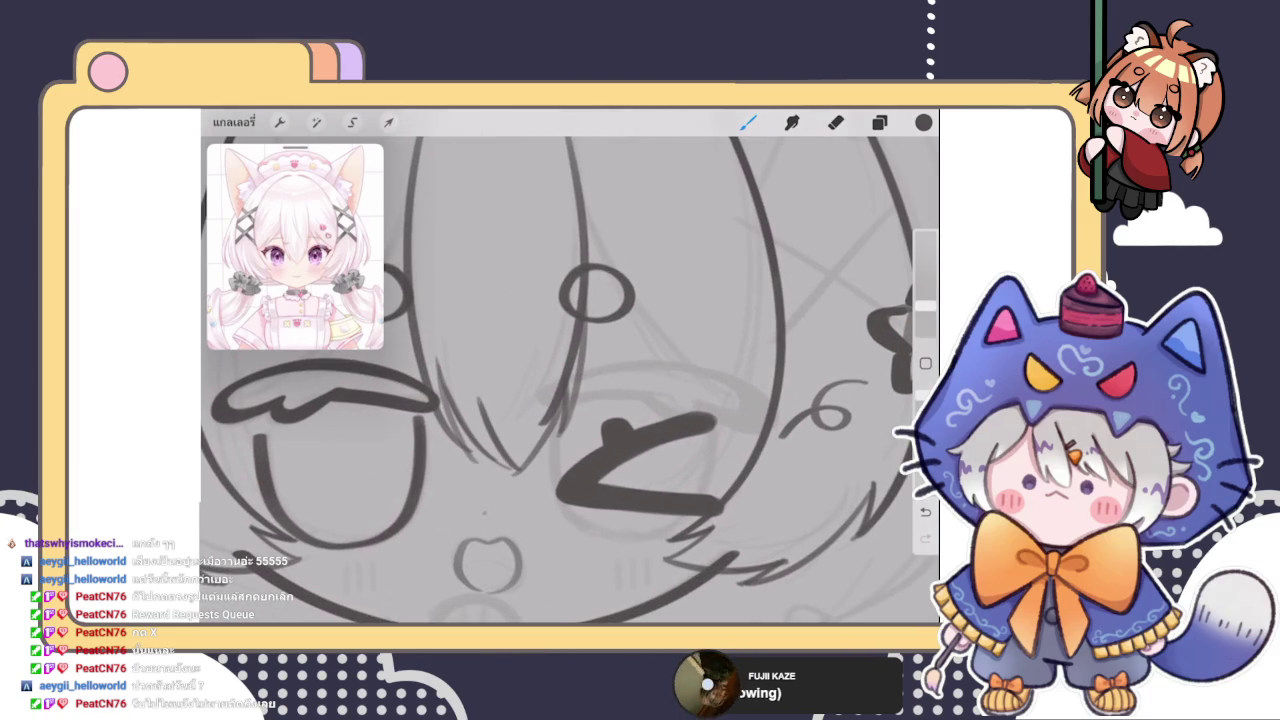
Undo the latest stroke, leaving the long strand below the small circle
key(ctrl+z)
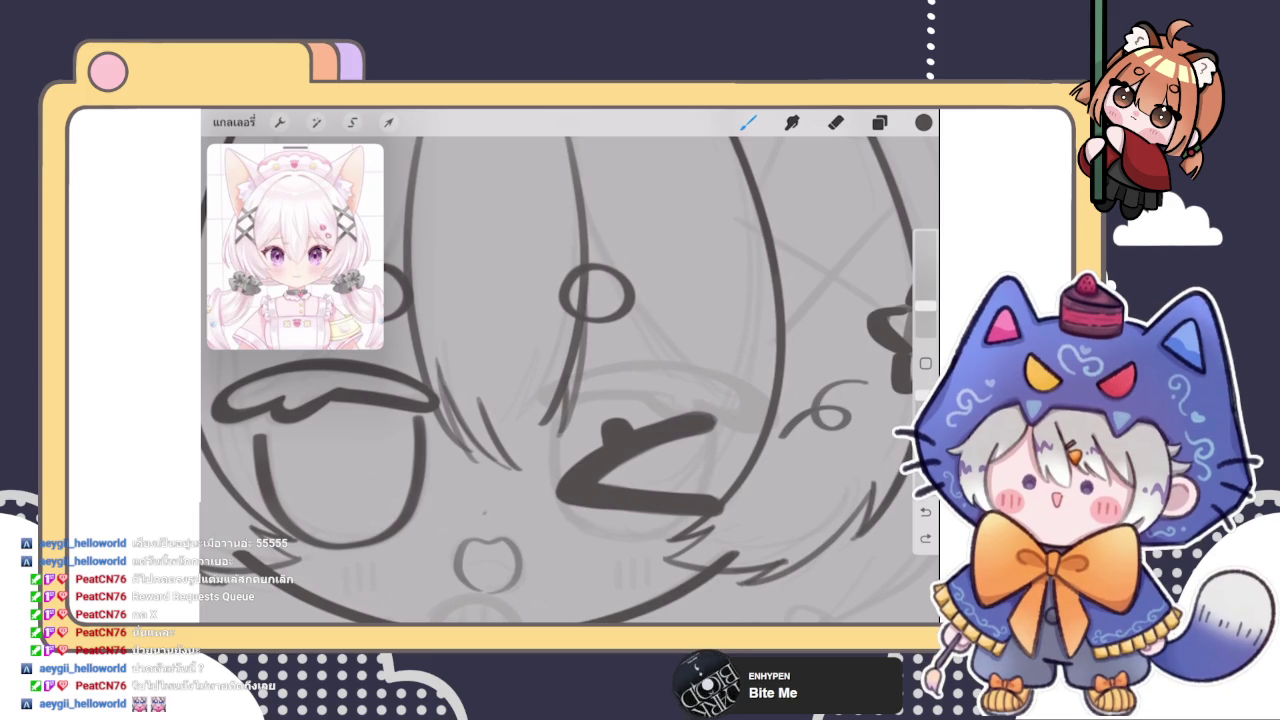
Ink three more hair strokes near the centre of the face
scroll(568, 380, up, 3)
drag(636, 352, 590, 432)
scroll(568, 380, down, 1)
drag(640, 340, 600, 415)
drag(630, 370, 555, 450)
scroll(568, 380, down, 5)
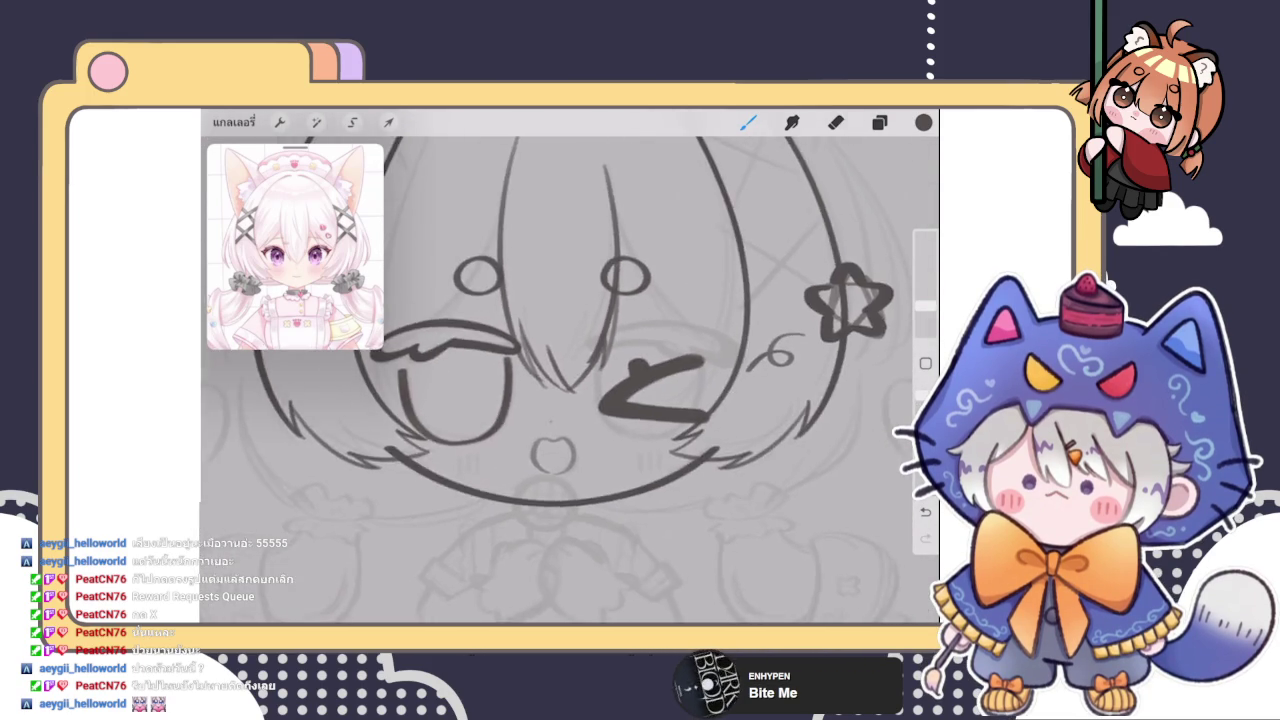
scroll(570, 380, up, 3)
scroll(570, 380, up, 2)
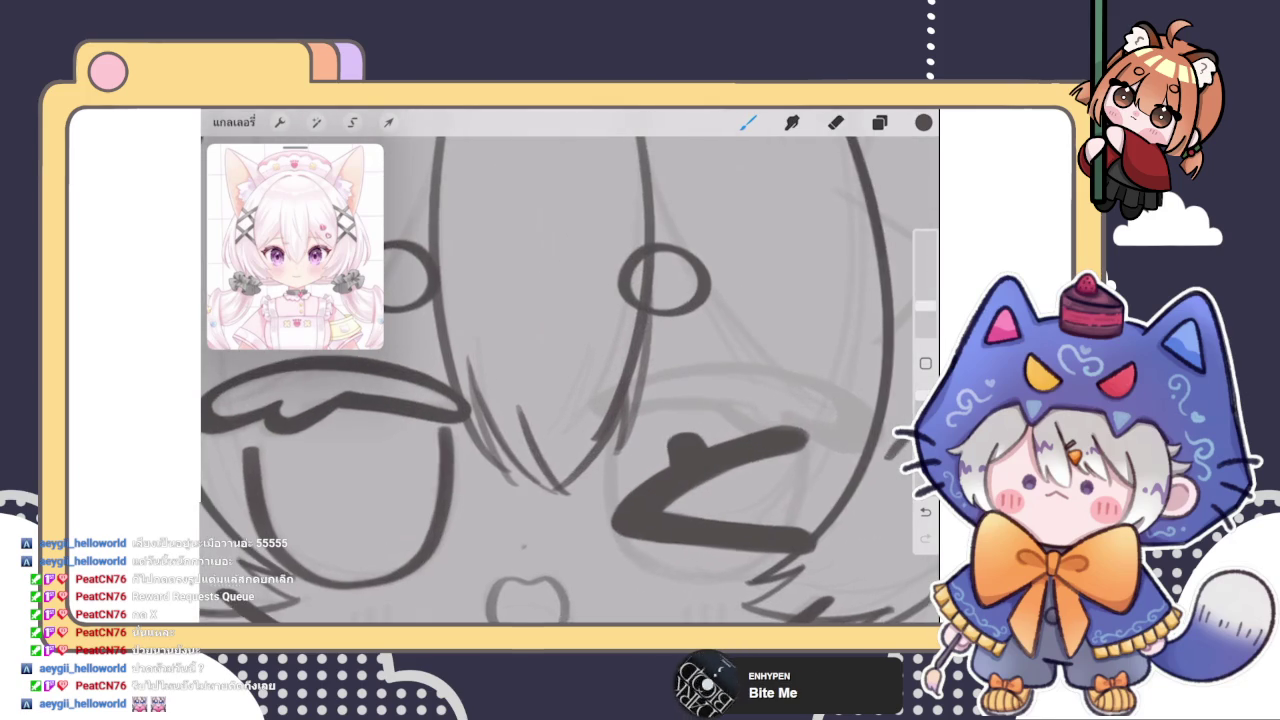
Thin out the diagonal hair line using the Eraser at 1% size
click(836, 122)
scroll(570, 380, down, 3)
scroll(570, 380, up, 2)
scroll(570, 380, up, 2)
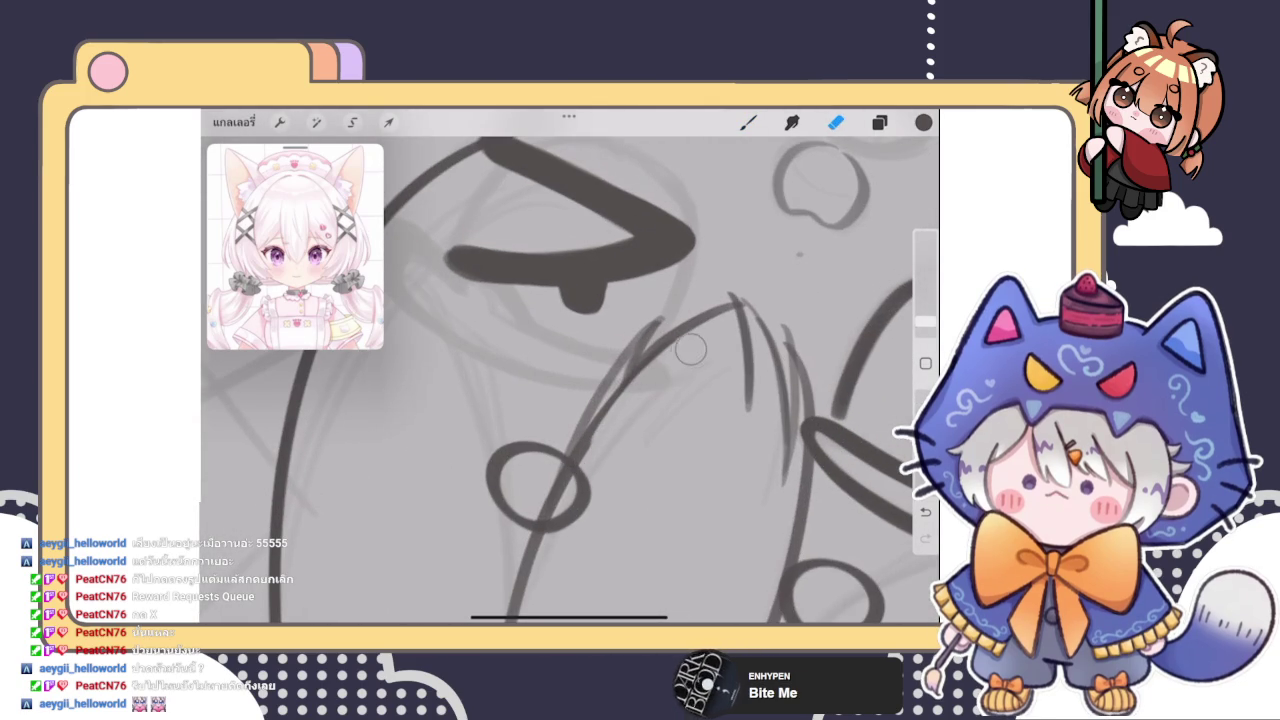
scroll(570, 380, up, 2)
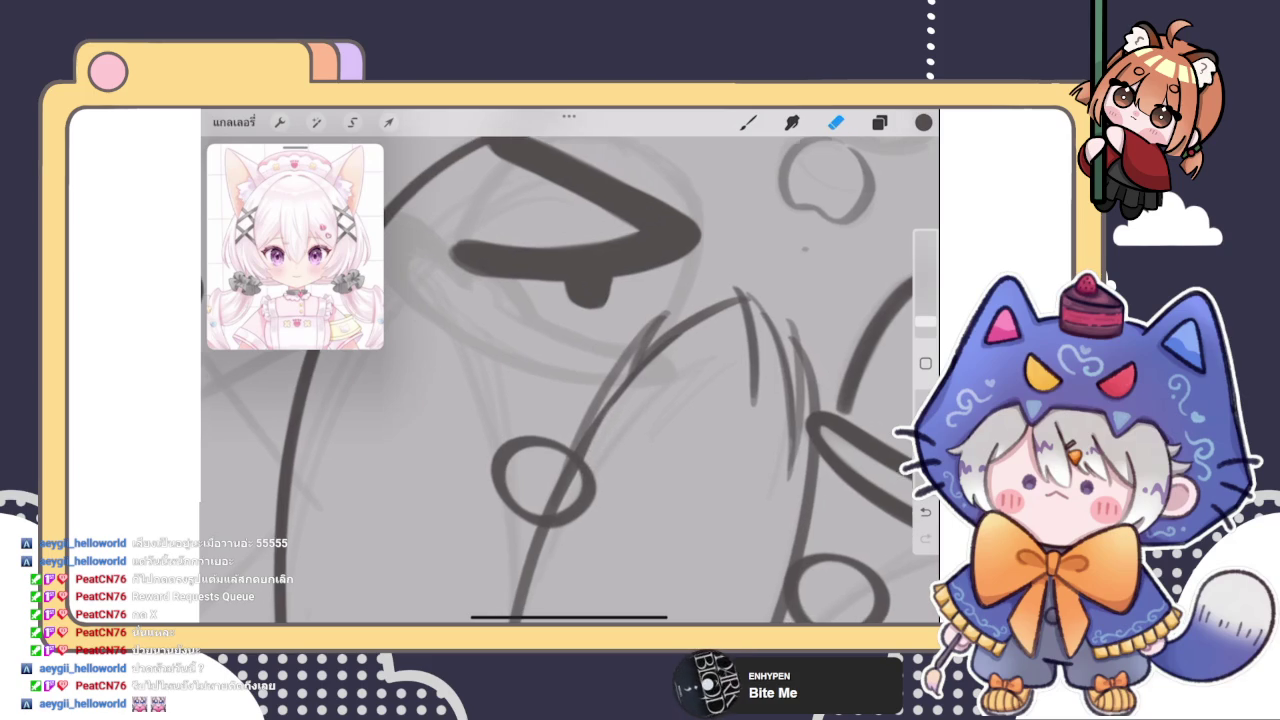
scroll(570, 380, up, 2)
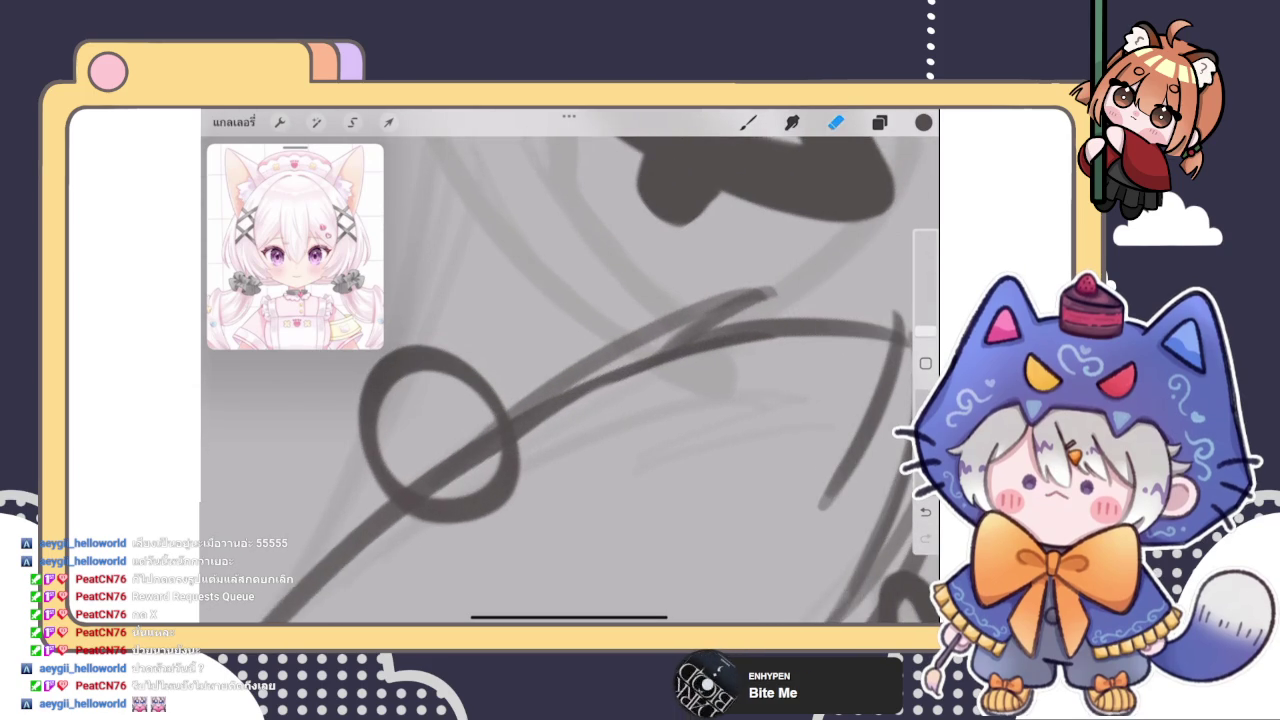
drag(925, 331, 925, 336)
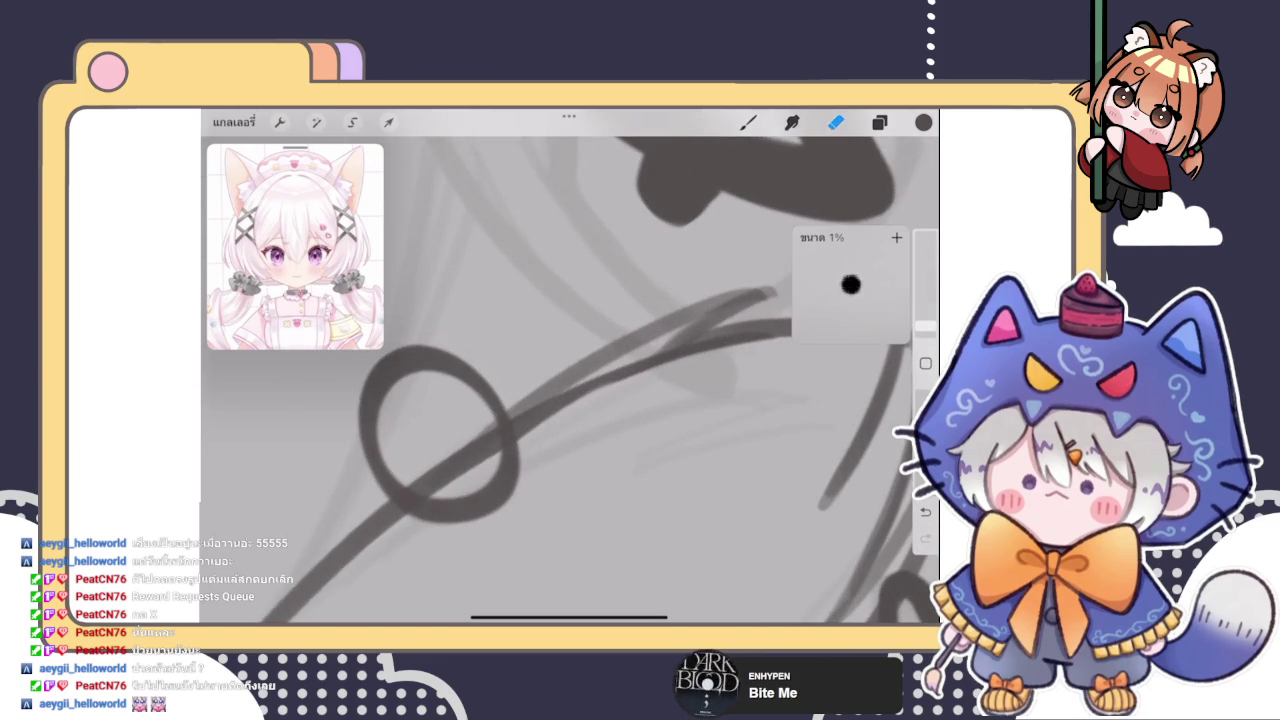
drag(520, 460, 510, 480)
mouse_move(606, 378)
mouse_down()
mouse_move(494, 464)
mouse_move(606, 377)
mouse_up()
mouse_move(529, 423)
mouse_down()
mouse_move(506, 449)
mouse_move(608, 380)
mouse_up()
mouse_move(440, 435)
mouse_down()
mouse_move(598, 350)
mouse_move(598, 410)
mouse_up()
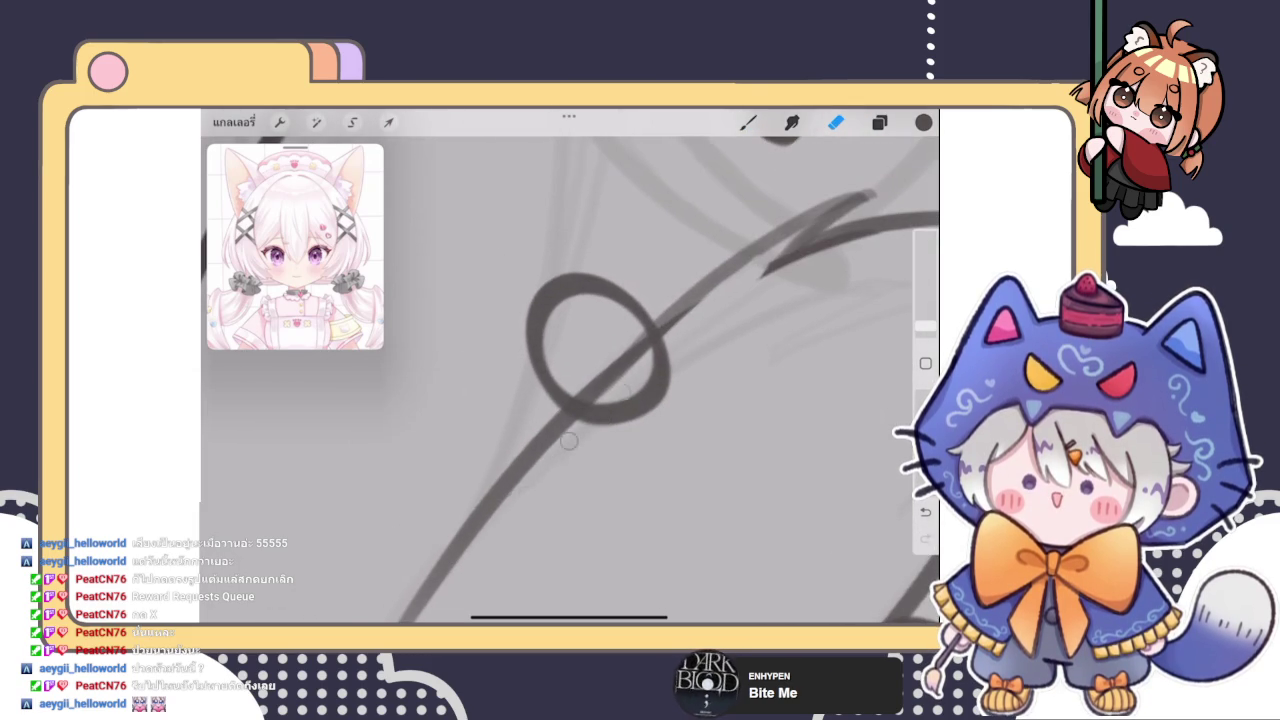
Darken the vertical line through the small circle and extend it below the circle
scroll(570, 380, down, 3)
scroll(570, 380, down, 2)
scroll(570, 380, up, 3)
scroll(570, 380, up, 3)
click(748, 122)
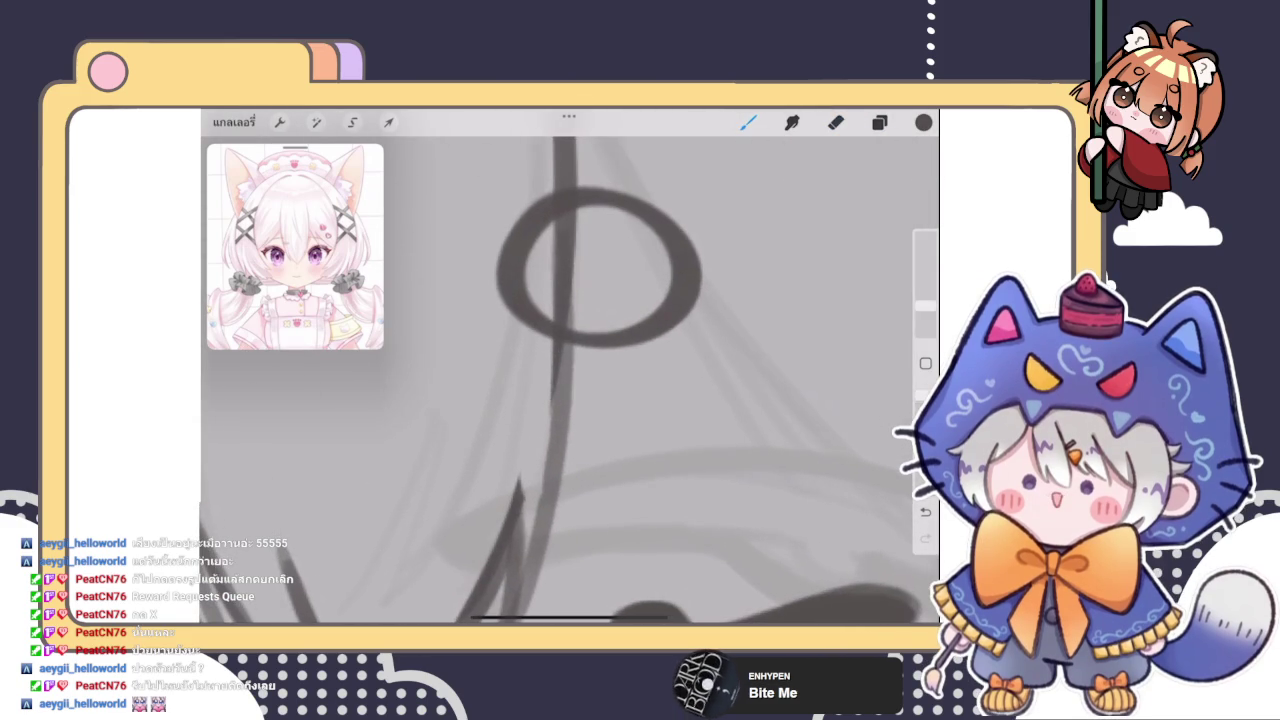
drag(565, 313, 560, 430)
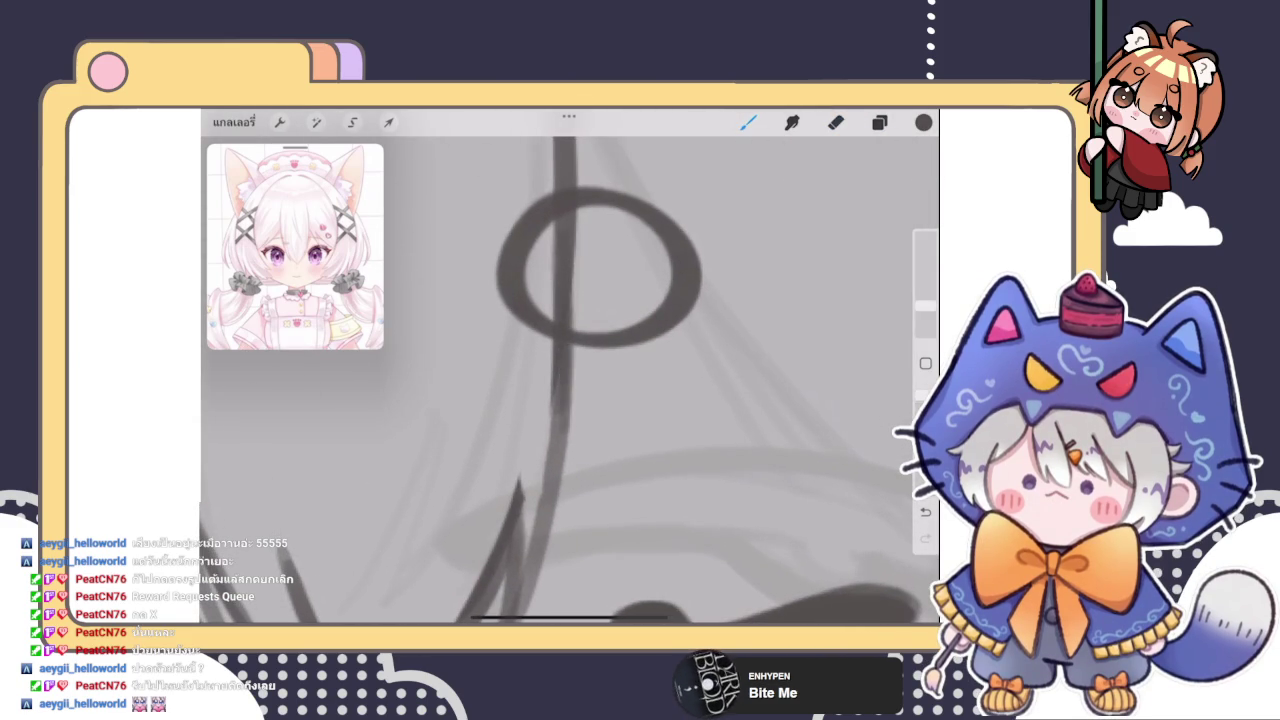
drag(561, 360, 556, 490)
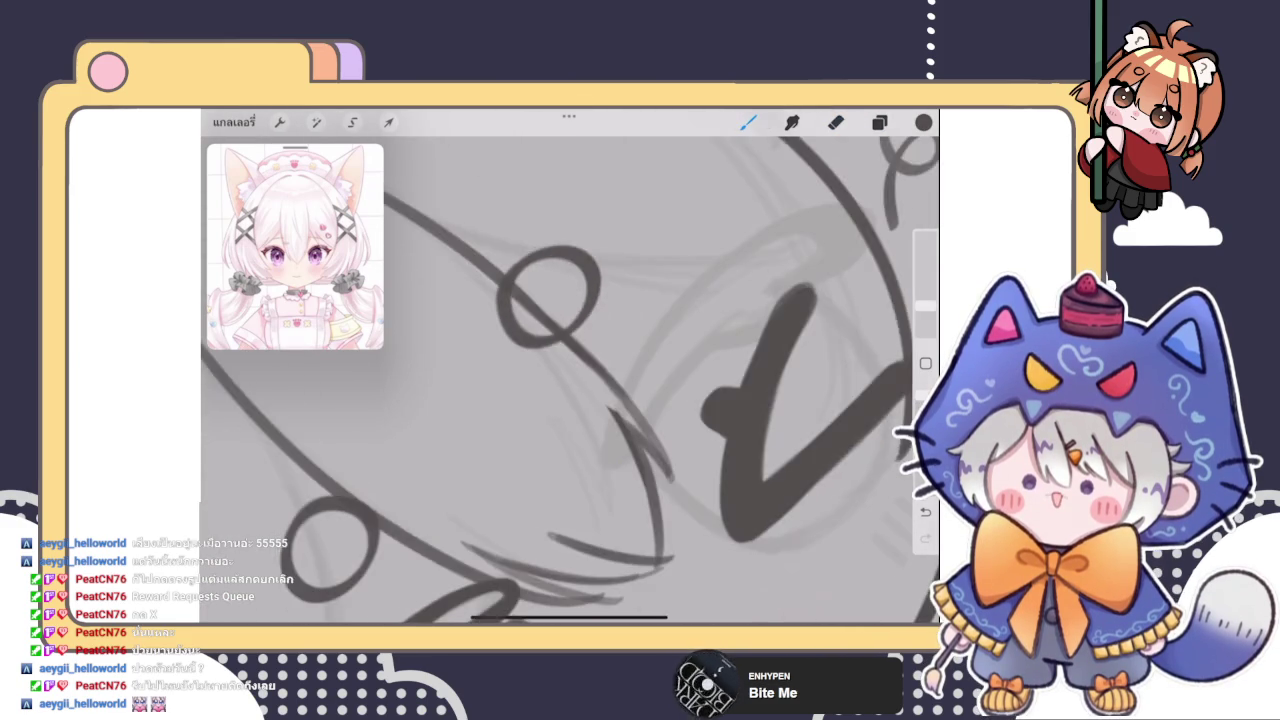
Set up a slightly smaller eraser and move the view along the strand ends
scroll(570, 380, down, 3)
scroll(555, 380, up, 3)
scroll(555, 380, up, 2)
click(836, 122)
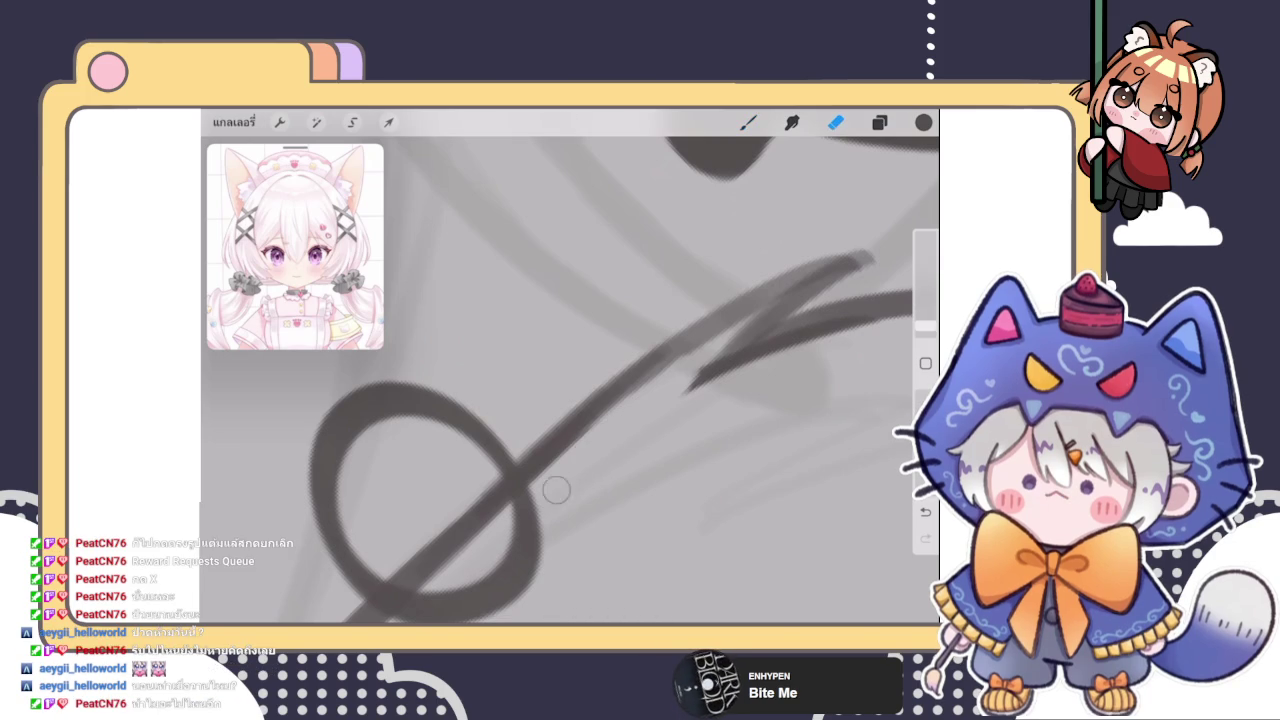
drag(925, 326, 925, 328)
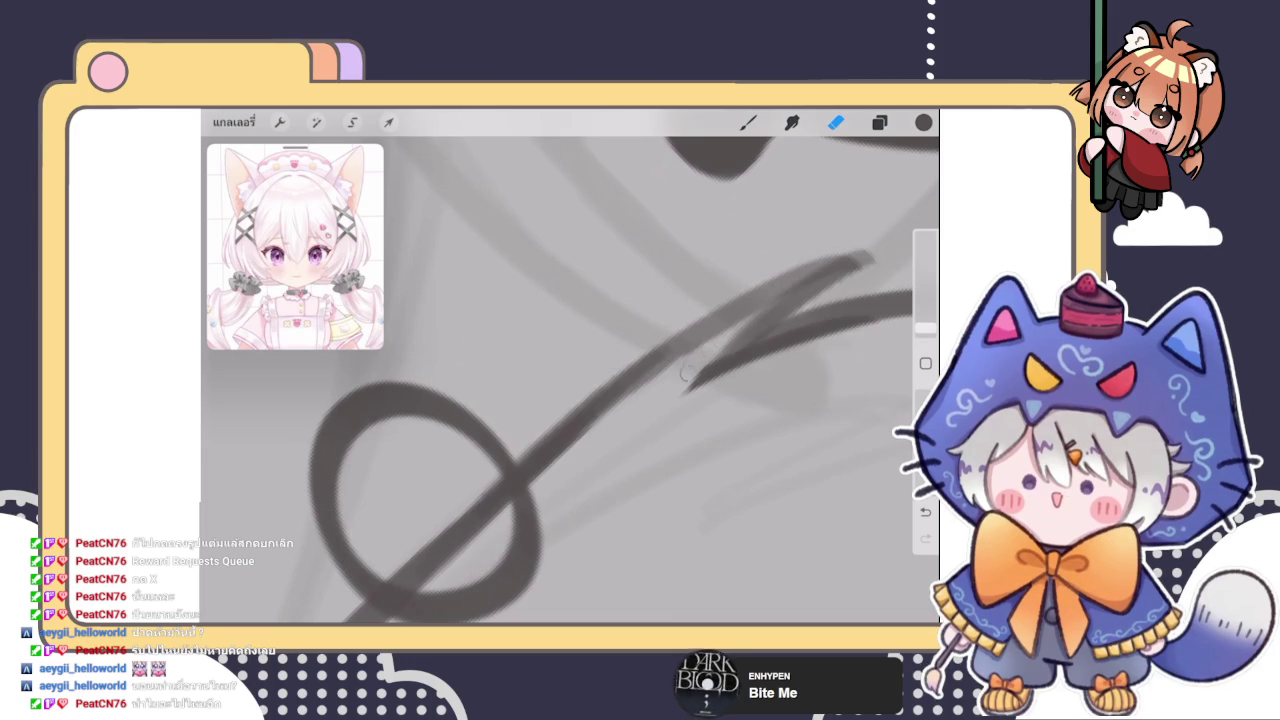
drag(668, 391, 568, 366)
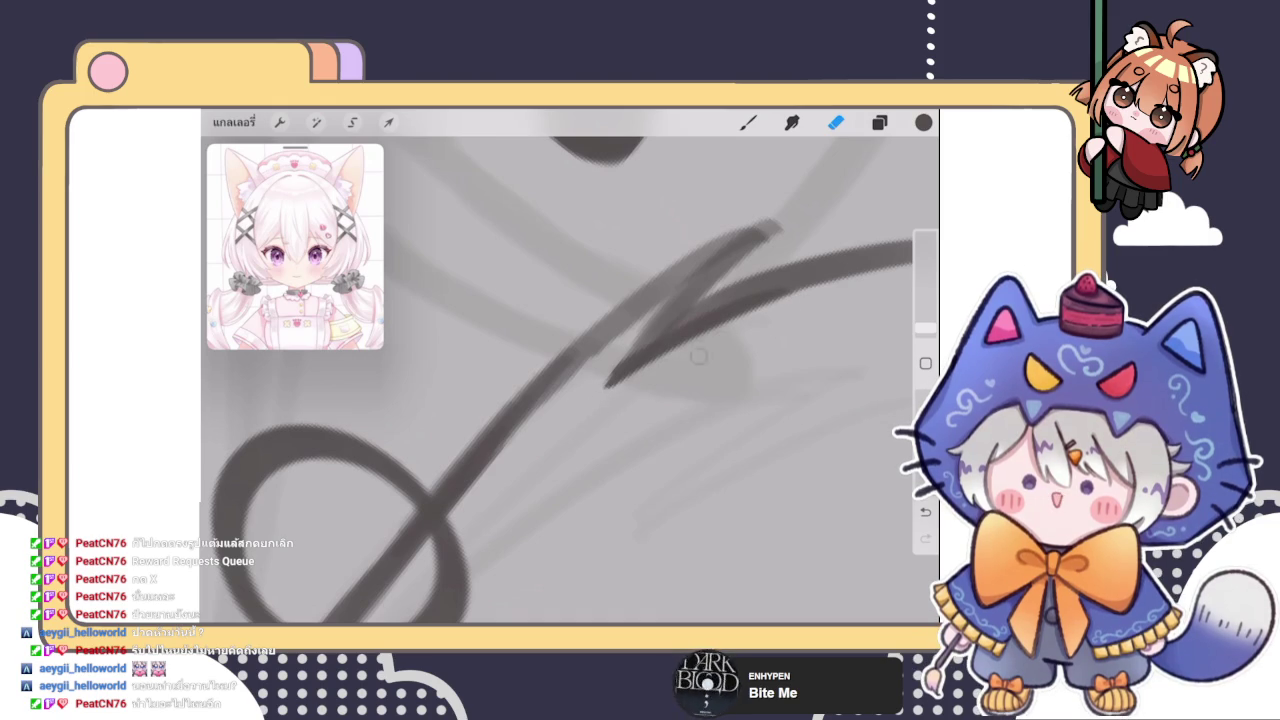
scroll(691, 354, up, 5)
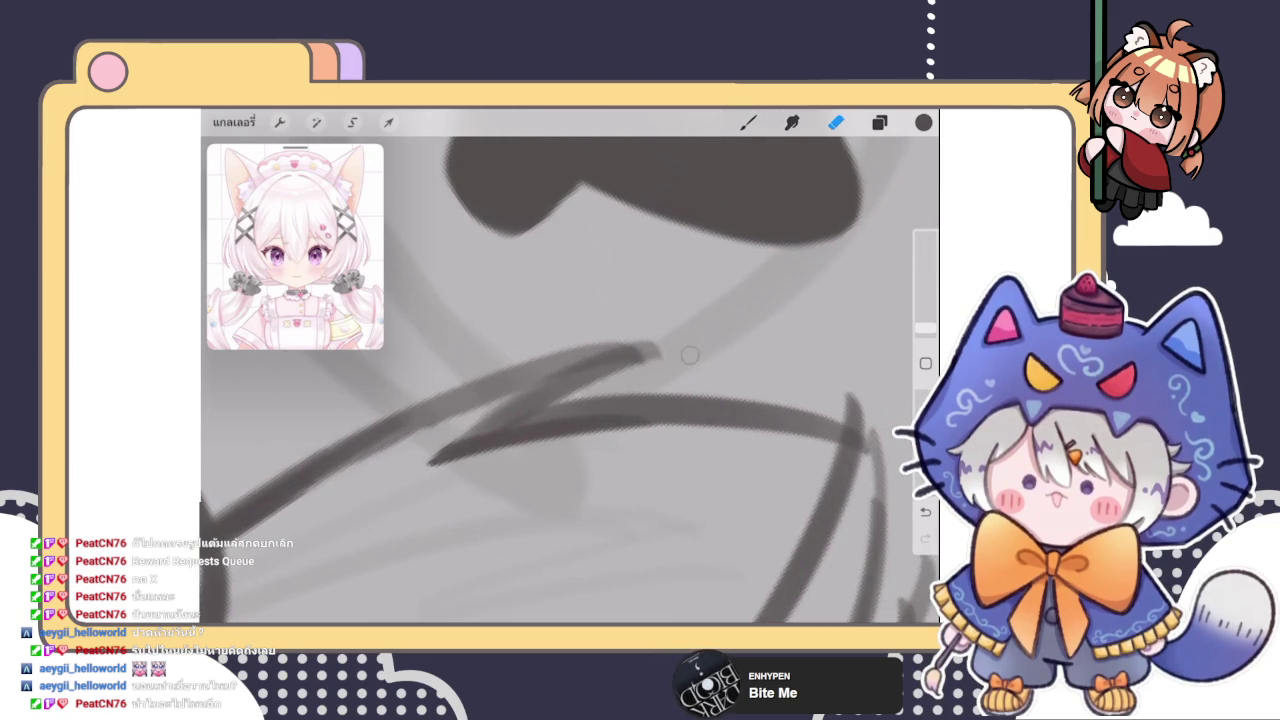
Undo three bad strokes and redraw the pointed strand by the wink with a short zigzag tip
scroll(570, 380, down, 2)
scroll(570, 380, down, 2)
scroll(570, 380, down, 2)
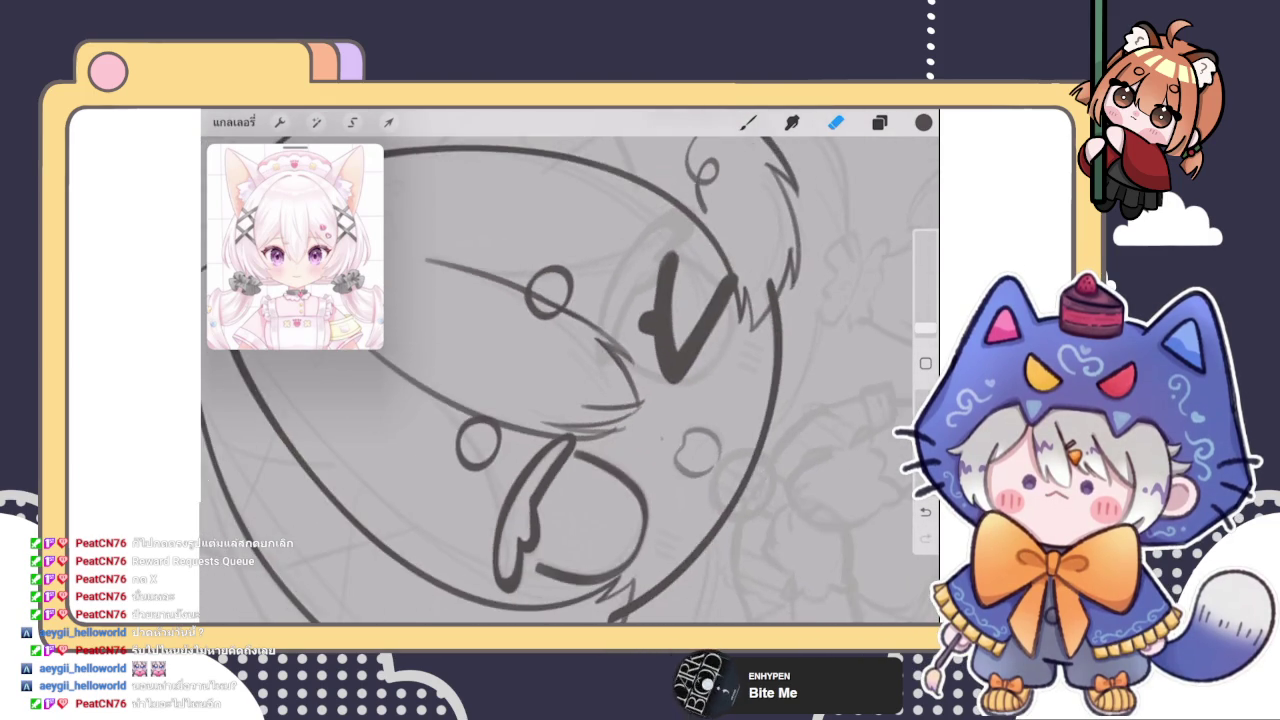
scroll(570, 380, down, 1)
scroll(570, 380, down, 2)
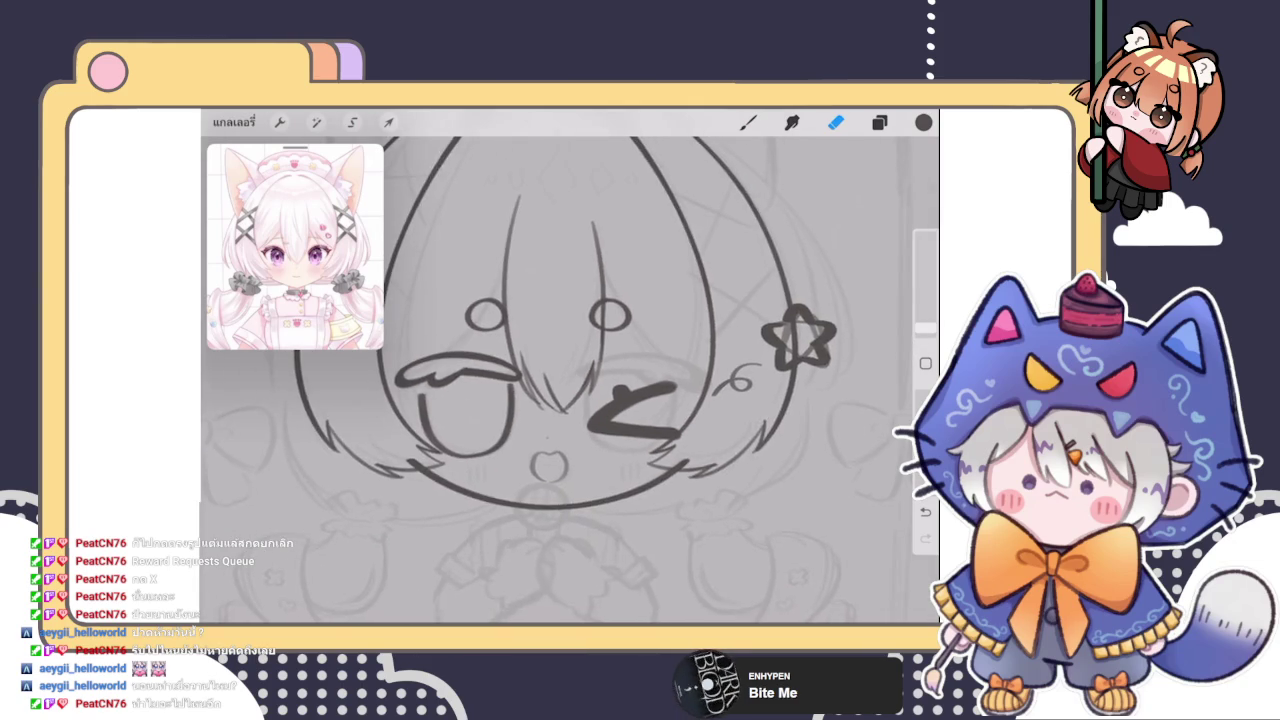
scroll(570, 380, down, 1)
scroll(570, 380, up, 3)
scroll(570, 380, up, 2)
scroll(570, 380, up, 1)
scroll(570, 380, up, 2)
scroll(570, 380, up, 2)
key(b)
scroll(570, 380, up, 2)
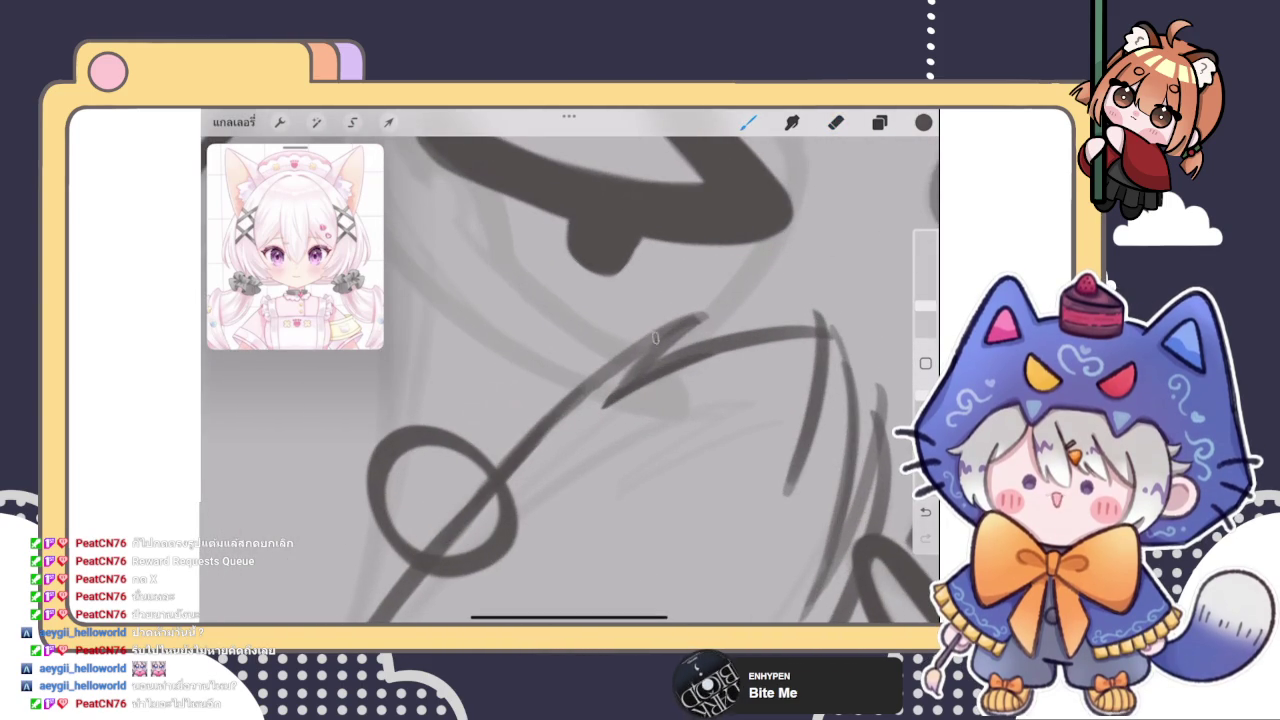
key(ctrl+z)
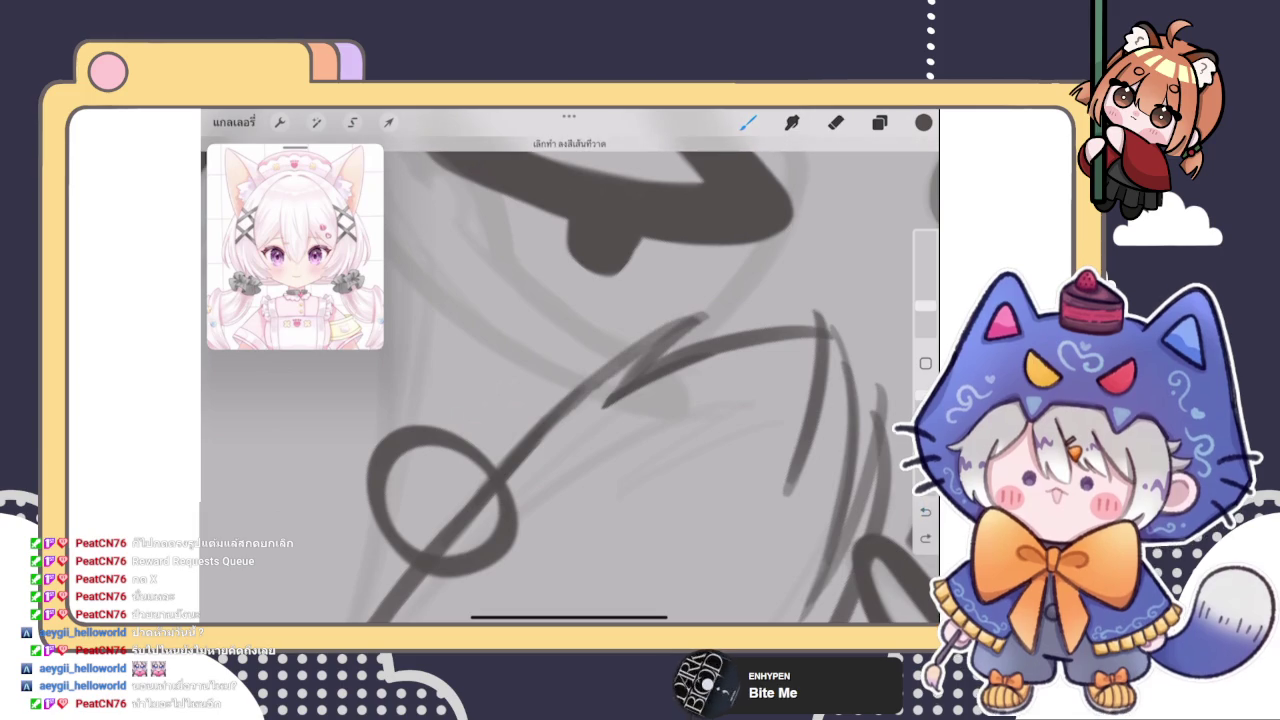
key(ctrl+z)
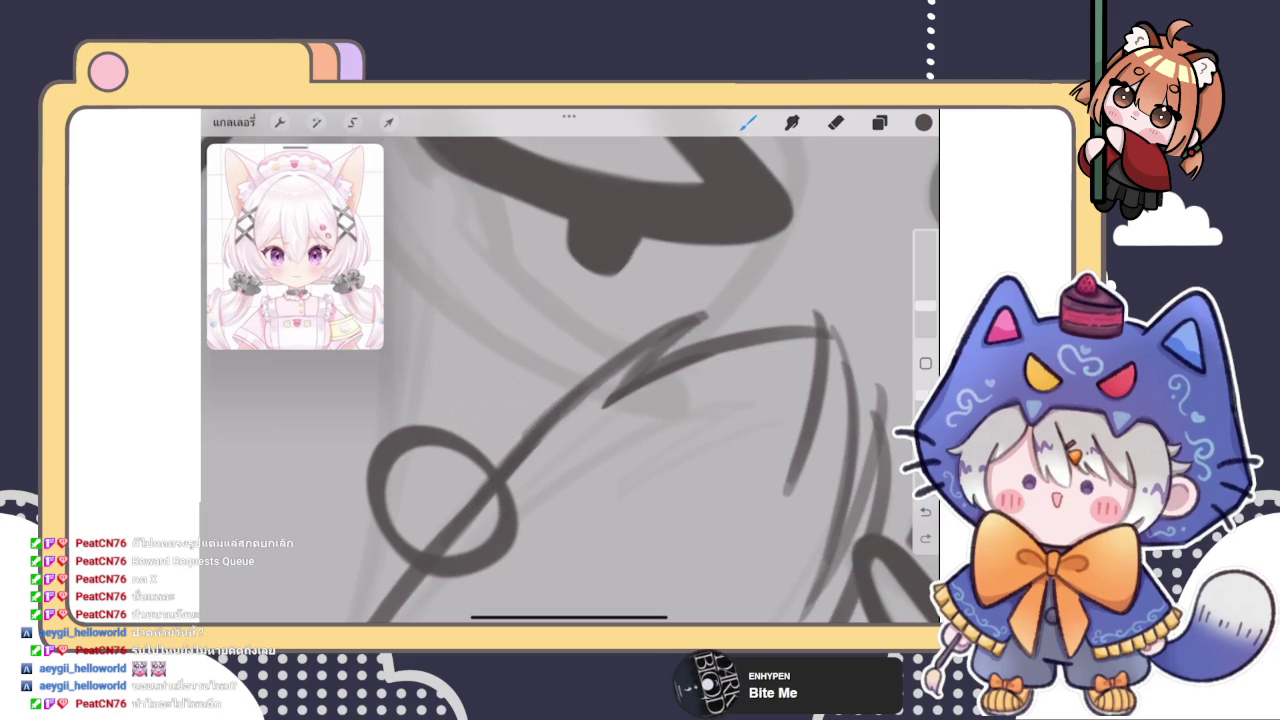
key(ctrl+z)
key(ctrl+z)
drag(605, 404, 700, 320)
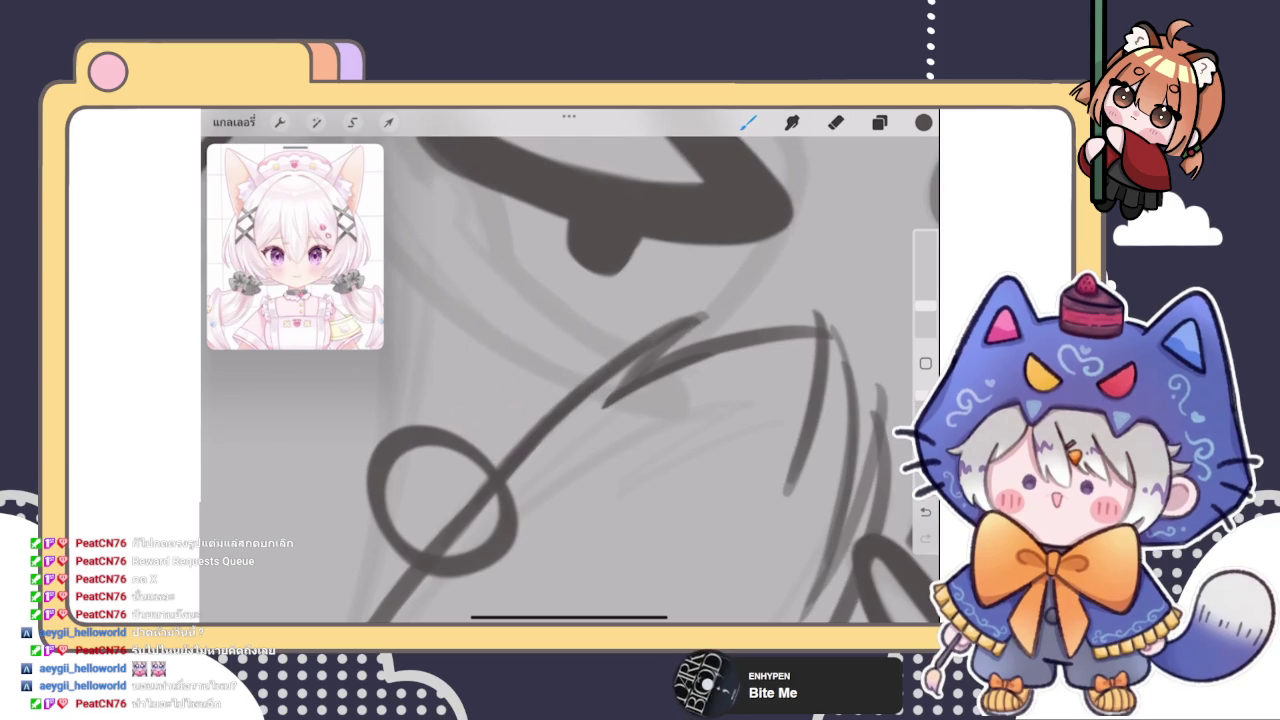
drag(647, 343, 625, 375)
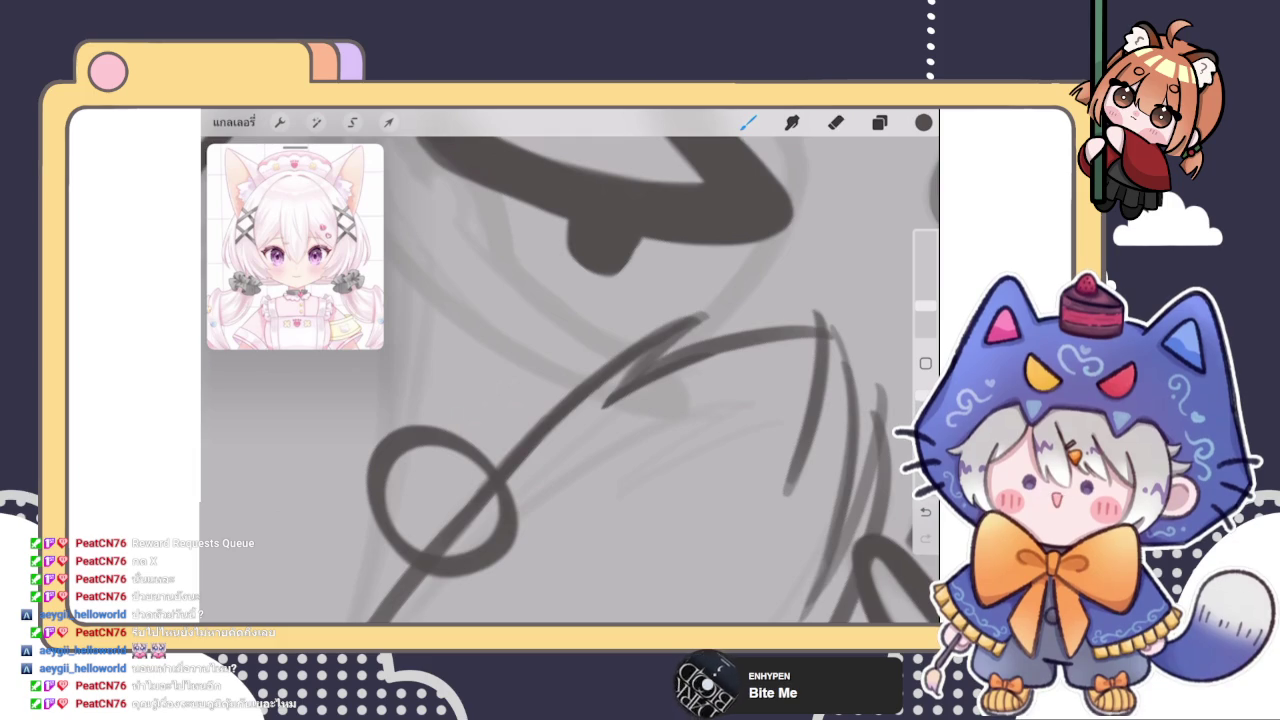
Undo the last stroke and erase the excess tip of the zigzag strand with a small eraser
scroll(570, 380, down, 5)
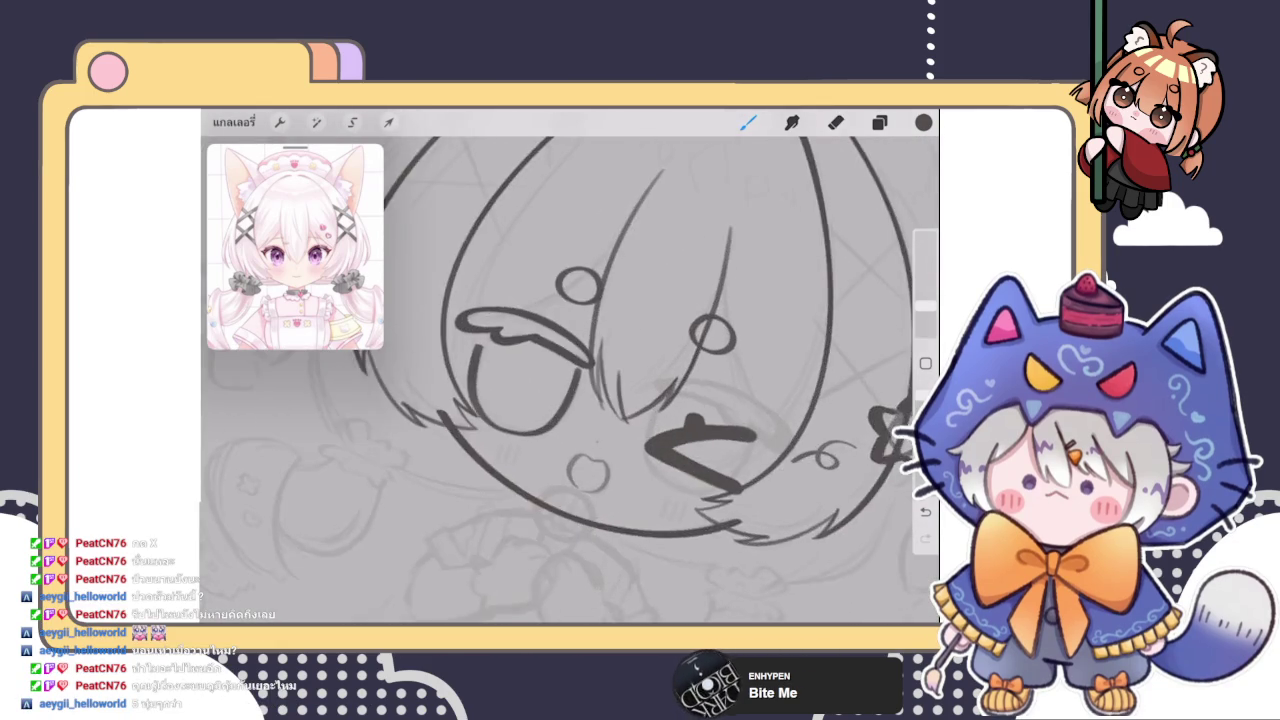
scroll(570, 380, up, 5)
key(ctrl+z)
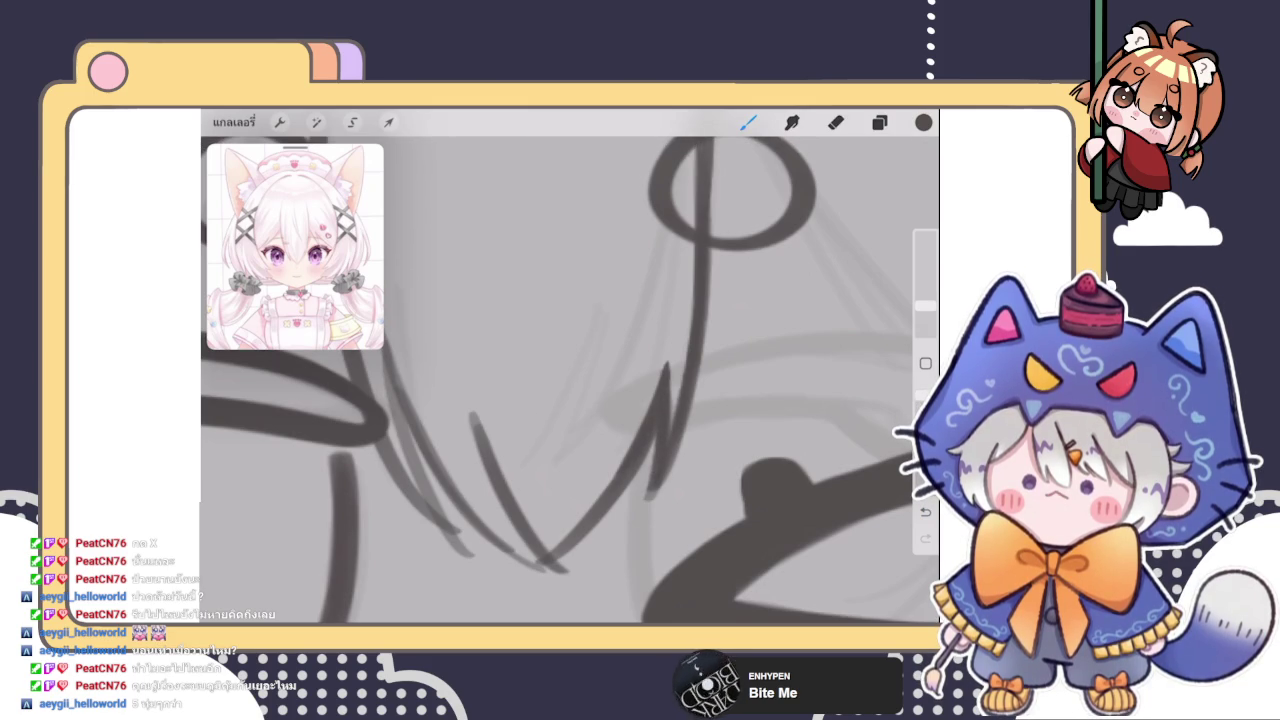
key(e)
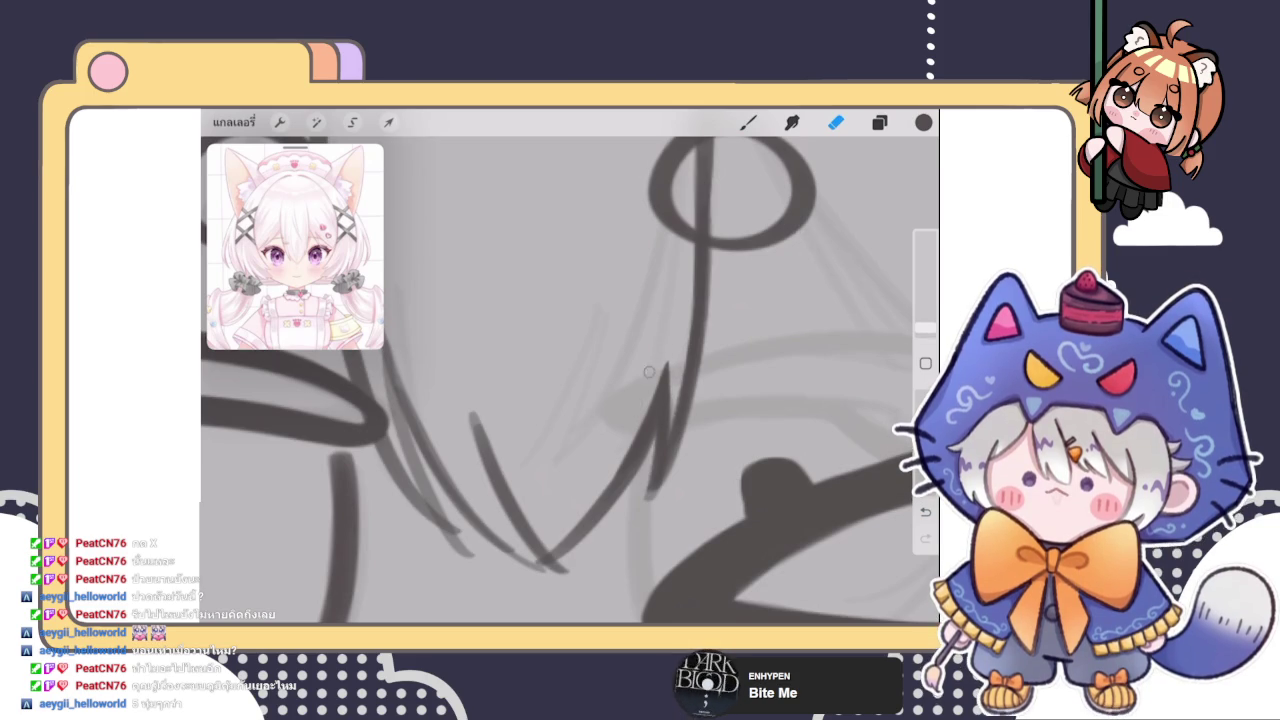
scroll(570, 380, down, 5)
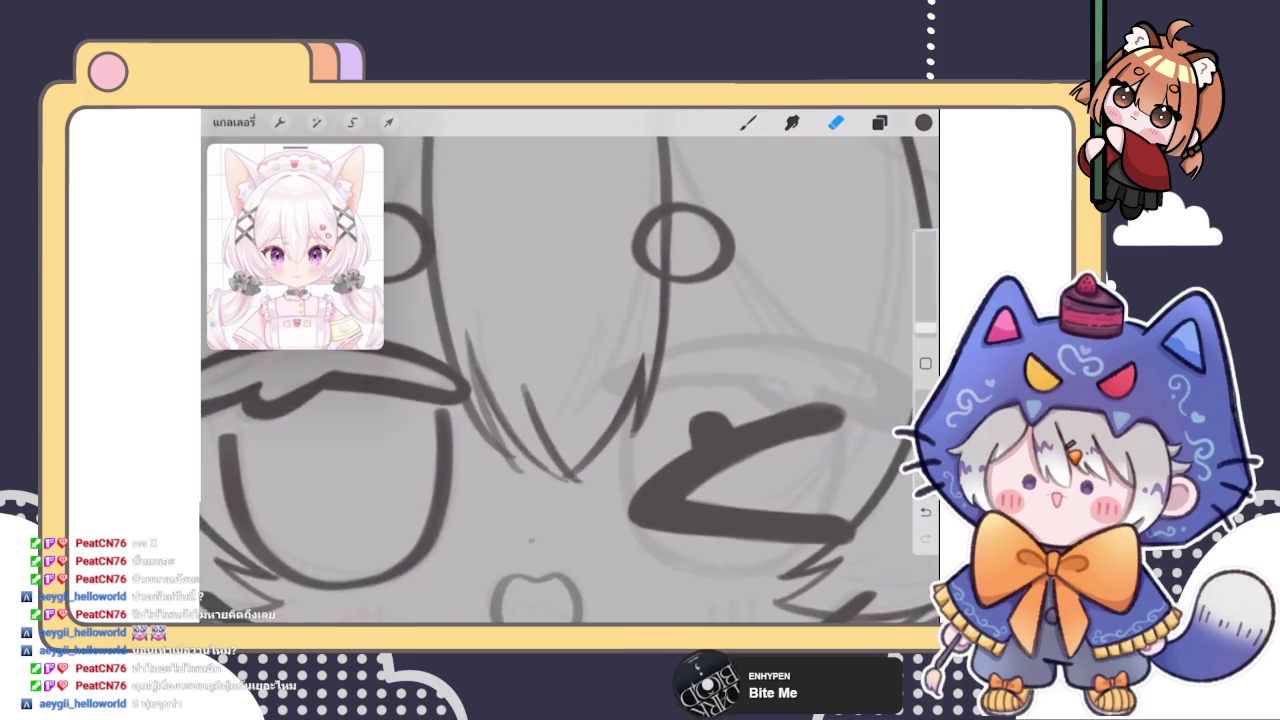
scroll(600, 400, up, 3)
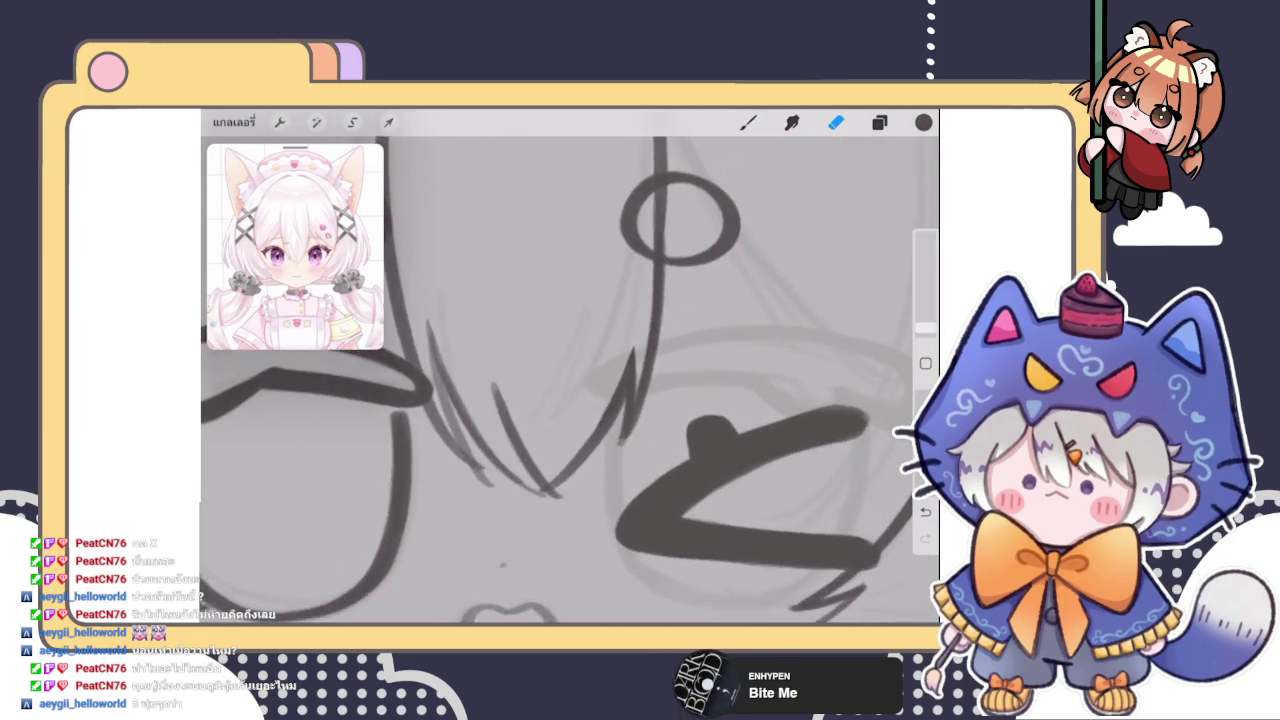
scroll(600, 400, up, 3)
click(925, 328)
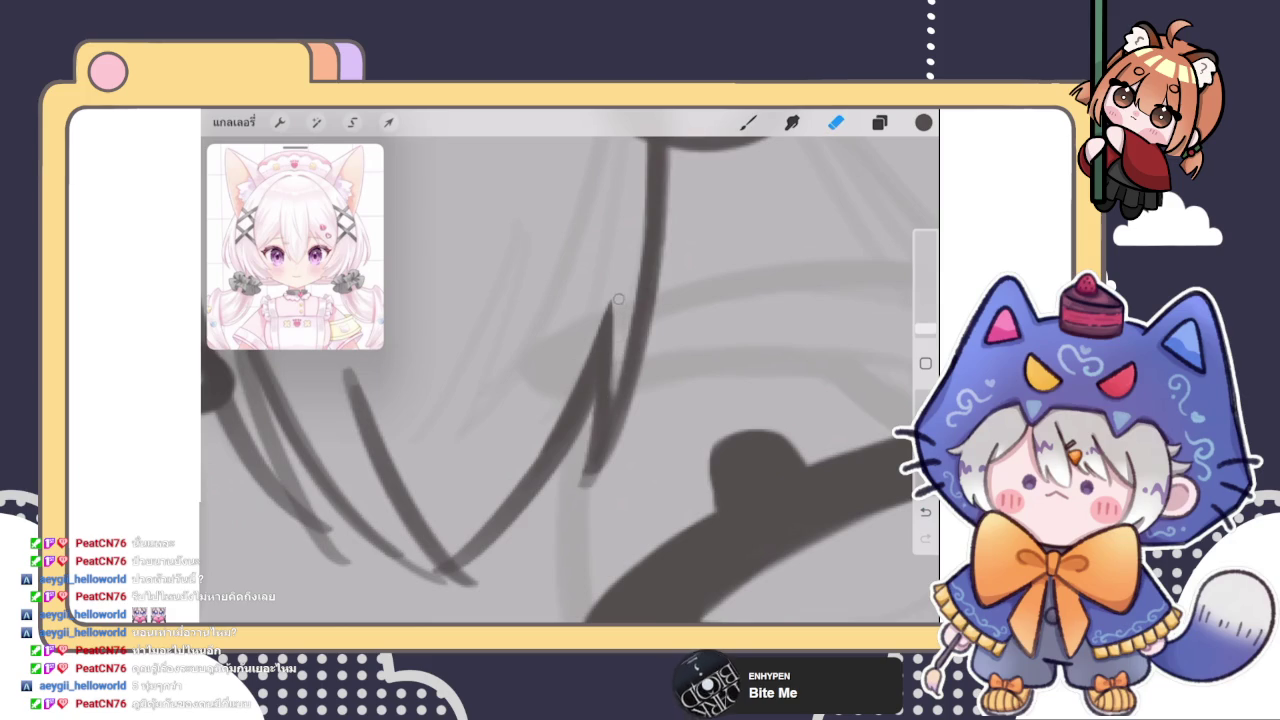
key(b)
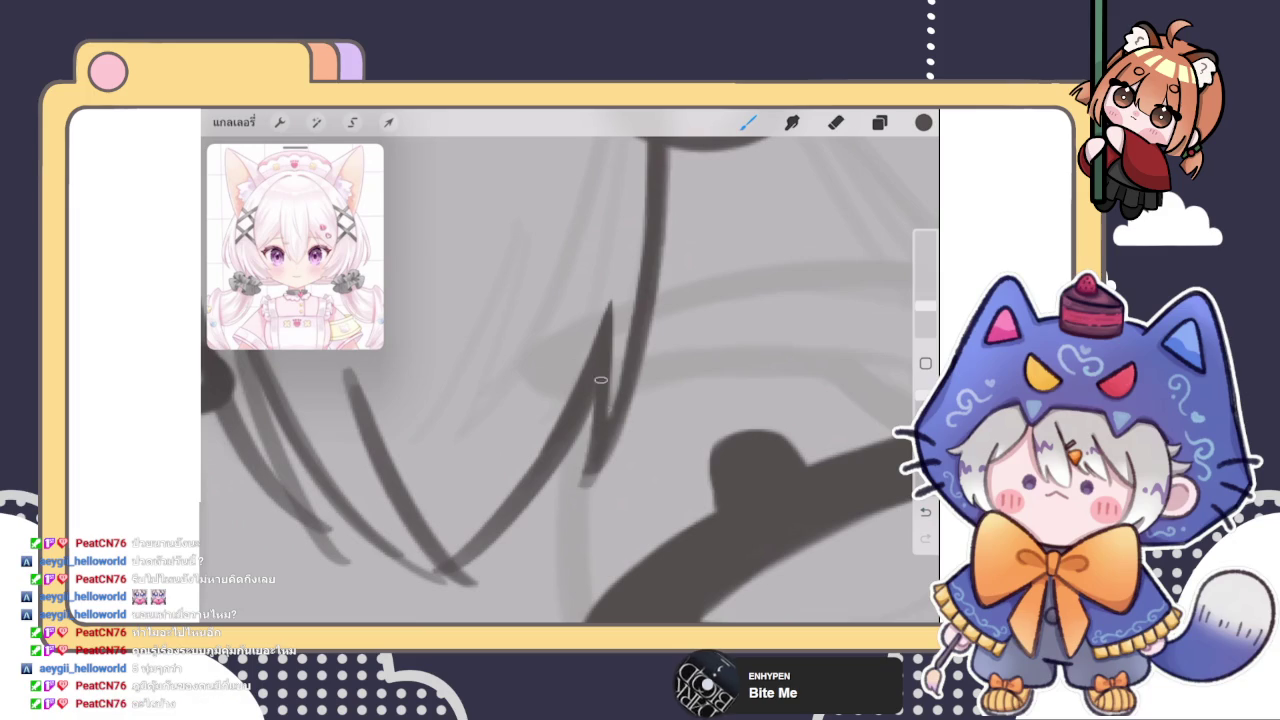
key(e)
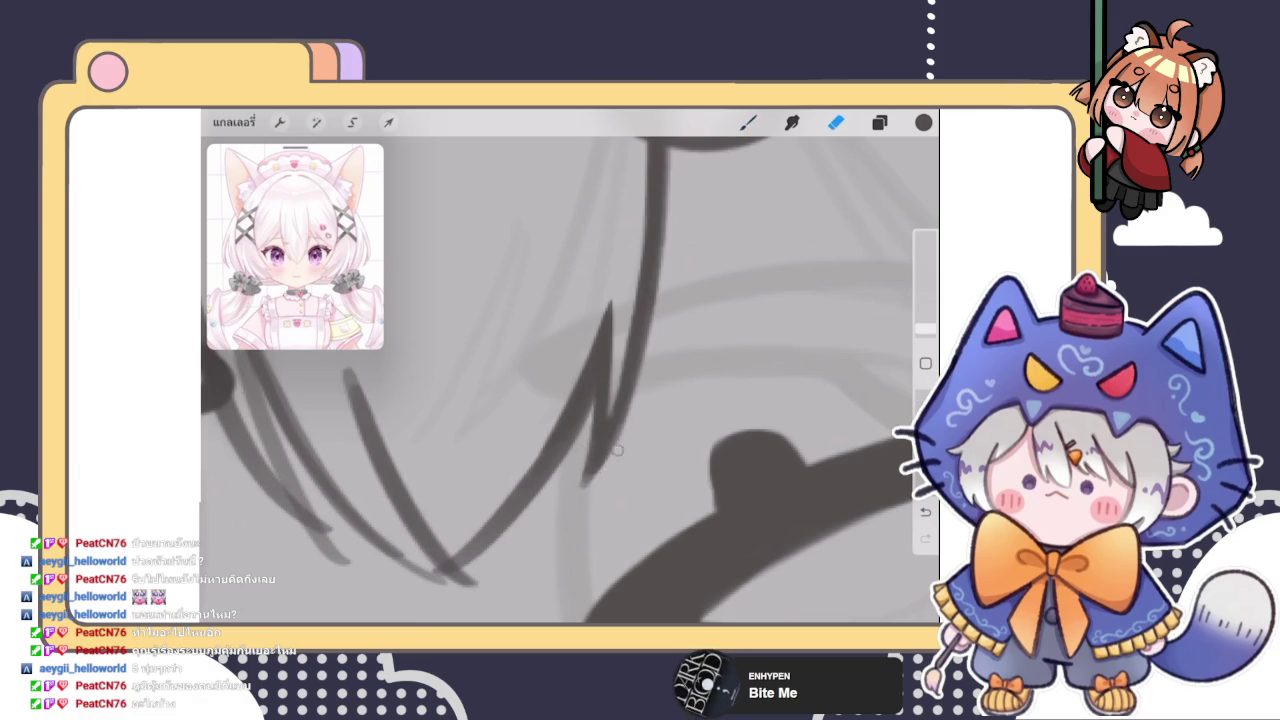
drag(588, 482, 584, 453)
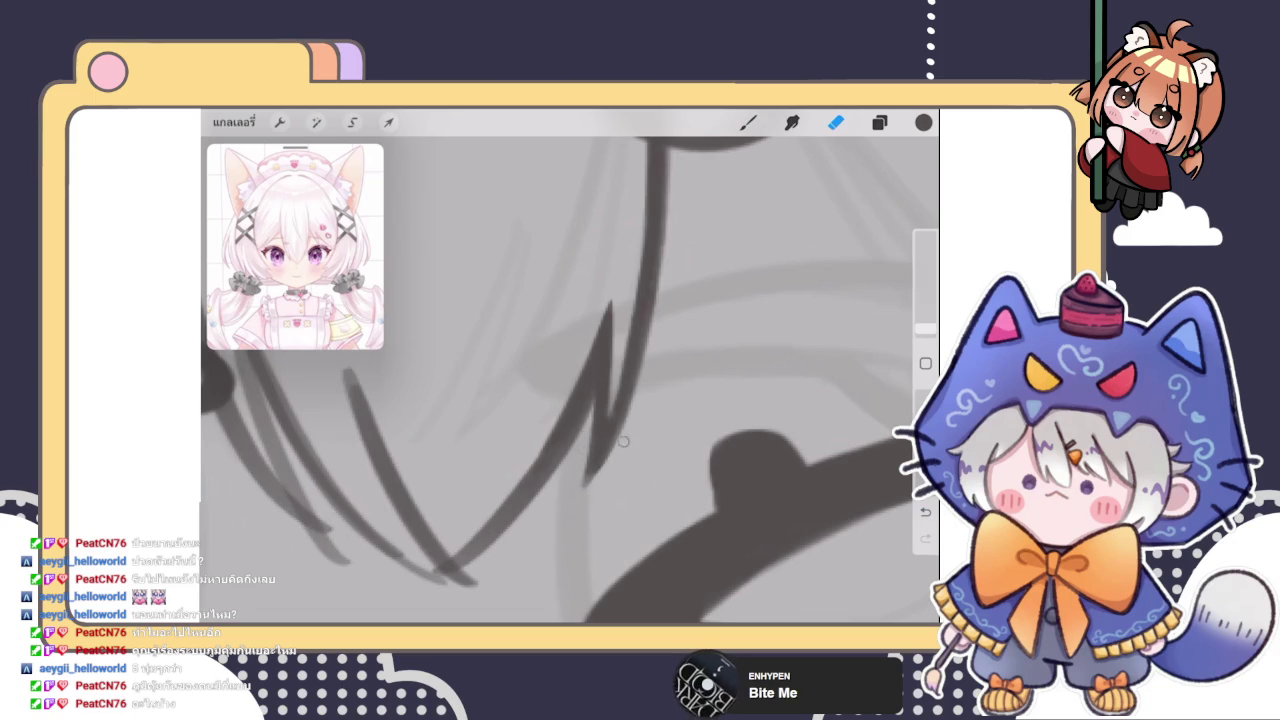
scroll(616, 462, down, 5)
scroll(570, 380, down, 3)
scroll(570, 330, down, 3)
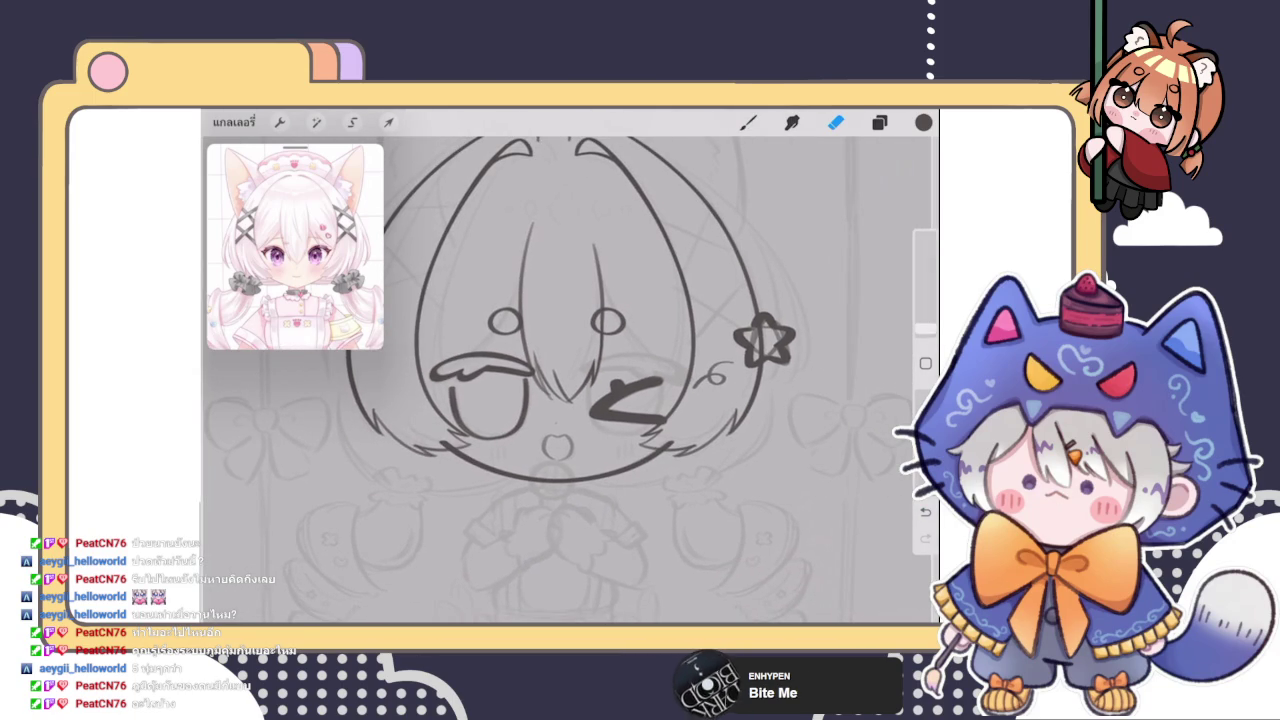
Back on the brush, draw a fringe strand down toward the mouth, then undo it
key(b)
scroll(570, 380, up, 3)
scroll(600, 400, up, 2)
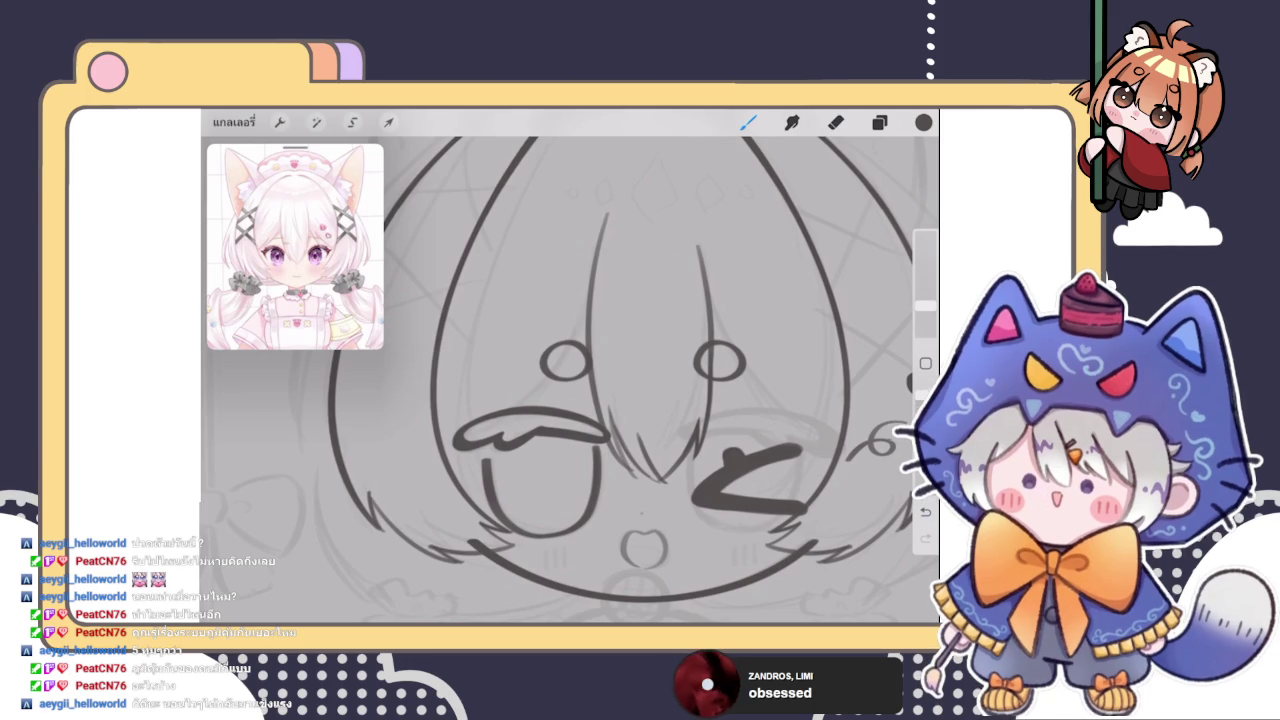
scroll(640, 380, up, 2)
click(879, 122)
click(879, 122)
drag(630, 228, 530, 392)
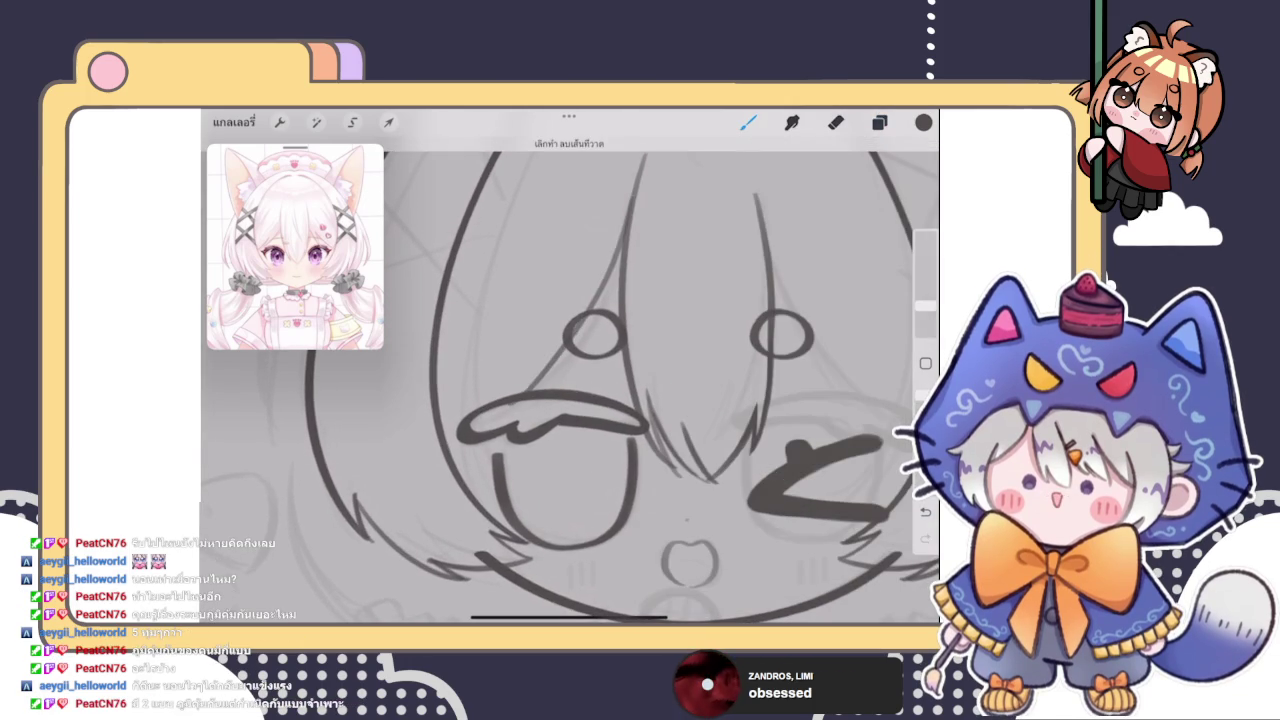
scroll(570, 380, down, 2)
scroll(570, 380, up, 3)
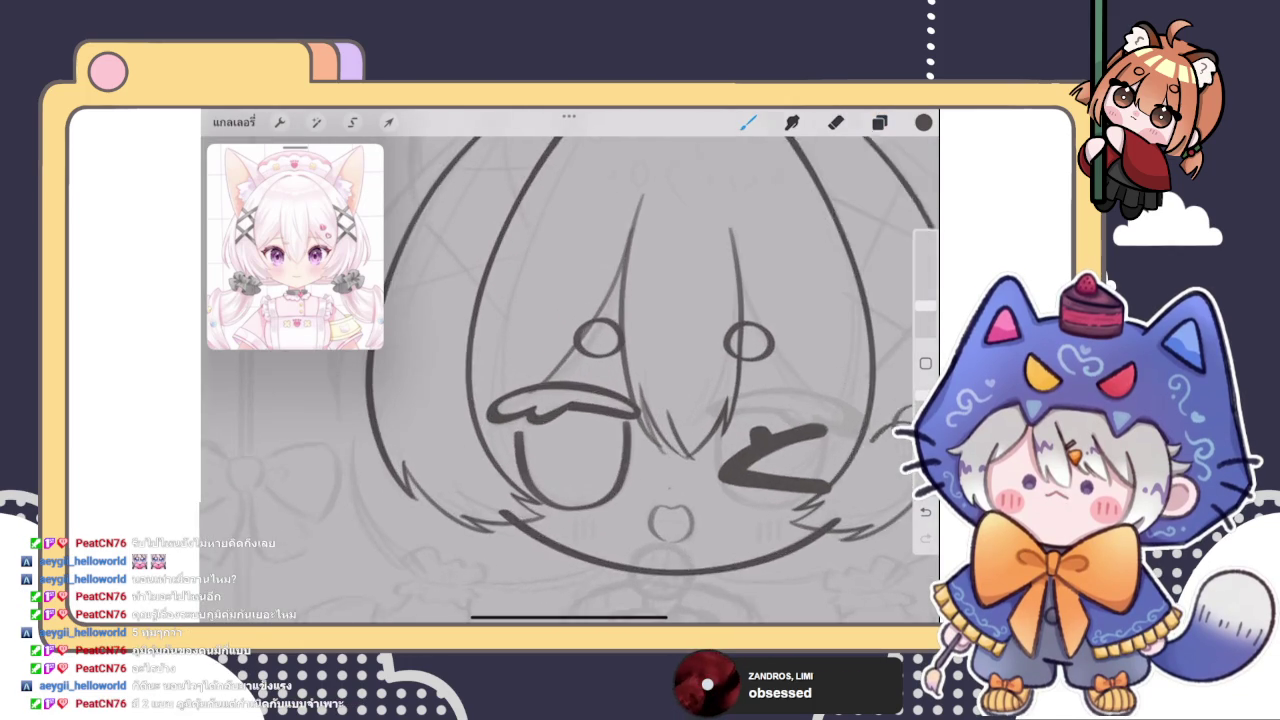
key(ctrl+z)
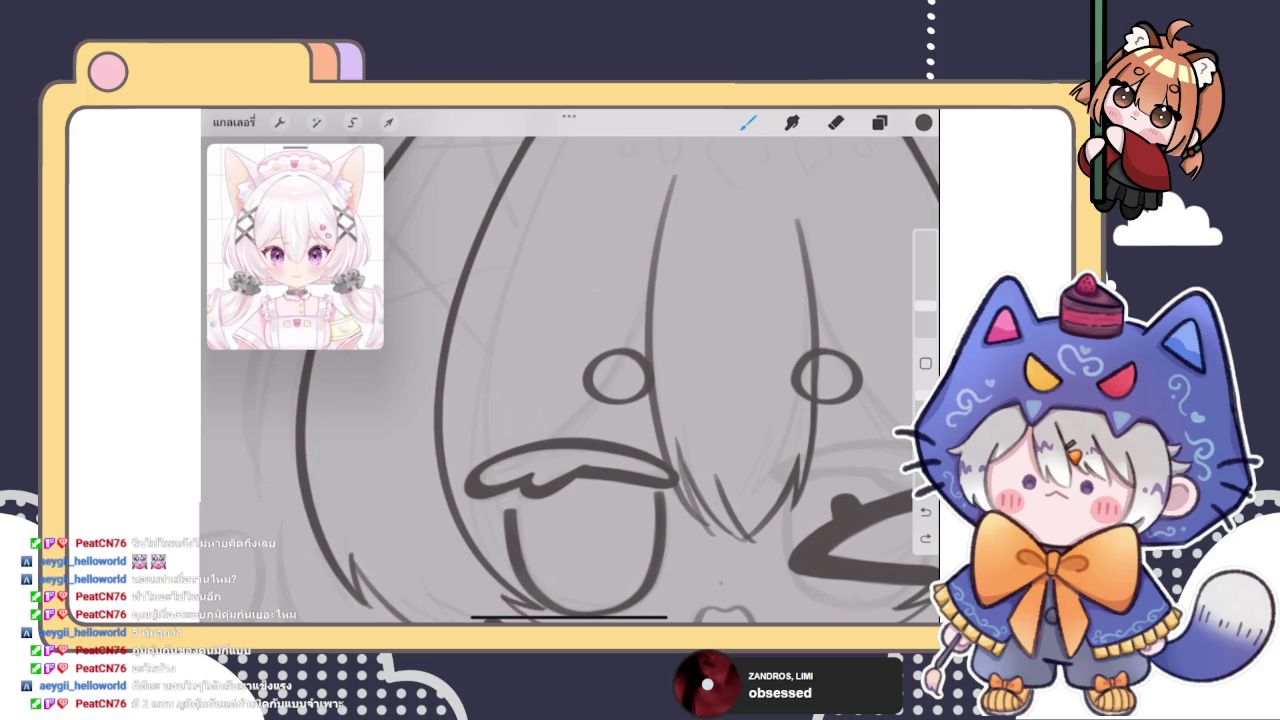
Redraw the diagonal fringe strand through the left eye and add a short strand tip below it
drag(662, 228, 522, 432)
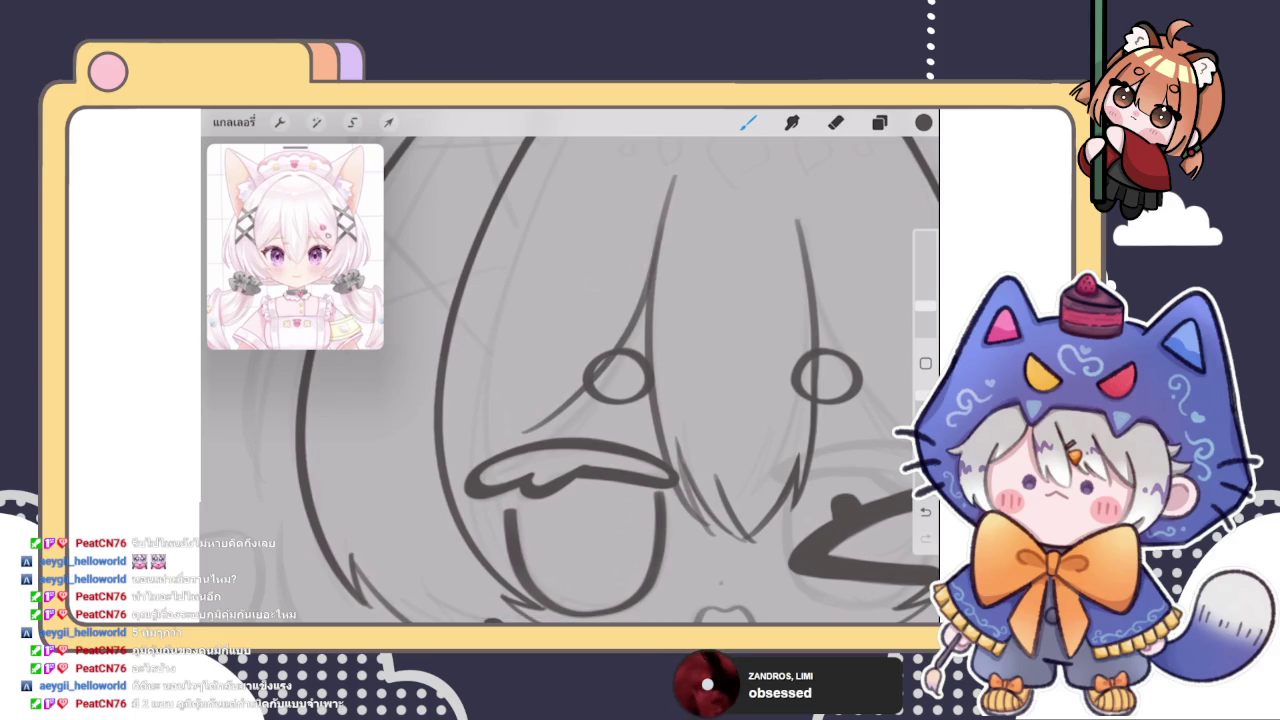
scroll(600, 380, down, 3)
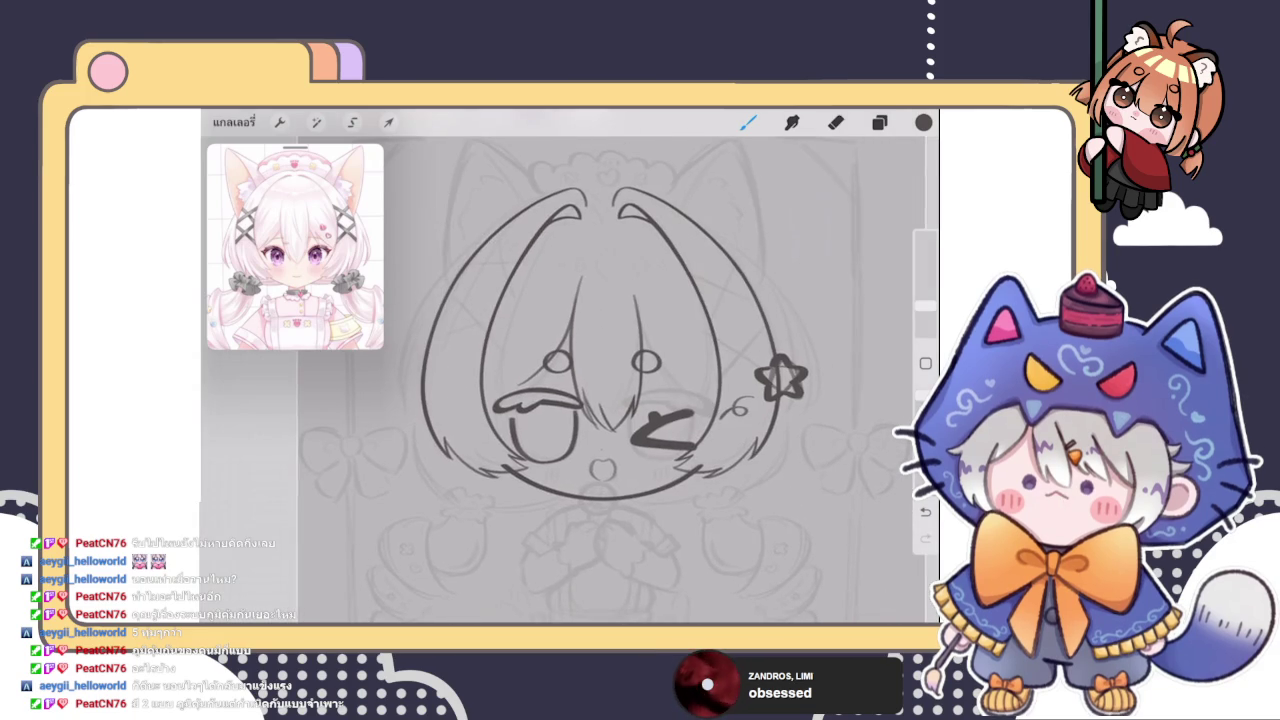
scroll(512, 336, up, 5)
key(ctrl+z)
key(ctrl+shift+z)
scroll(570, 380, left, 2)
key(ctrl+z)
drag(705, 222, 560, 450)
key(ctrl+z)
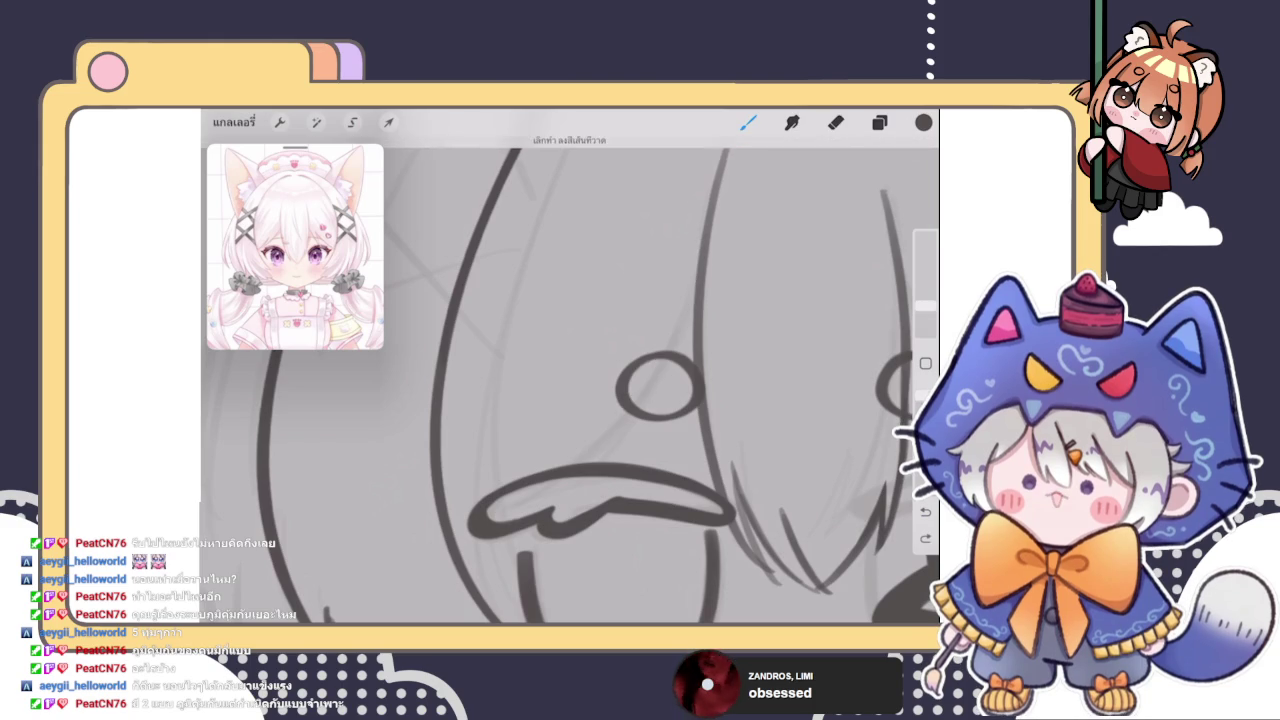
drag(705, 240, 600, 430)
drag(608, 382, 565, 462)
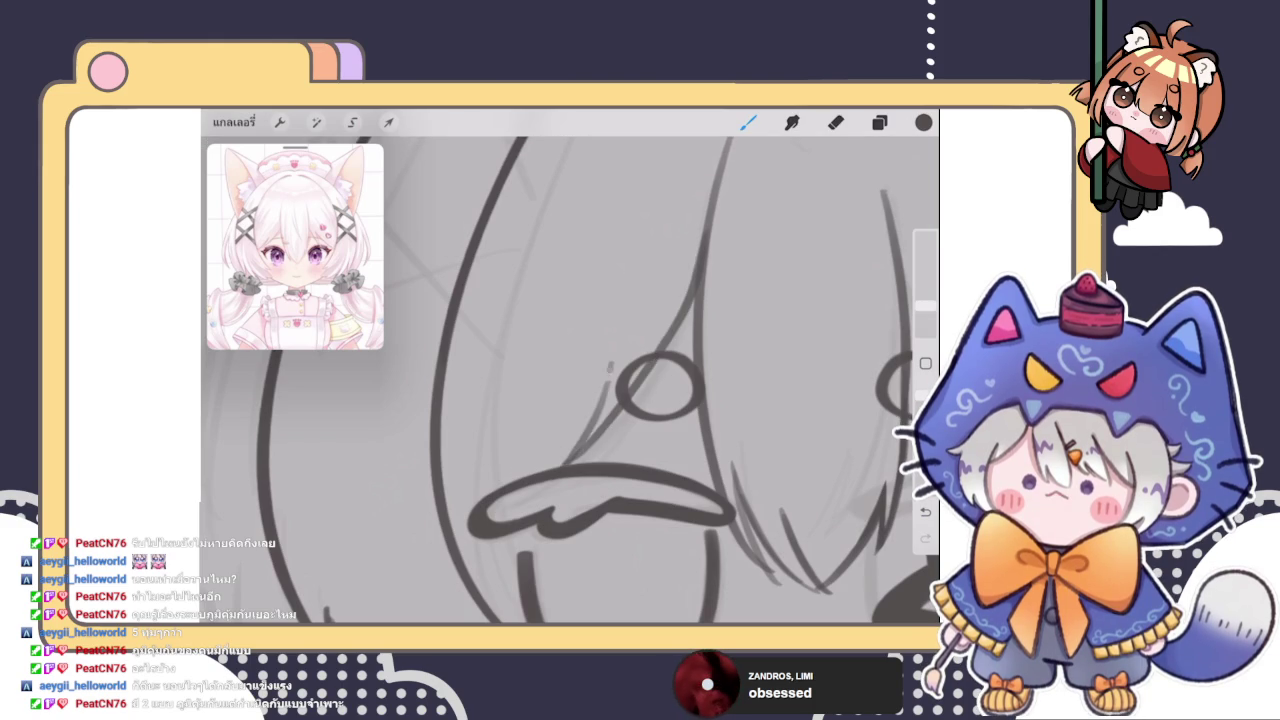
Undo the last two unwanted strokes near the open eye
scroll(669, 380, down, 3)
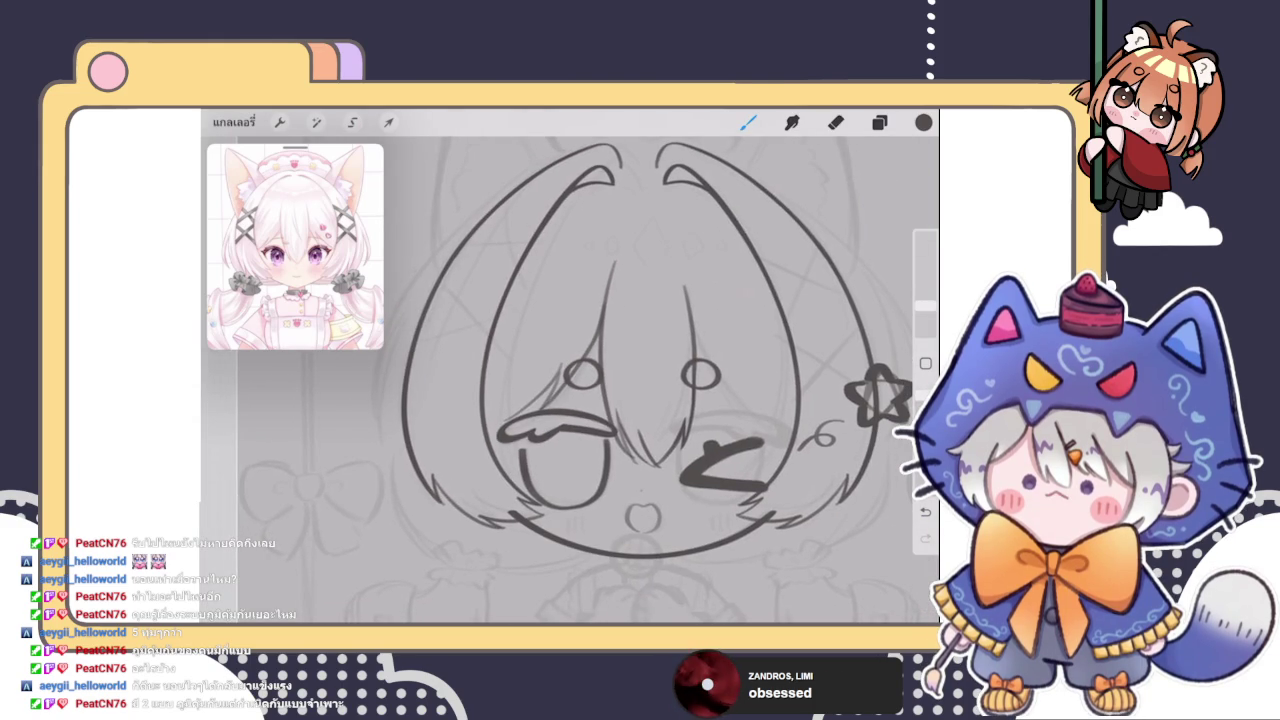
scroll(570, 380, down, 3)
scroll(570, 380, up, 4)
key(ctrl+z)
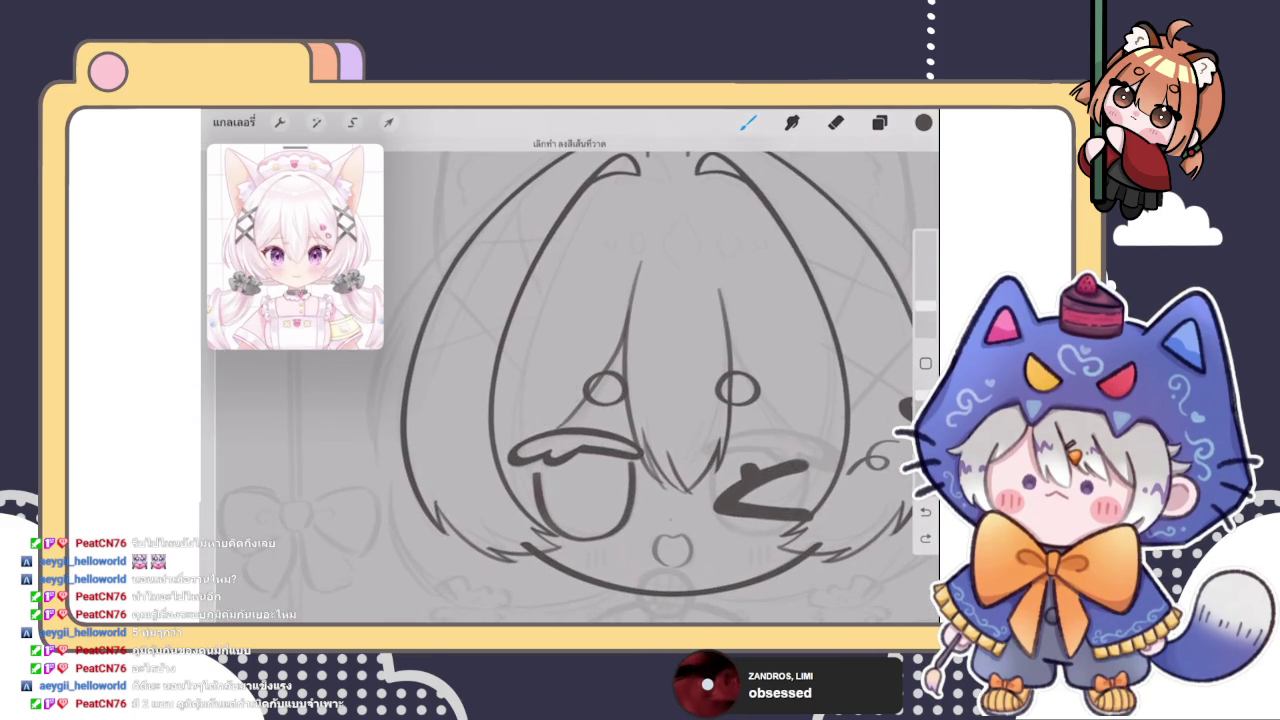
scroll(670, 400, up, 3)
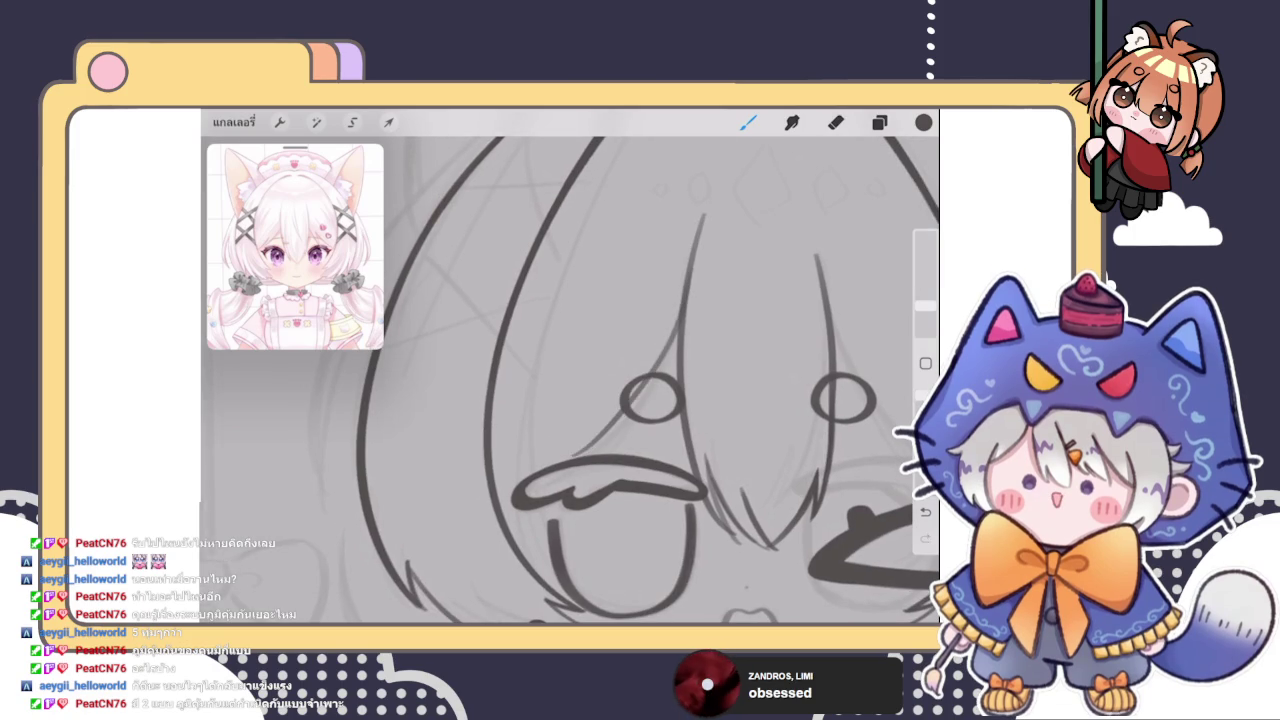
scroll(650, 400, up, 3)
key(ctrl+z)
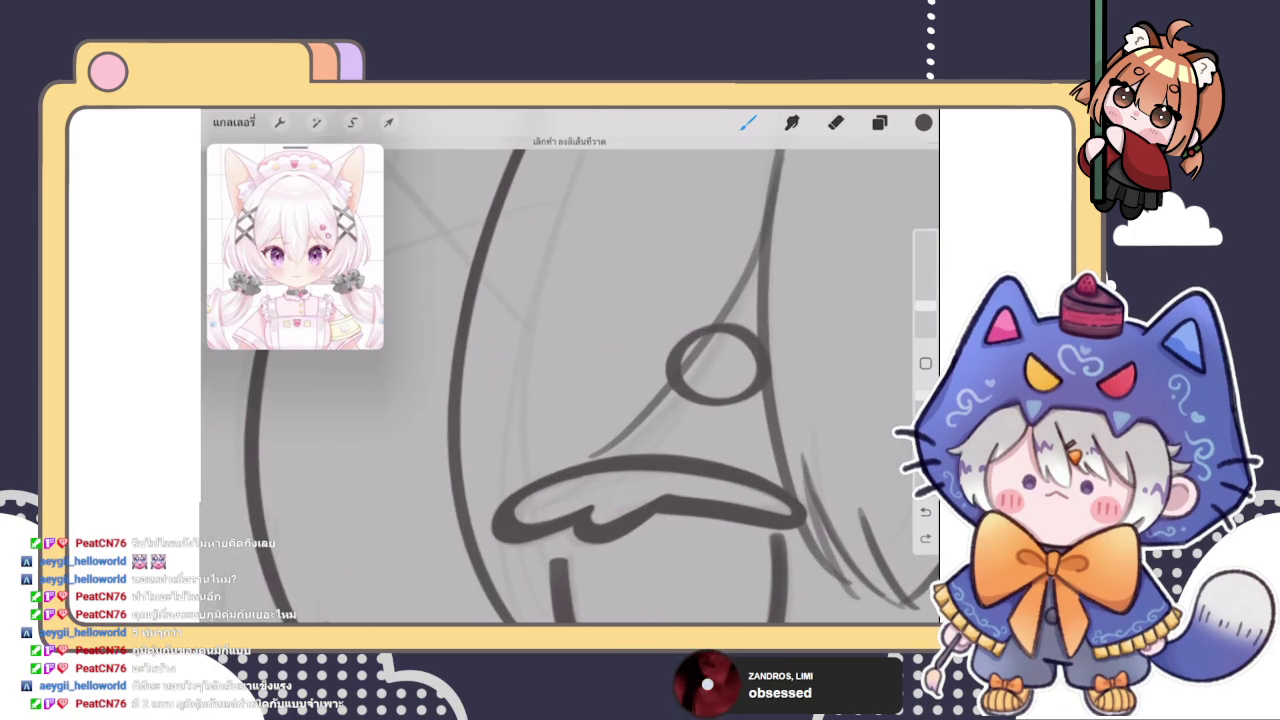
scroll(600, 400, down, 2)
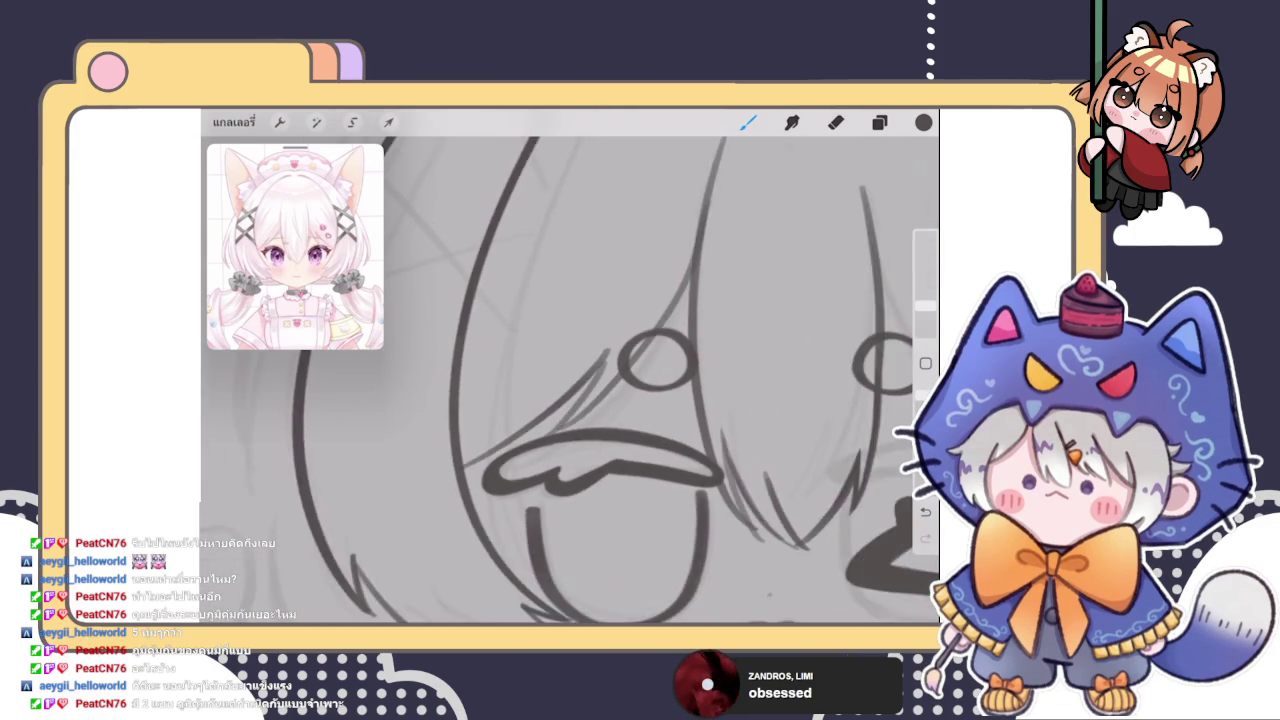
scroll(600, 400, down, 3)
scroll(600, 390, down, 2)
scroll(575, 380, down, 2)
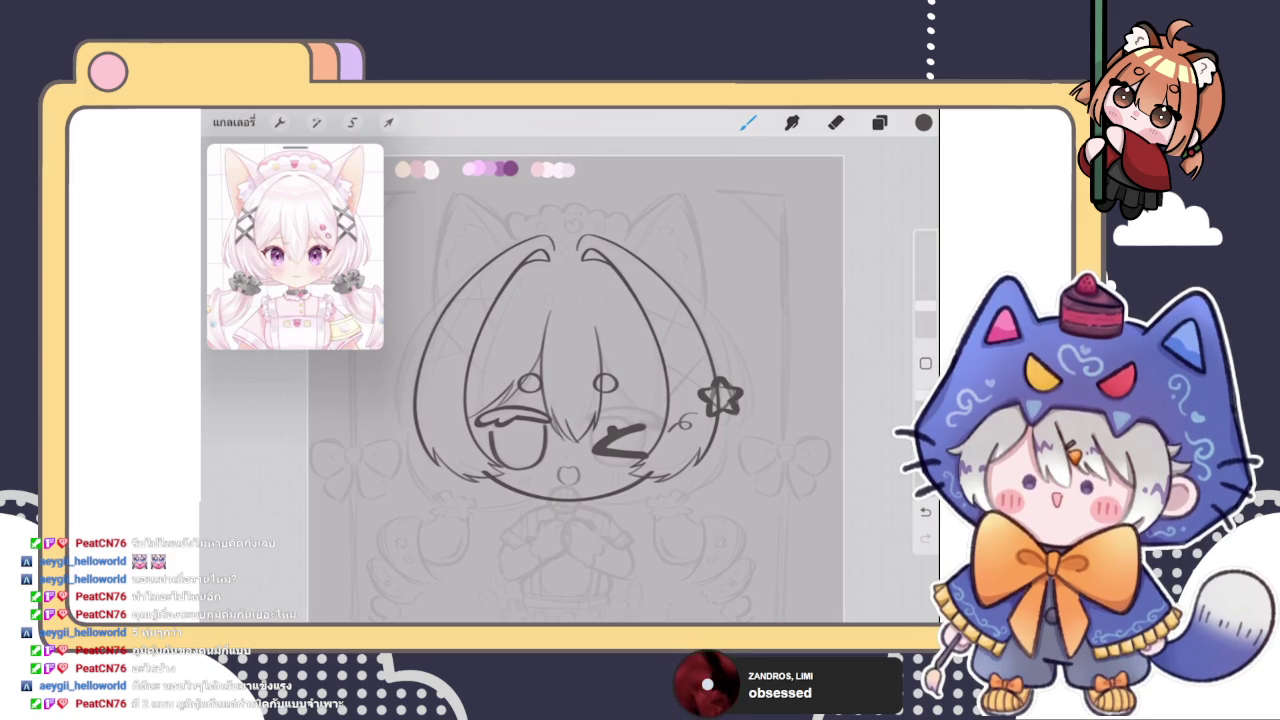
Undo the stray hair stroke by the star clip and draw a new strand on the head's right side
click(879, 122)
click(879, 122)
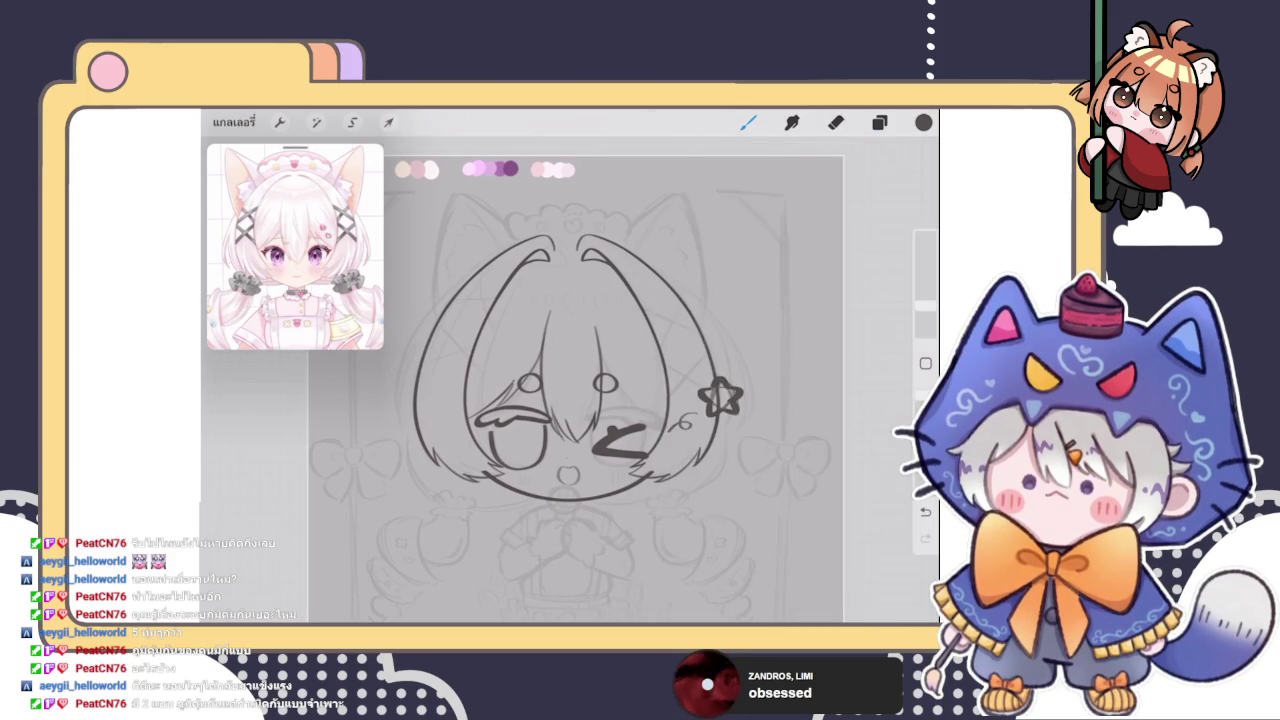
scroll(570, 380, up, 3)
scroll(570, 380, down, 3)
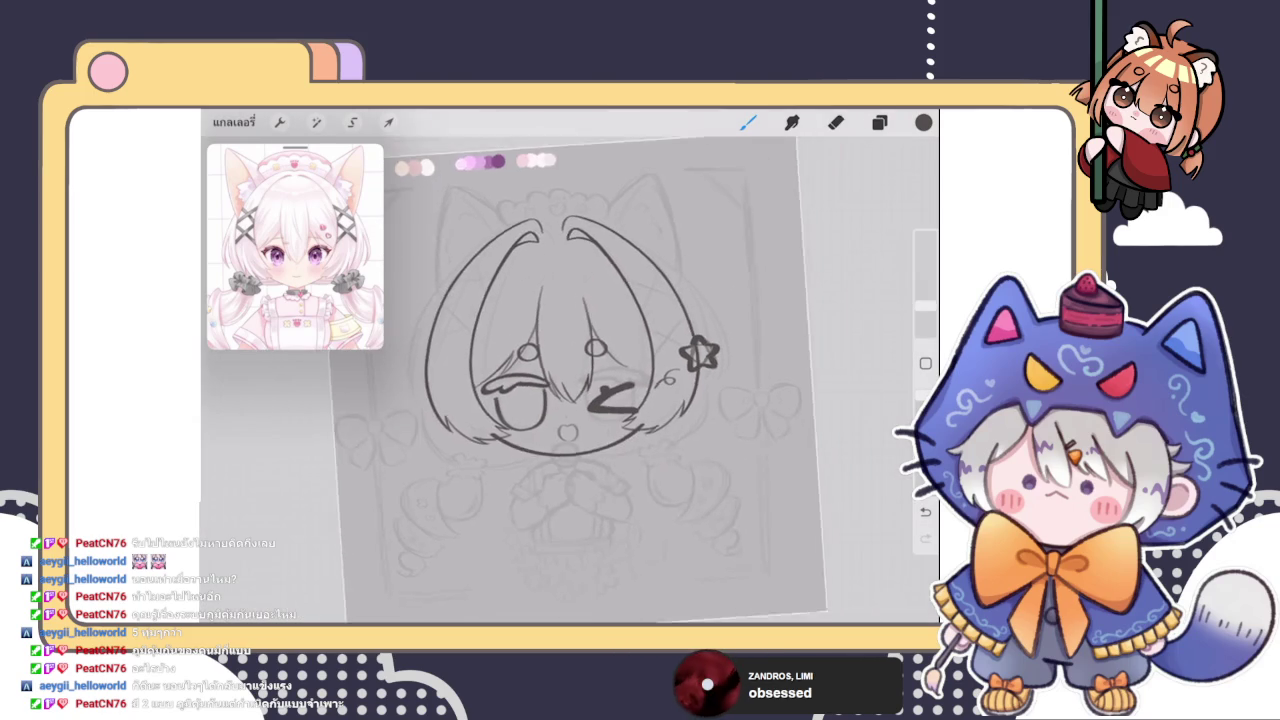
scroll(570, 380, up, 3)
key(ctrl+z)
mouse_move(612, 372)
mouse_down()
mouse_move(594, 414)
mouse_move(604, 430)
mouse_up()
scroll(570, 380, down, 5)
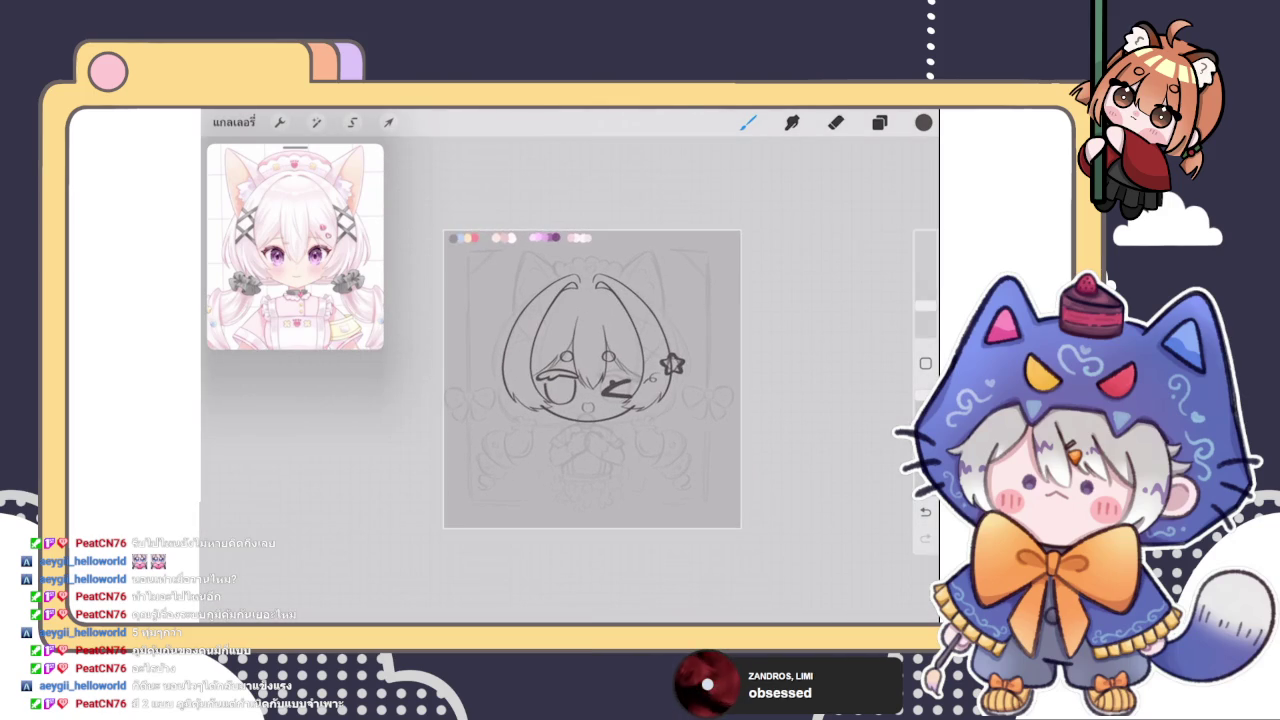
scroll(590, 380, up, 2)
scroll(585, 390, up, 2)
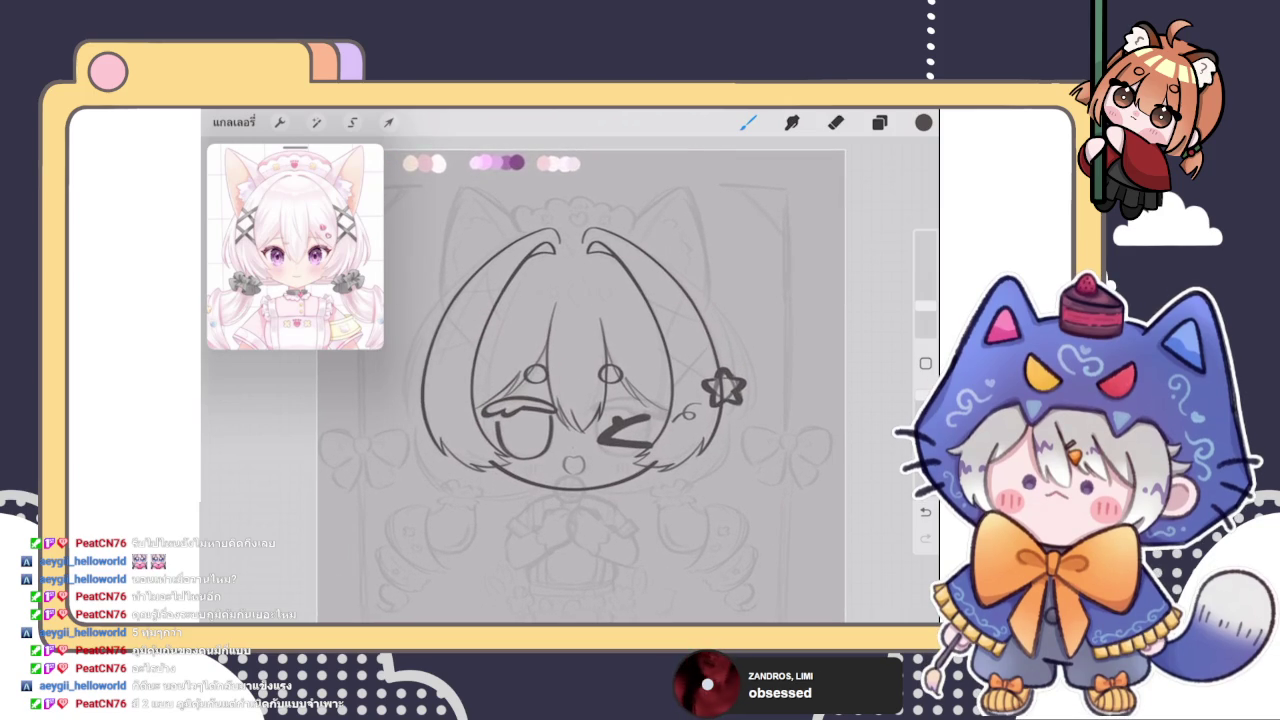
Try Transform and Adjustments > Liquify on the face line art, then return to the brush
click(388, 122)
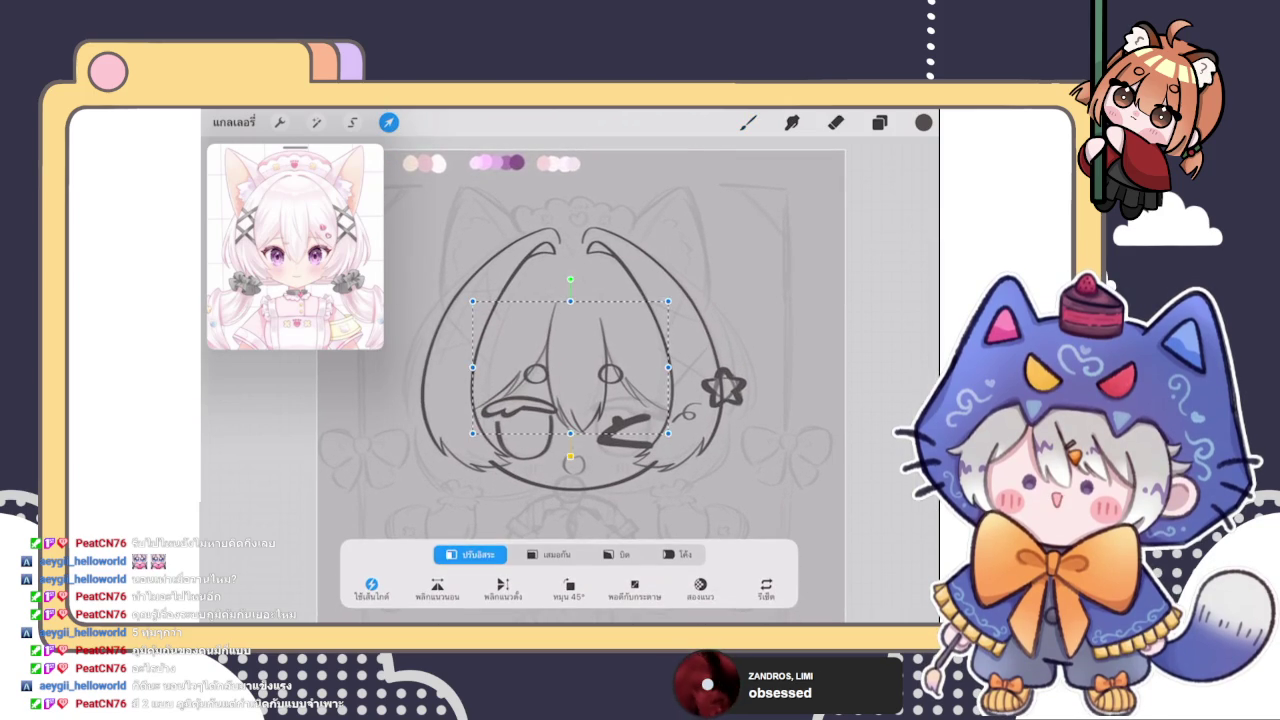
click(316, 122)
click(275, 562)
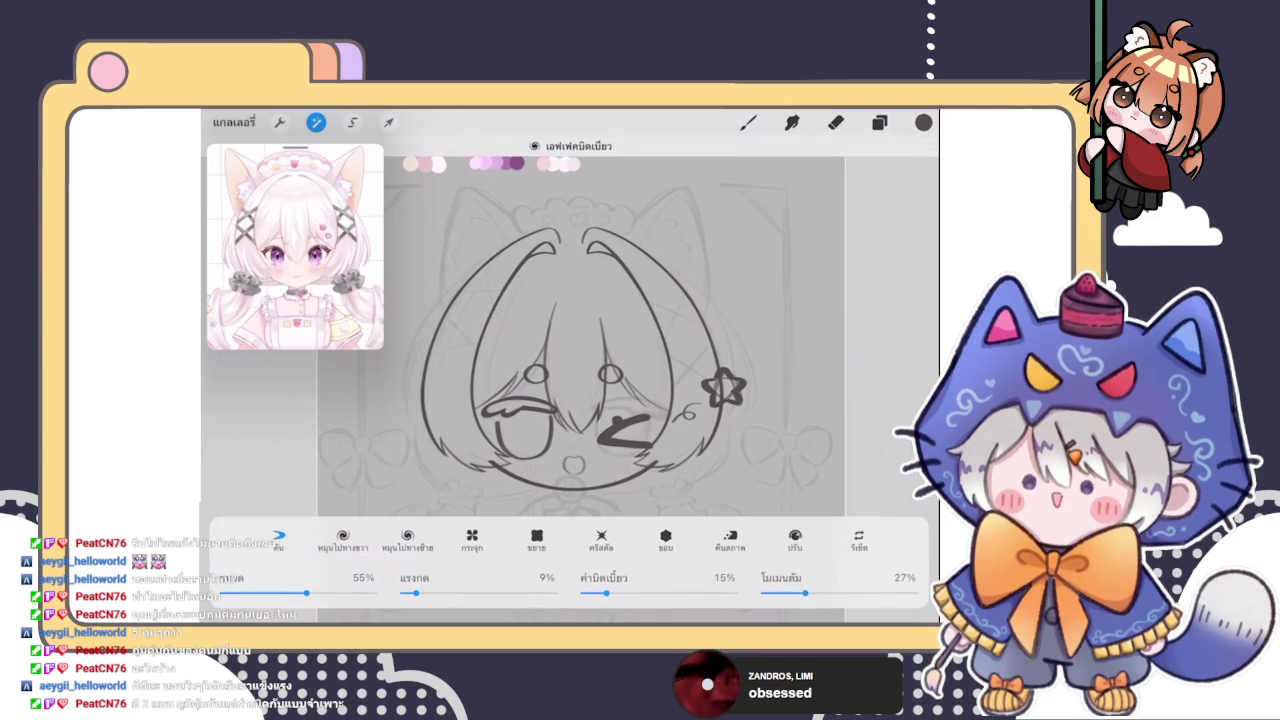
scroll(602, 357, down, 3)
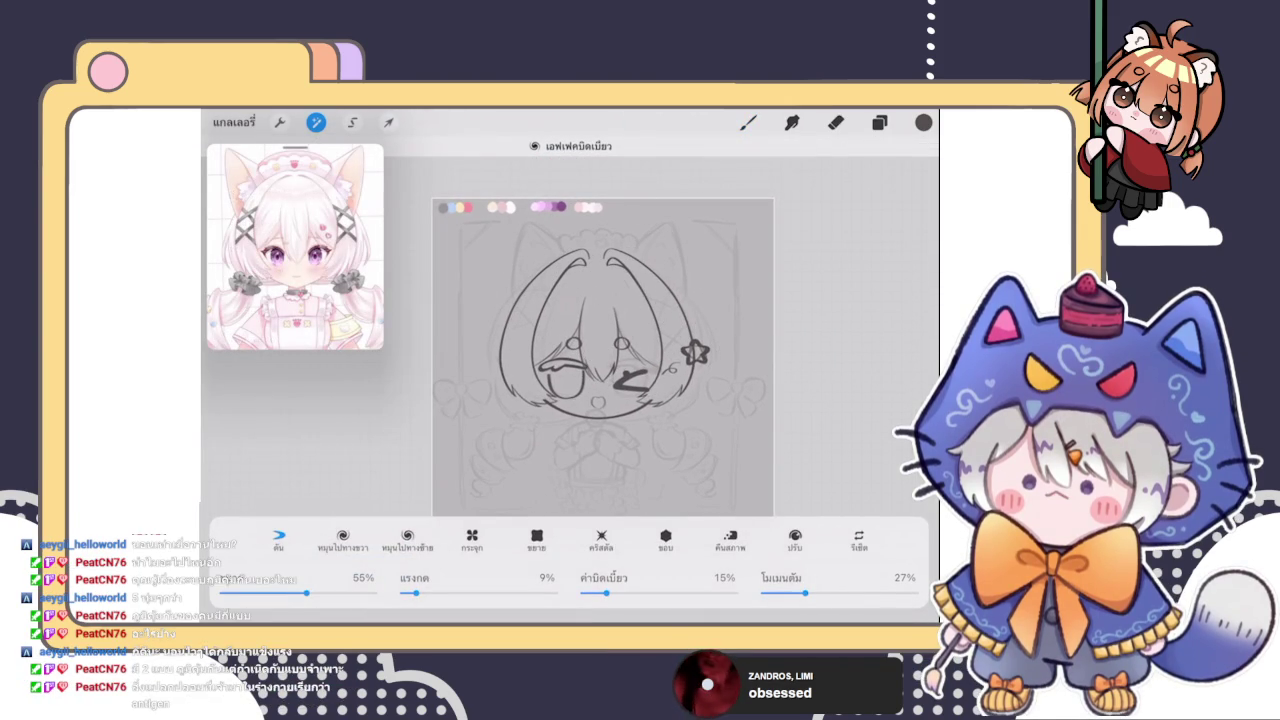
click(748, 122)
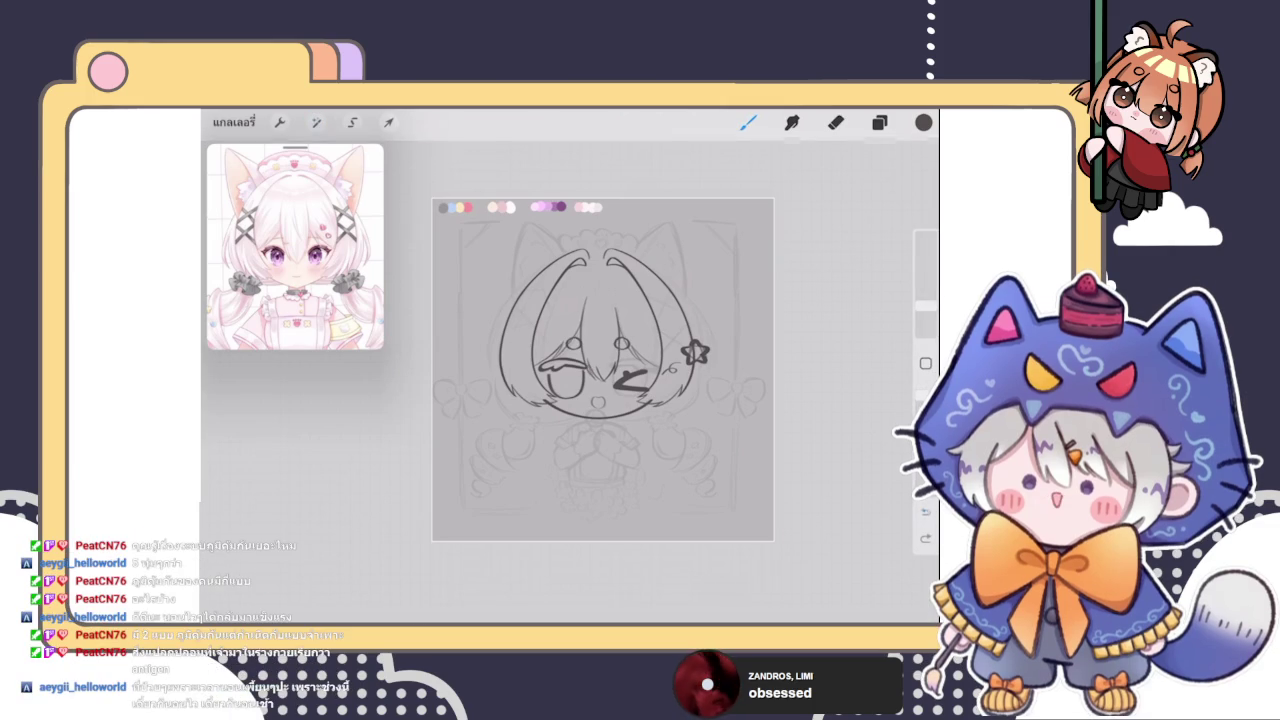
scroll(602, 370, up, 5)
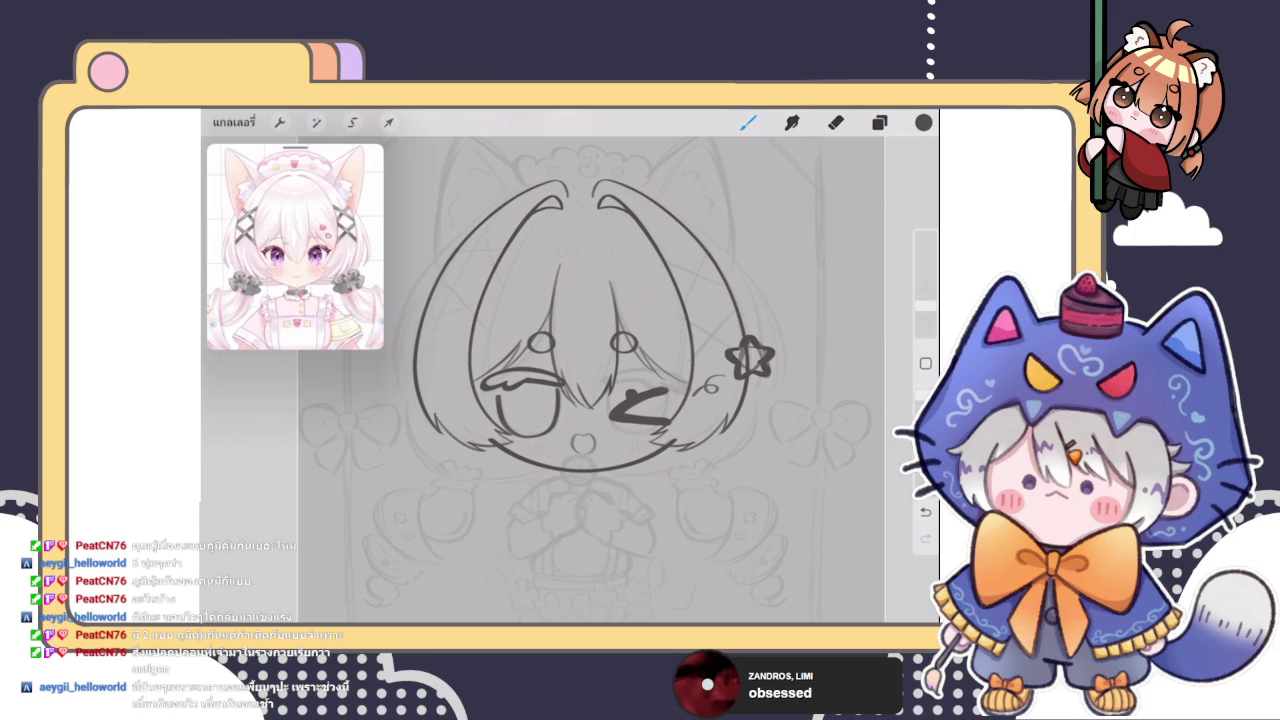
Glance at the layer list and brush library, leaving the Layers panel open
click(879, 122)
click(879, 122)
click(748, 122)
click(748, 122)
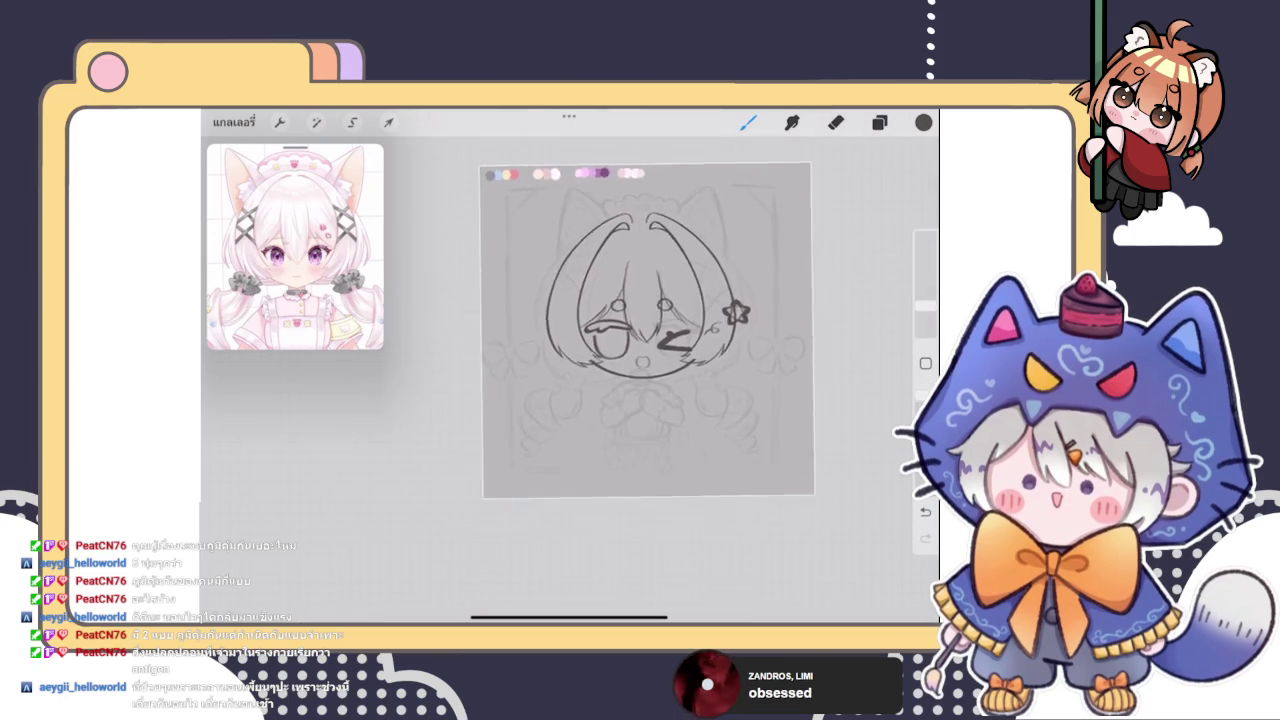
click(879, 122)
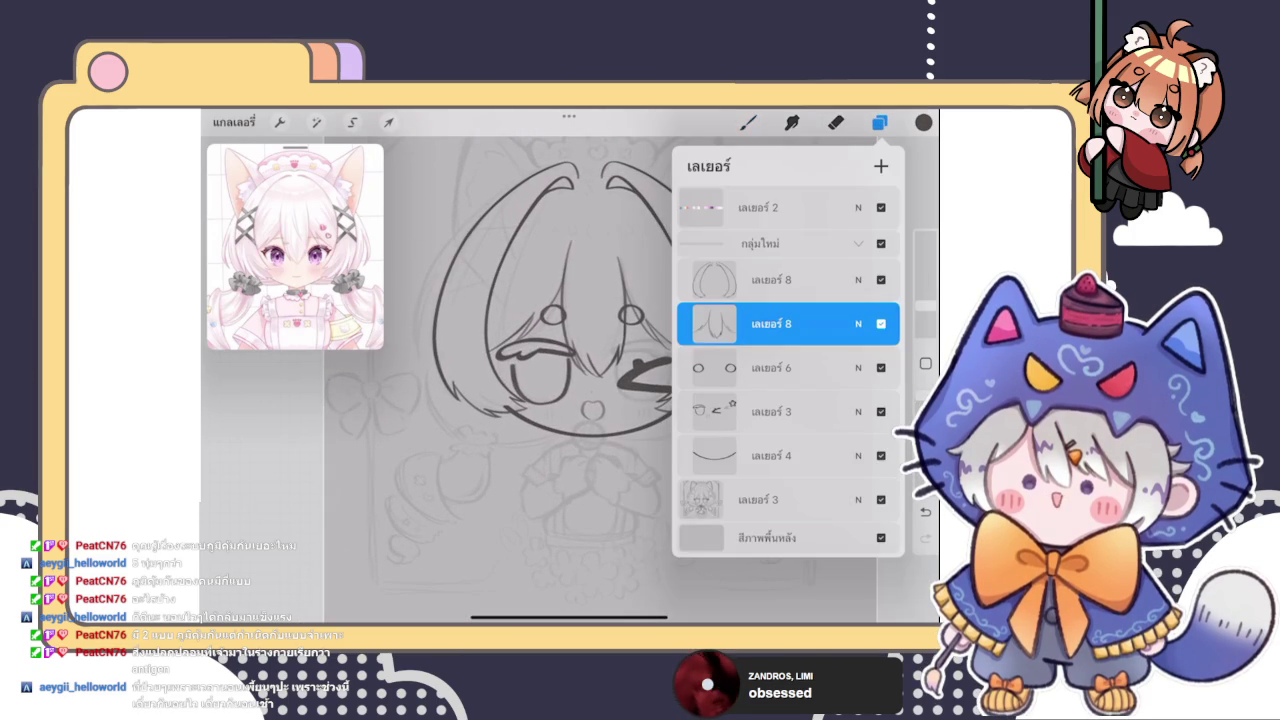
Select the upper เลเยอร์ 8 line-art layer, try a C-shaped curve above the head, then undo it
click(790, 279)
click(879, 122)
scroll(570, 380, up, 3)
scroll(570, 380, up, 3)
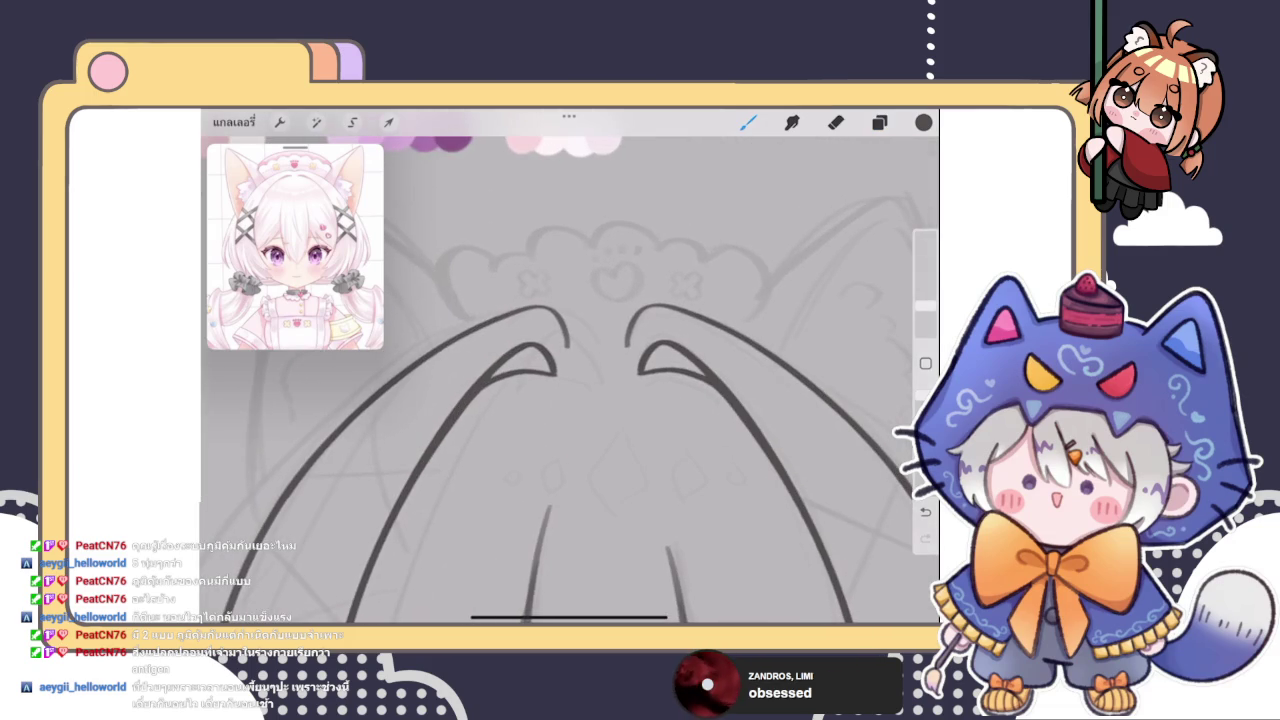
drag(460, 320, 504, 248)
scroll(570, 380, up, 2)
scroll(570, 380, up, 2)
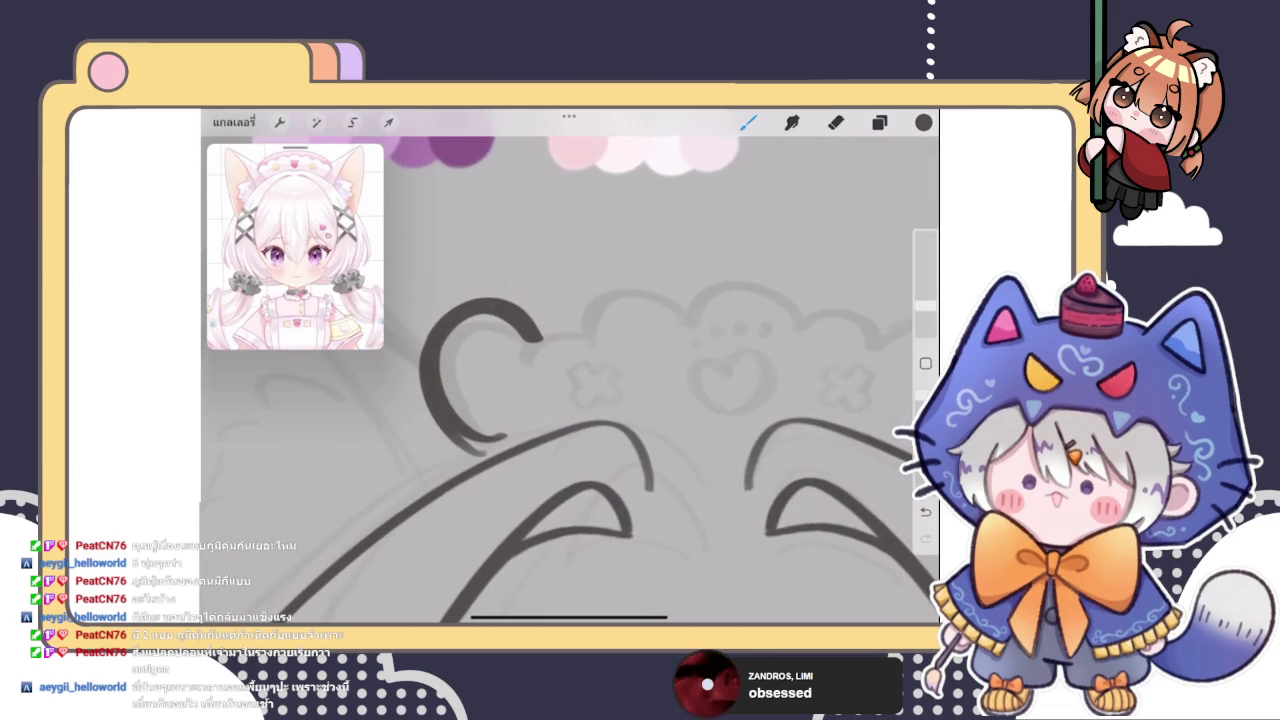
click(923, 122)
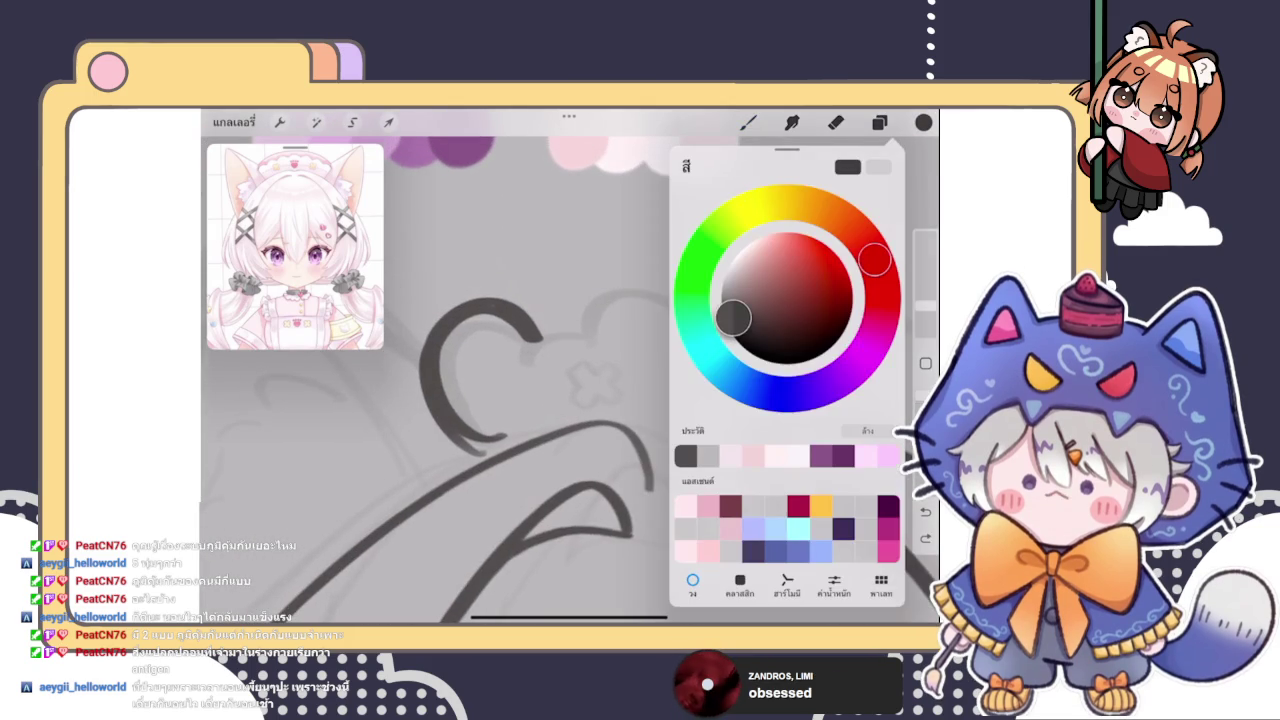
key(Escape)
key(ctrl+z)
Draw a heart above the head with a C-shaped left half and a right lobe
mouse_move(490, 455)
mouse_down()
mouse_move(520, 335)
mouse_move(585, 343)
mouse_up()
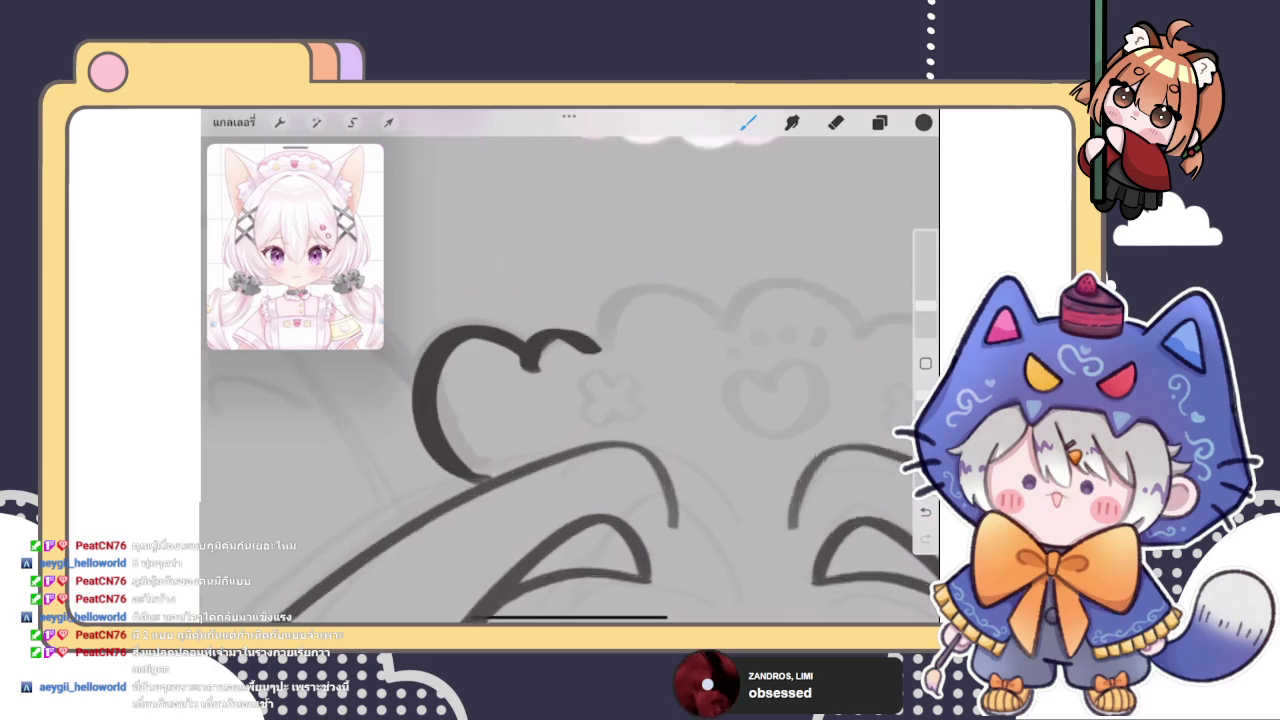
key(ctrl+z)
key(ctrl+z)
drag(505, 462, 562, 357)
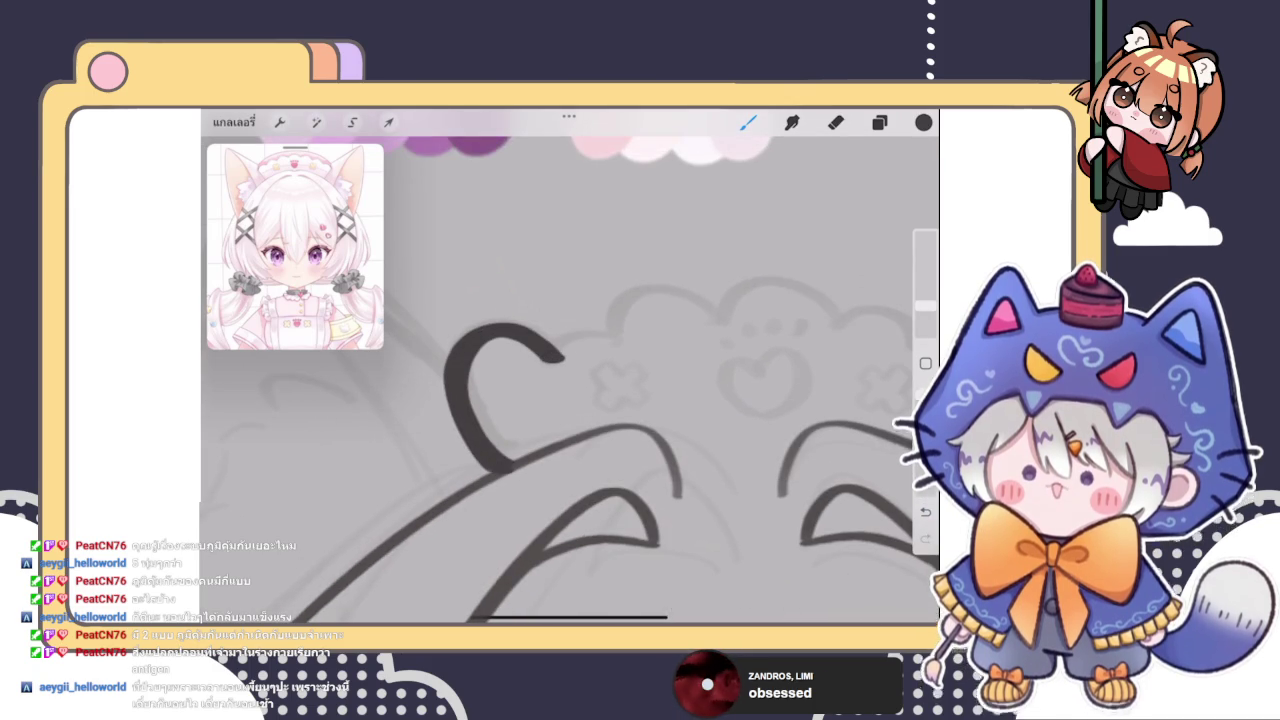
scroll(634, 399, up, 2)
click(500, 455)
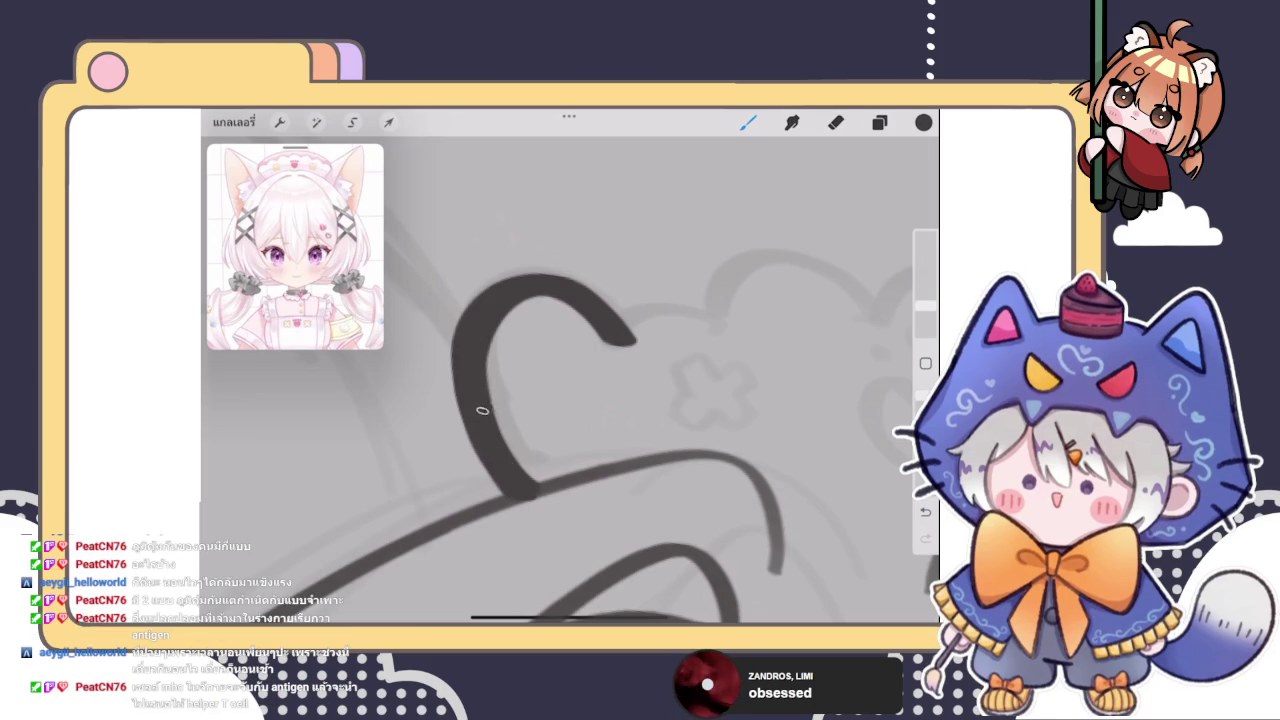
scroll(570, 380, down, 2)
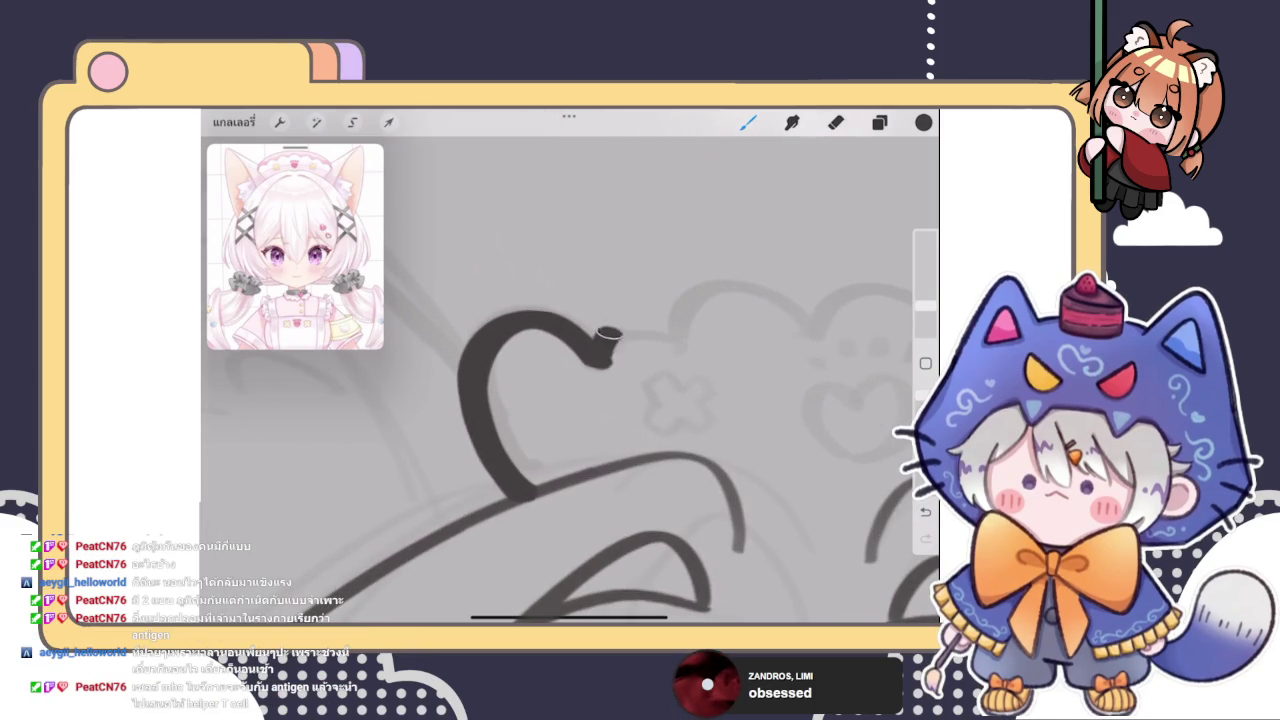
drag(598, 360, 672, 348)
scroll(570, 400, down, 2)
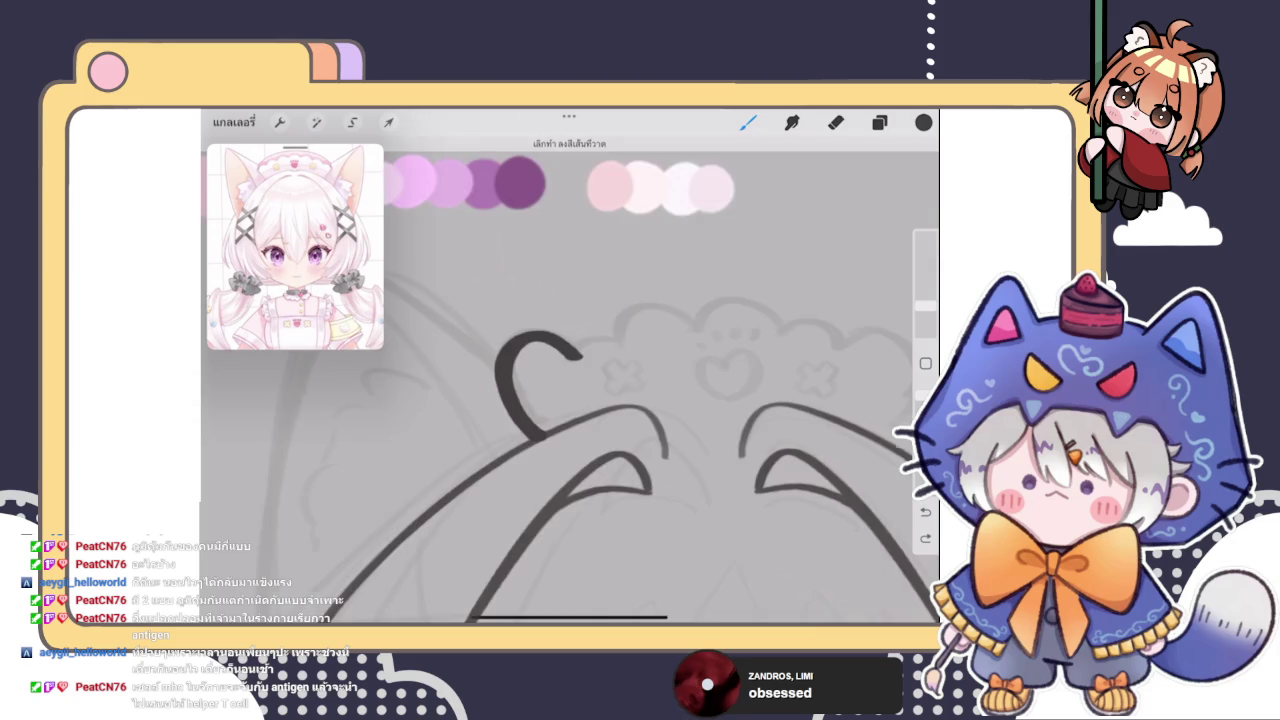
scroll(600, 420, down, 3)
scroll(600, 420, down, 3)
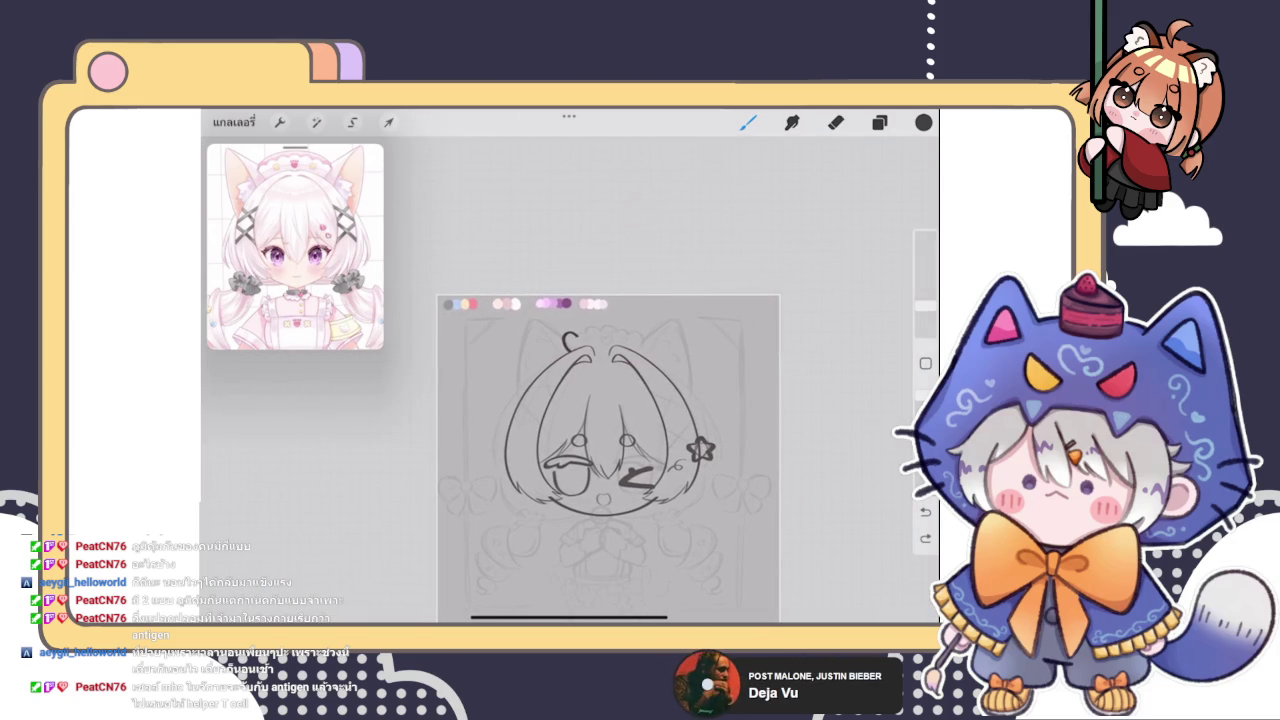
scroll(570, 345, up, 5)
scroll(570, 345, up, 2)
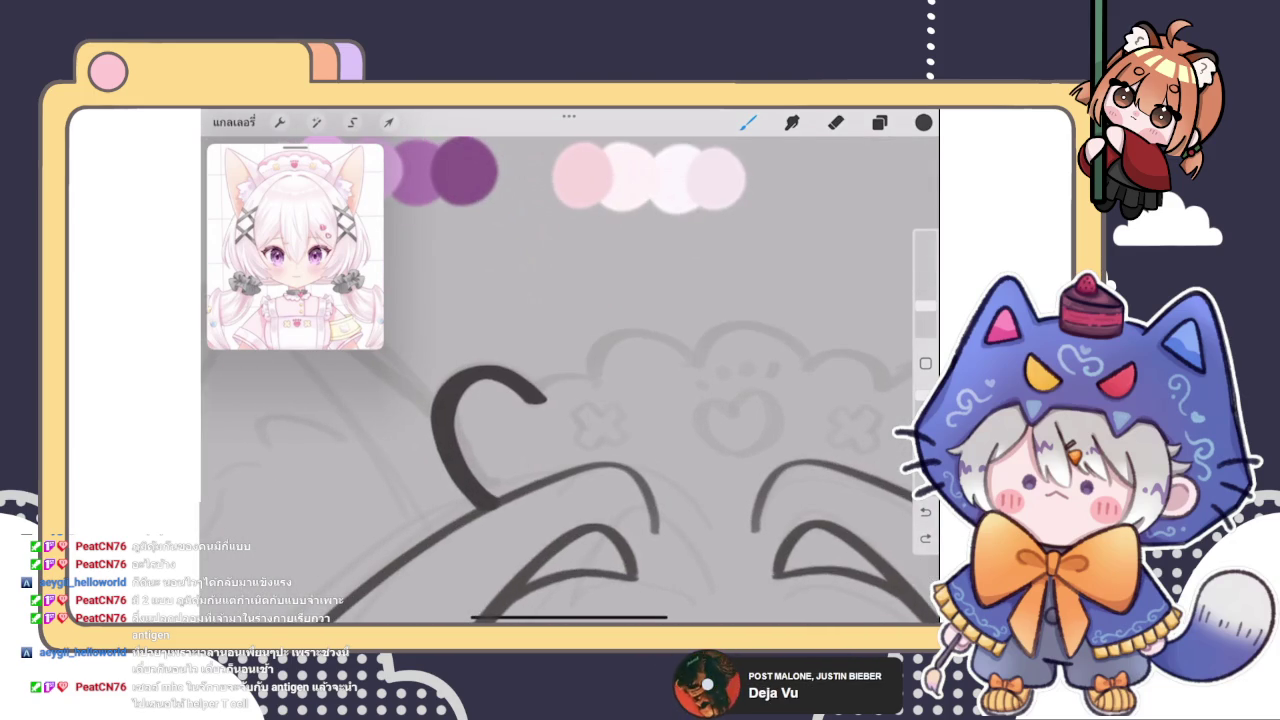
Draw the scalloped ruffle outline, redoing several scallop arcs until they fit
drag(532, 400, 690, 377)
scroll(570, 400, down, 3)
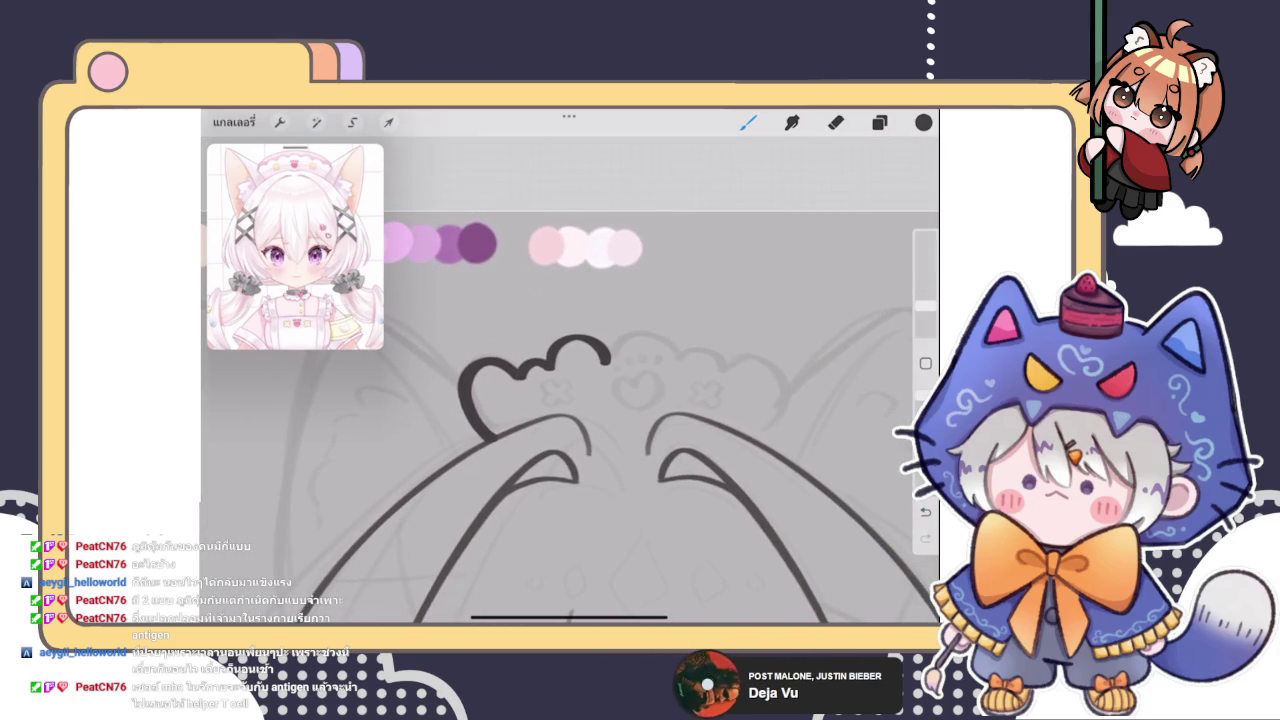
scroll(570, 400, up, 3)
key(ctrl+z)
key(ctrl+z)
mouse_move(497, 405)
mouse_down()
mouse_move(592, 376)
mouse_move(680, 374)
mouse_up()
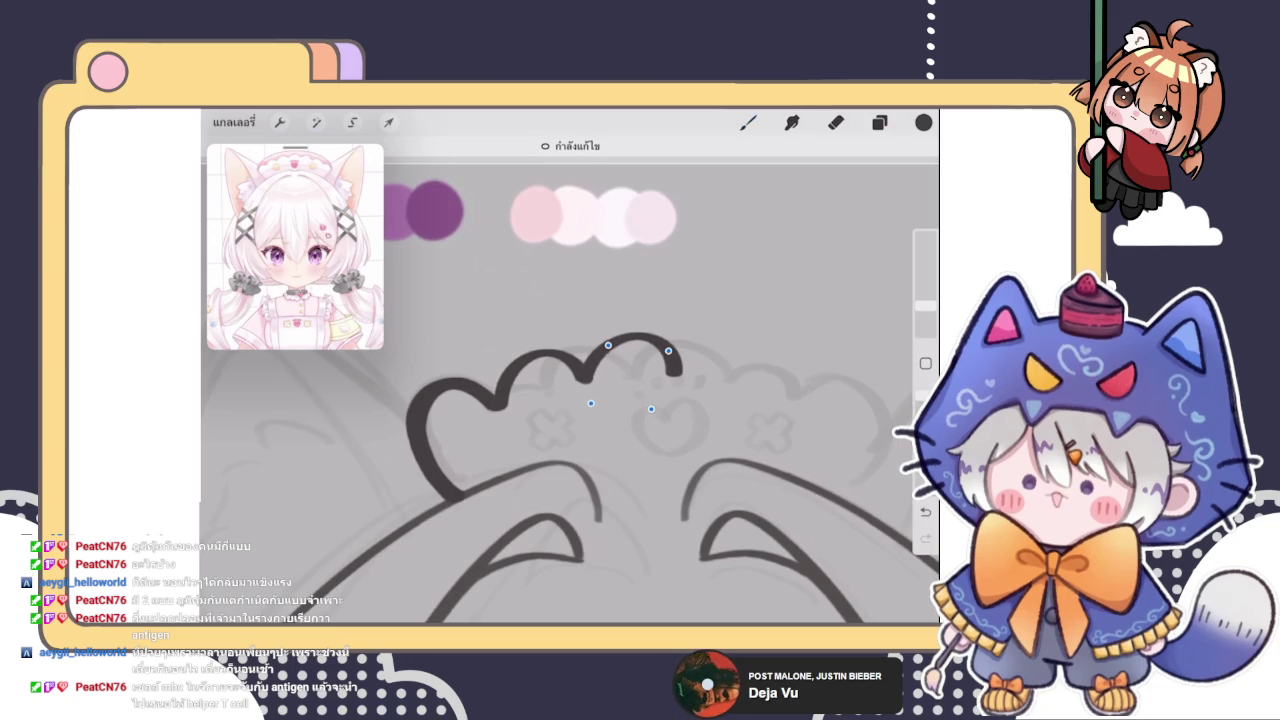
drag(680, 372, 786, 388)
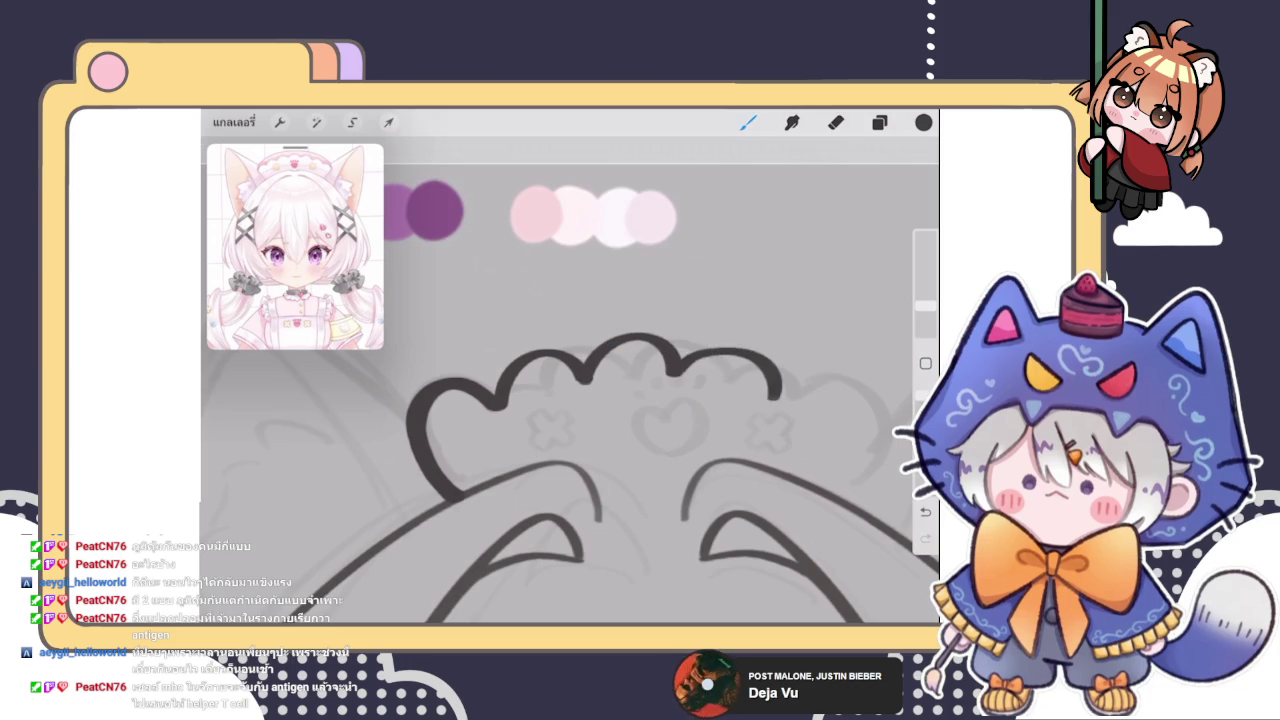
key(ctrl+z)
mouse_move(580, 350)
mouse_down()
mouse_move(658, 345)
mouse_move(667, 378)
mouse_move(766, 410)
mouse_up()
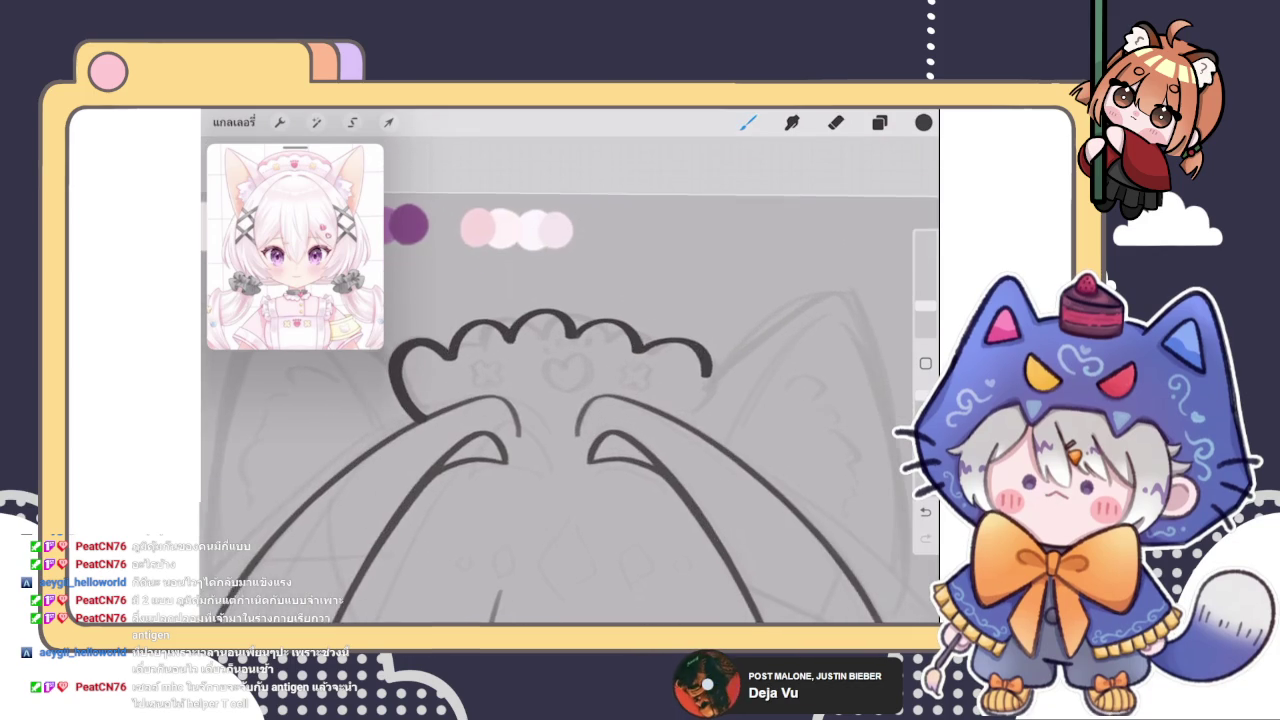
key(ctrl+z)
mouse_move(642, 345)
mouse_down()
mouse_move(714, 352)
mouse_move(716, 424)
mouse_up()
scroll(620, 420, down, 3)
Switch to the Eraser, toggle the face features layer off and on to compare, and leave it visible
key(e)
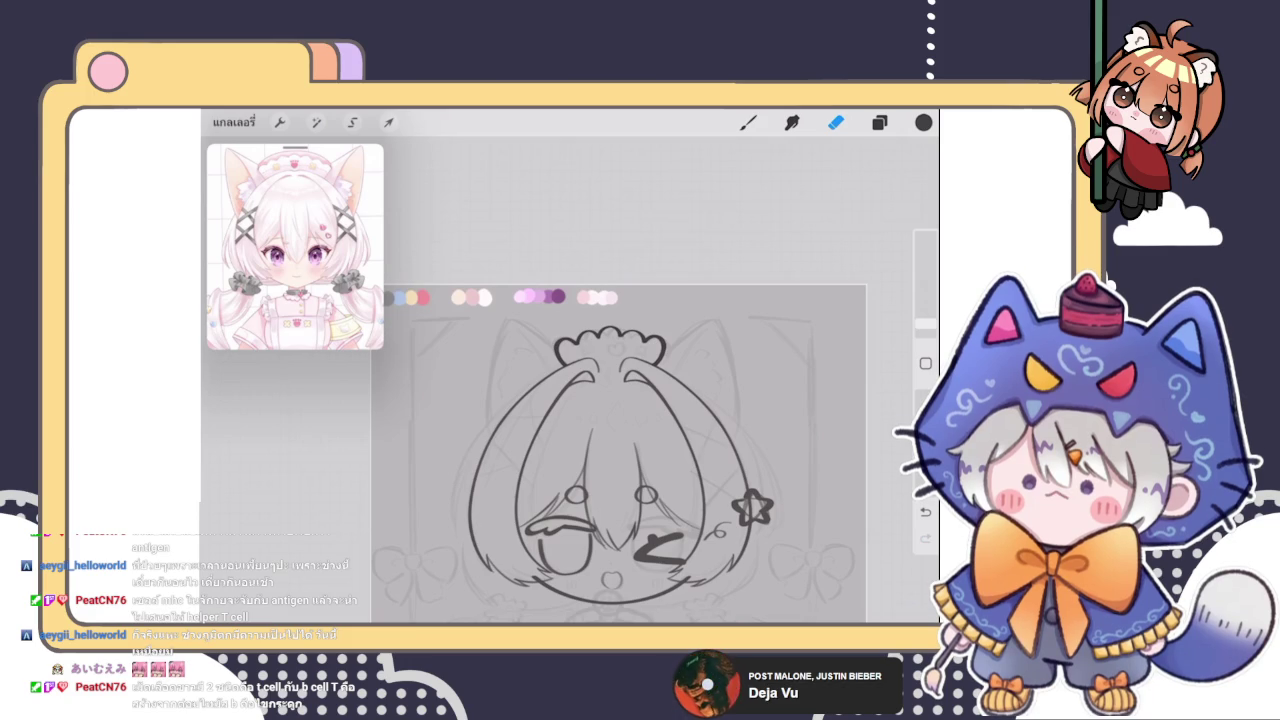
scroll(620, 500, up, 5)
scroll(620, 500, up, 3)
scroll(620, 500, up, 2)
scroll(570, 380, down, 3)
scroll(570, 380, down, 2)
click(879, 122)
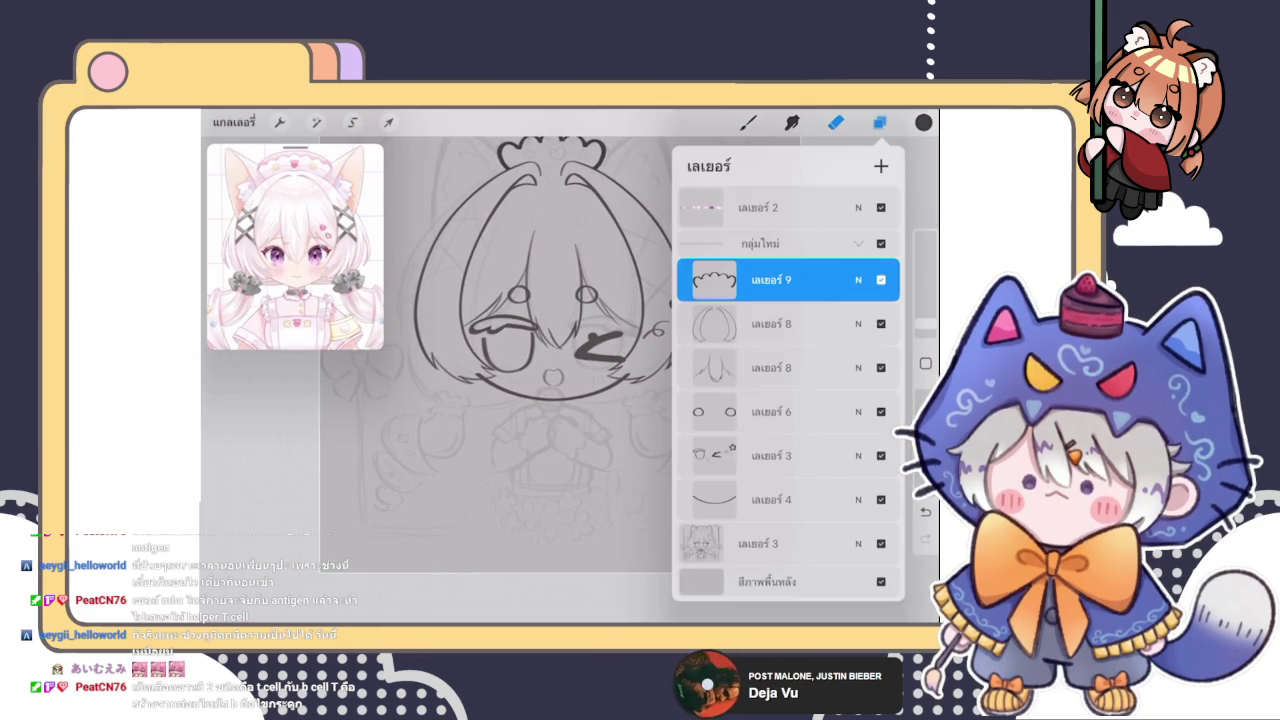
scroll(788, 400, down, 2)
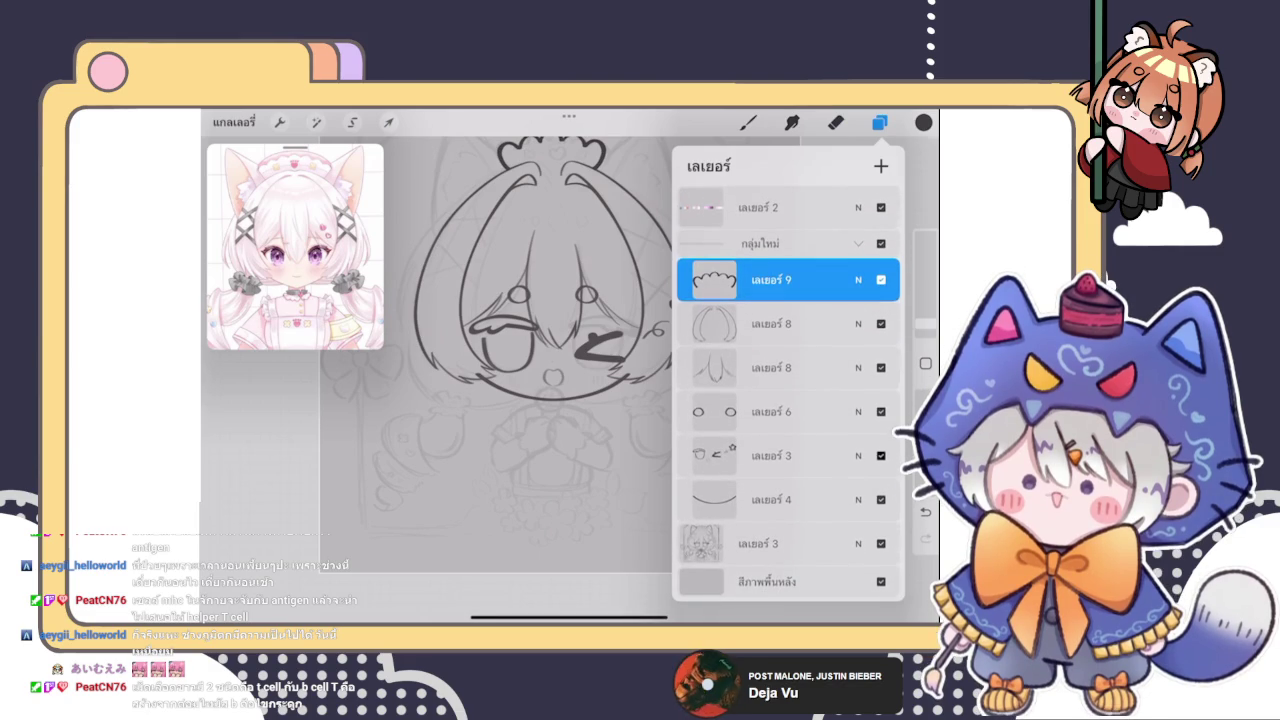
click(880, 455)
click(880, 455)
click(880, 455)
click(880, 455)
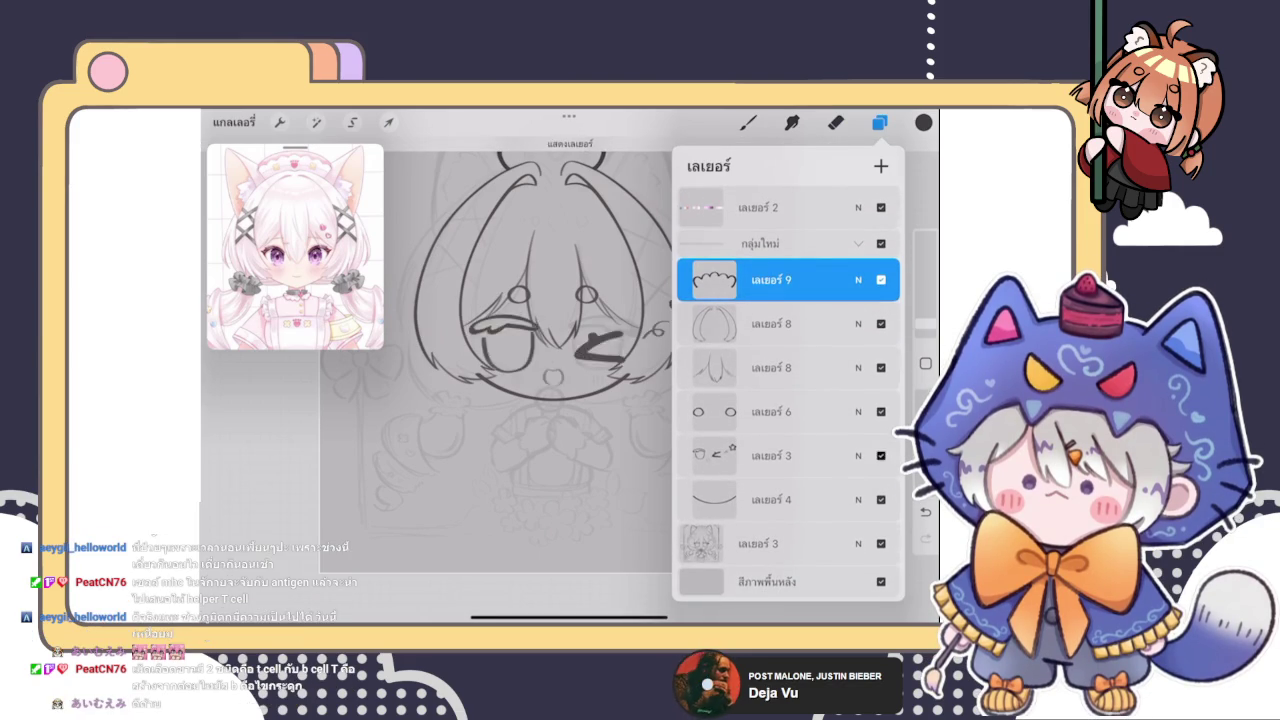
click(880, 455)
click(880, 455)
click(835, 122)
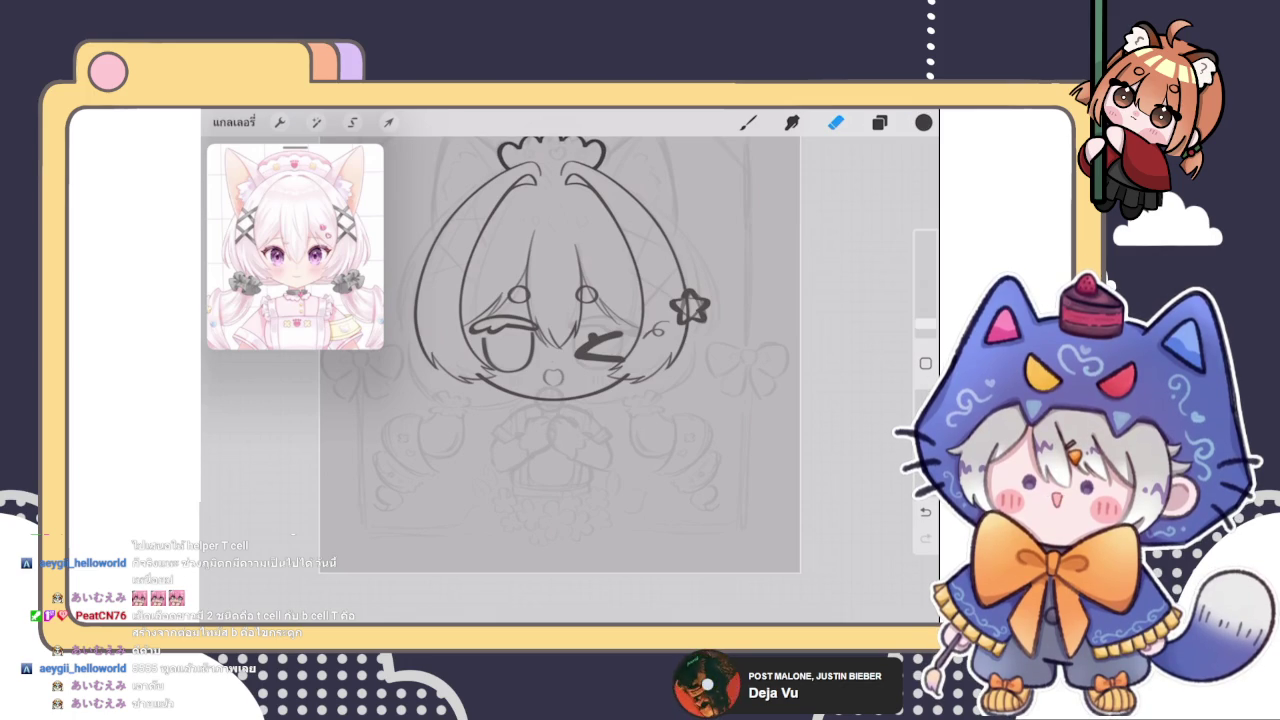
Return to the brush and arrange the layers so the bow outline sits on เลเยอร์ 9
key(b)
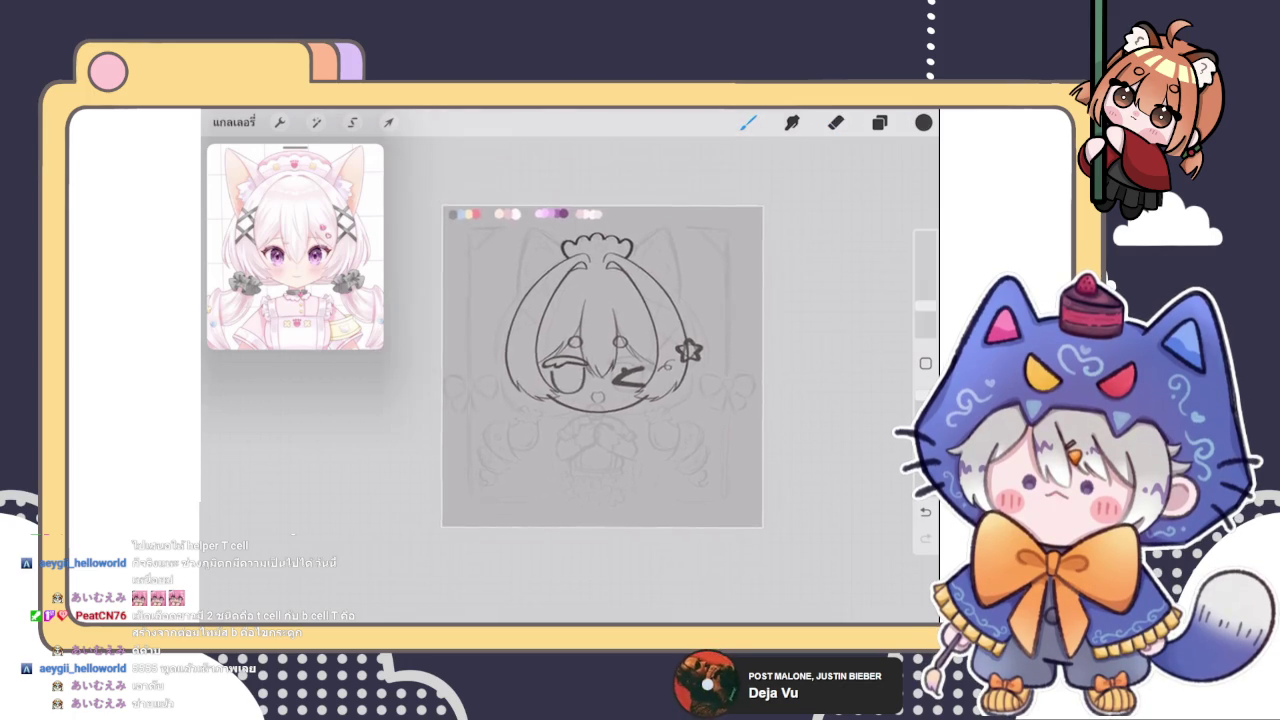
scroll(600, 380, up, 3)
click(879, 122)
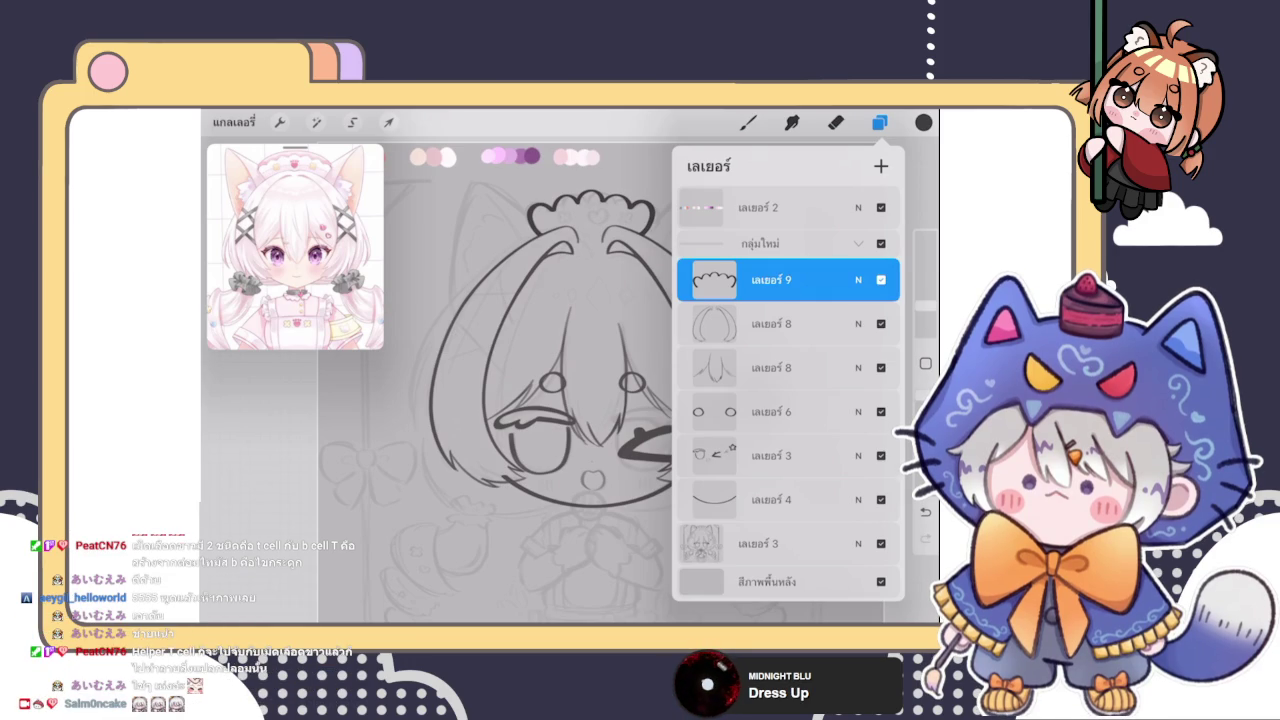
click(748, 122)
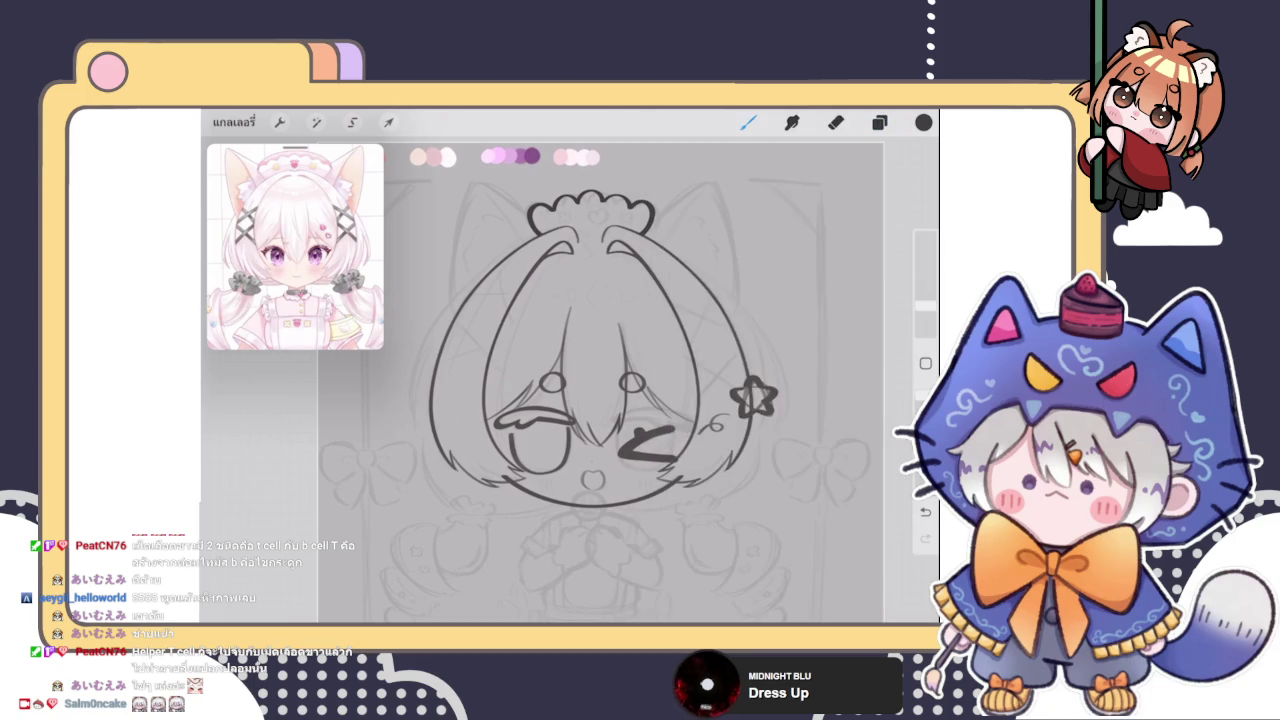
Use Freeform transform to pull the headband frill's top edge down slightly
scroll(600, 350, up, 5)
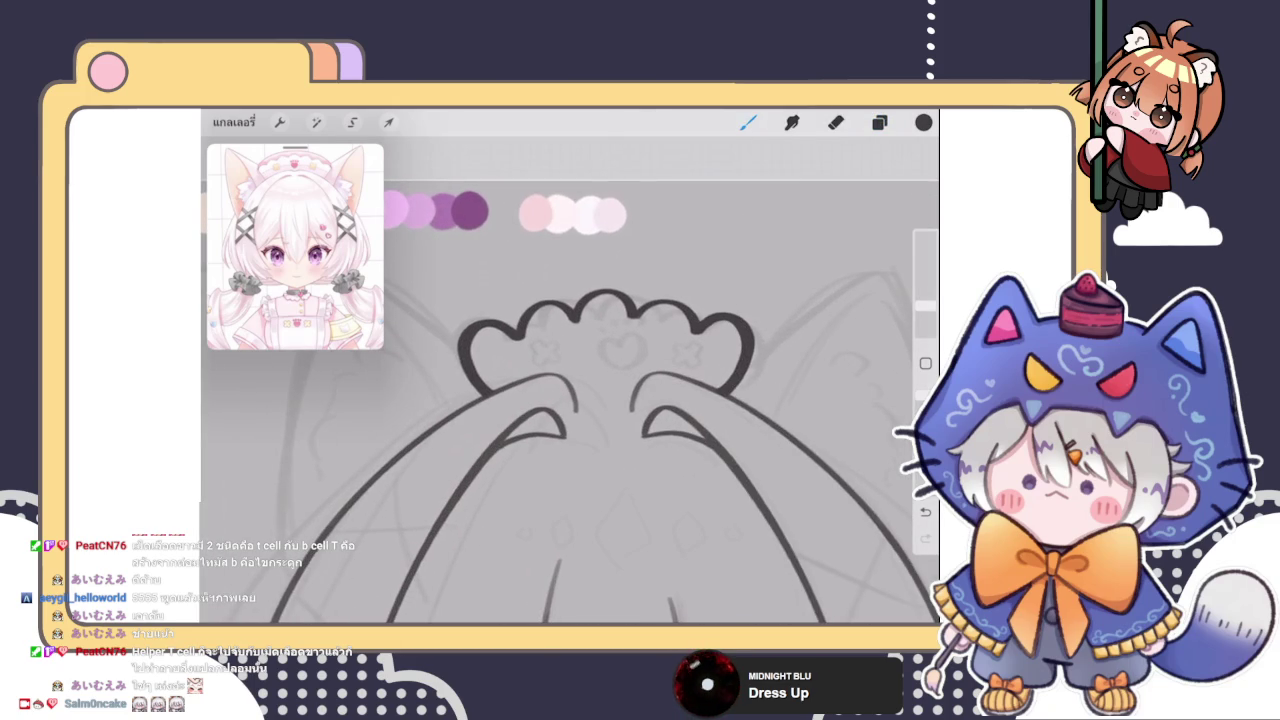
click(879, 122)
click(388, 122)
click(879, 122)
click(470, 556)
drag(605, 289, 605, 291)
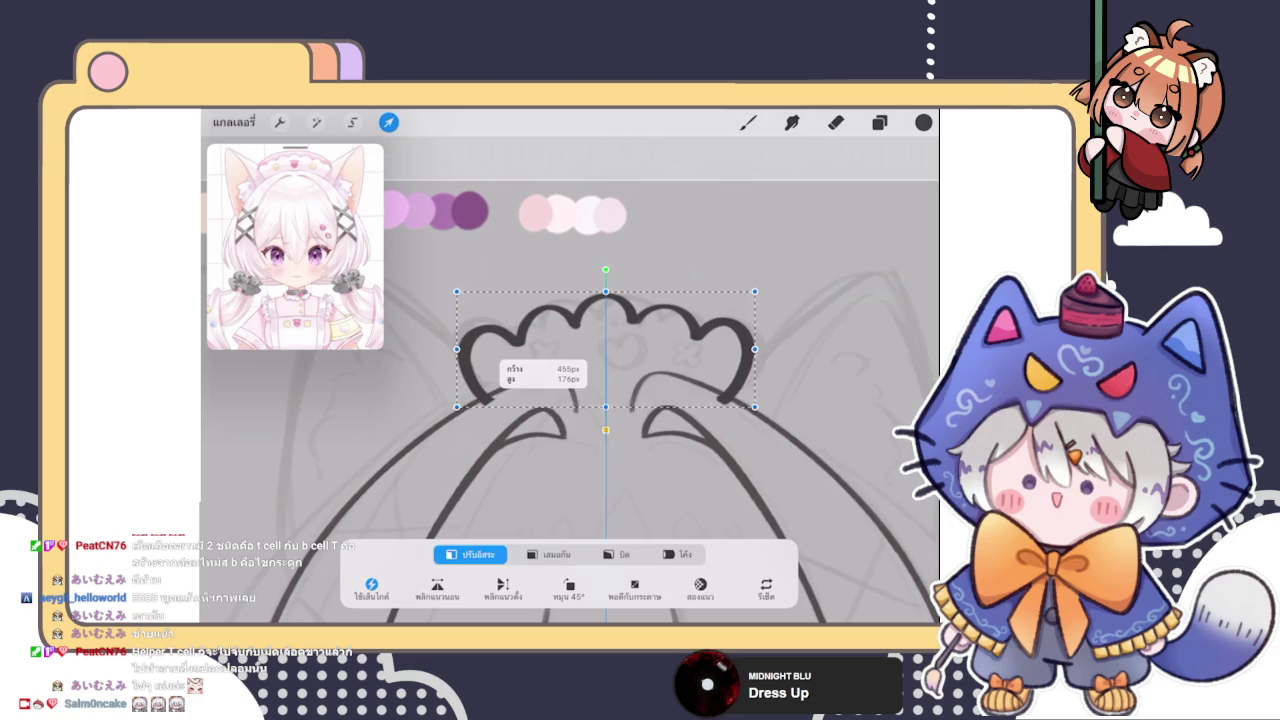
Erase the thick stroke ends around the frill's left loop
click(836, 122)
scroll(570, 400, up, 3)
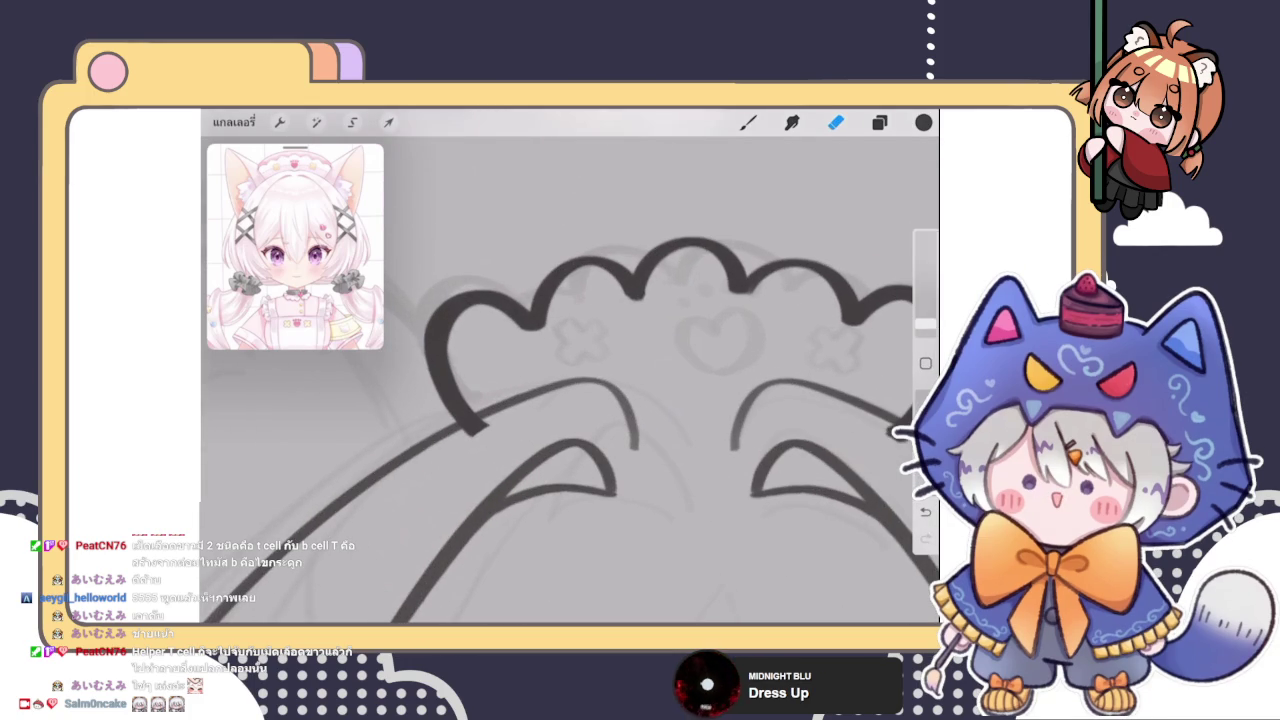
drag(470, 450, 481, 426)
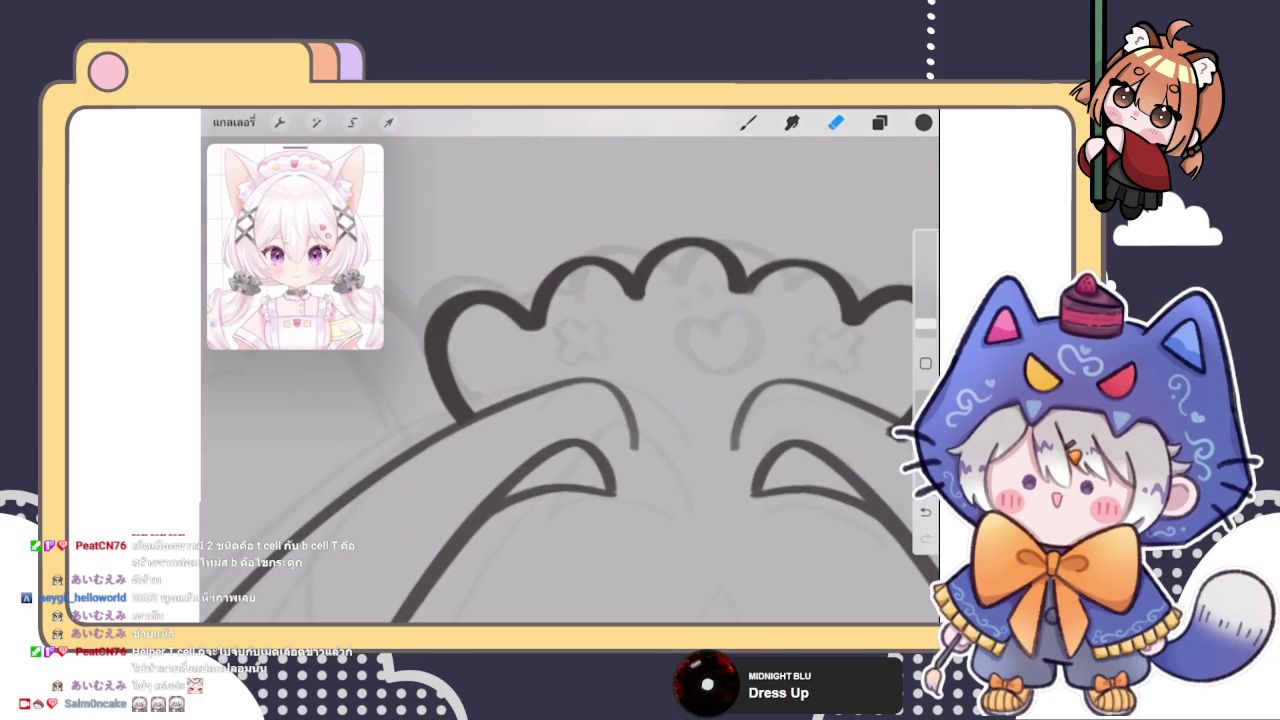
scroll(570, 380, up, 5)
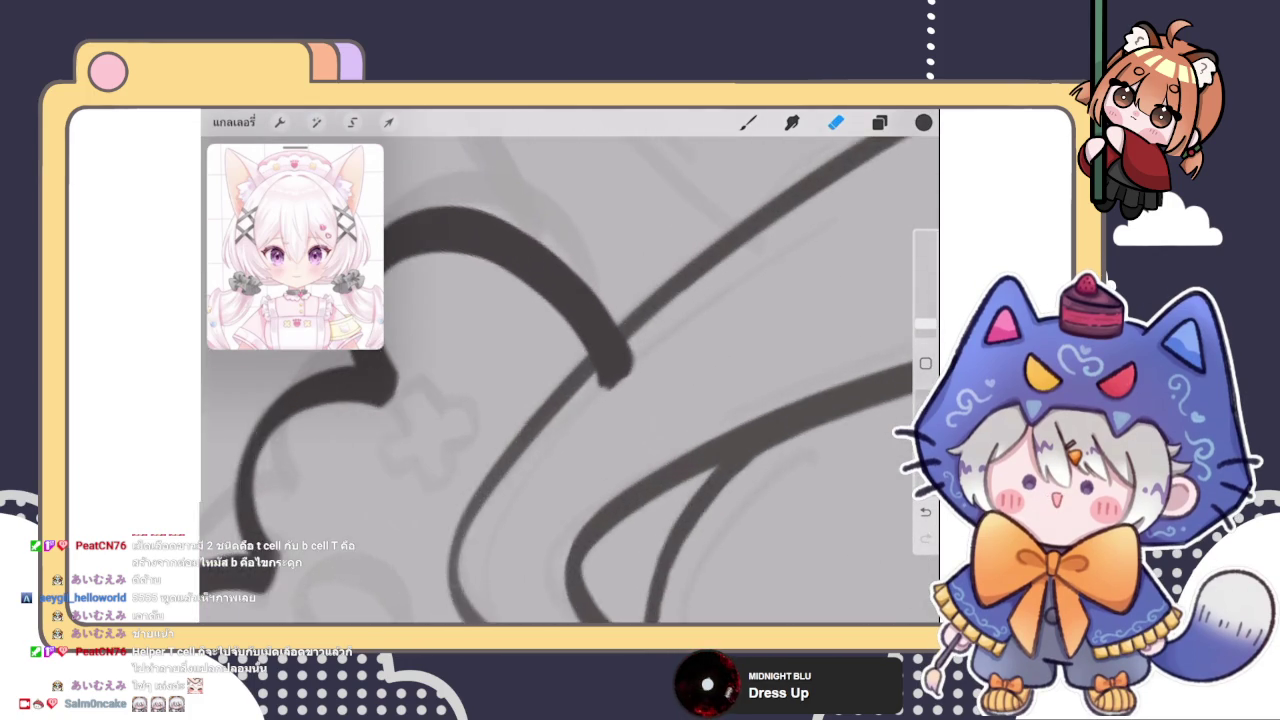
mouse_move(585, 405)
mouse_down()
mouse_move(651, 357)
mouse_move(614, 371)
mouse_move(617, 338)
mouse_up()
scroll(570, 380, down, 2)
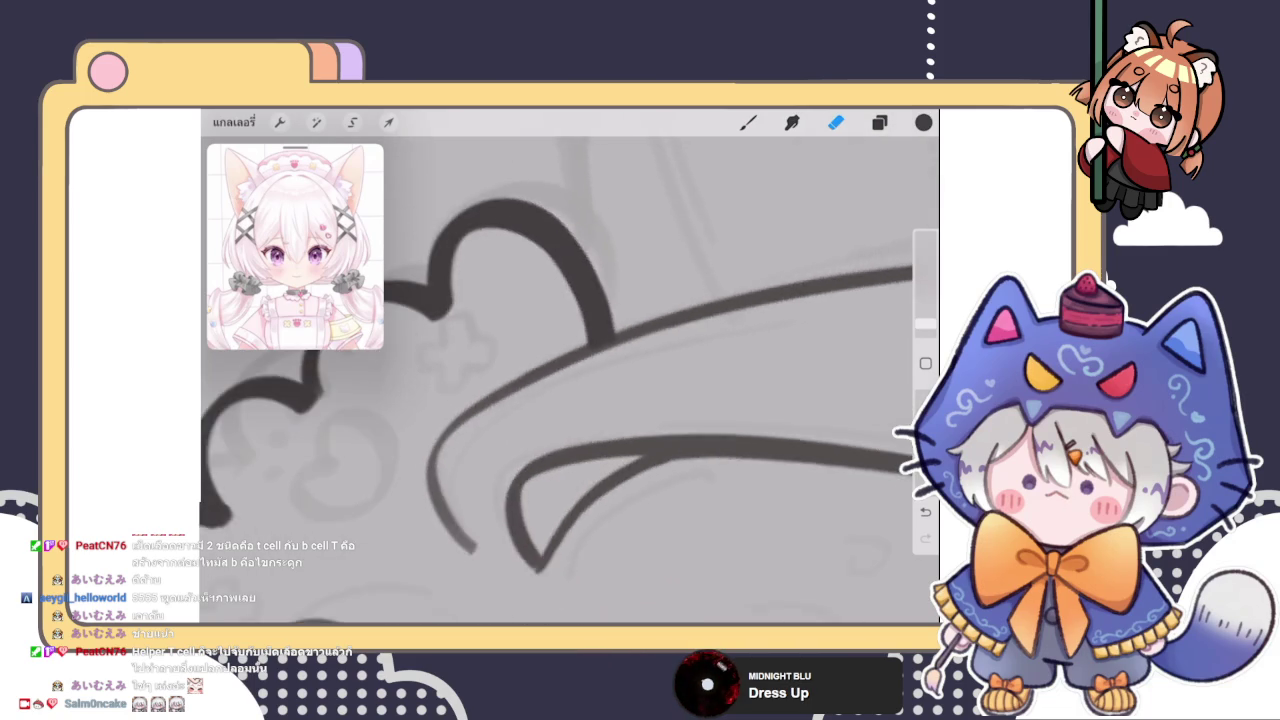
scroll(570, 380, down, 2)
scroll(570, 380, down, 2)
scroll(570, 380, down, 2)
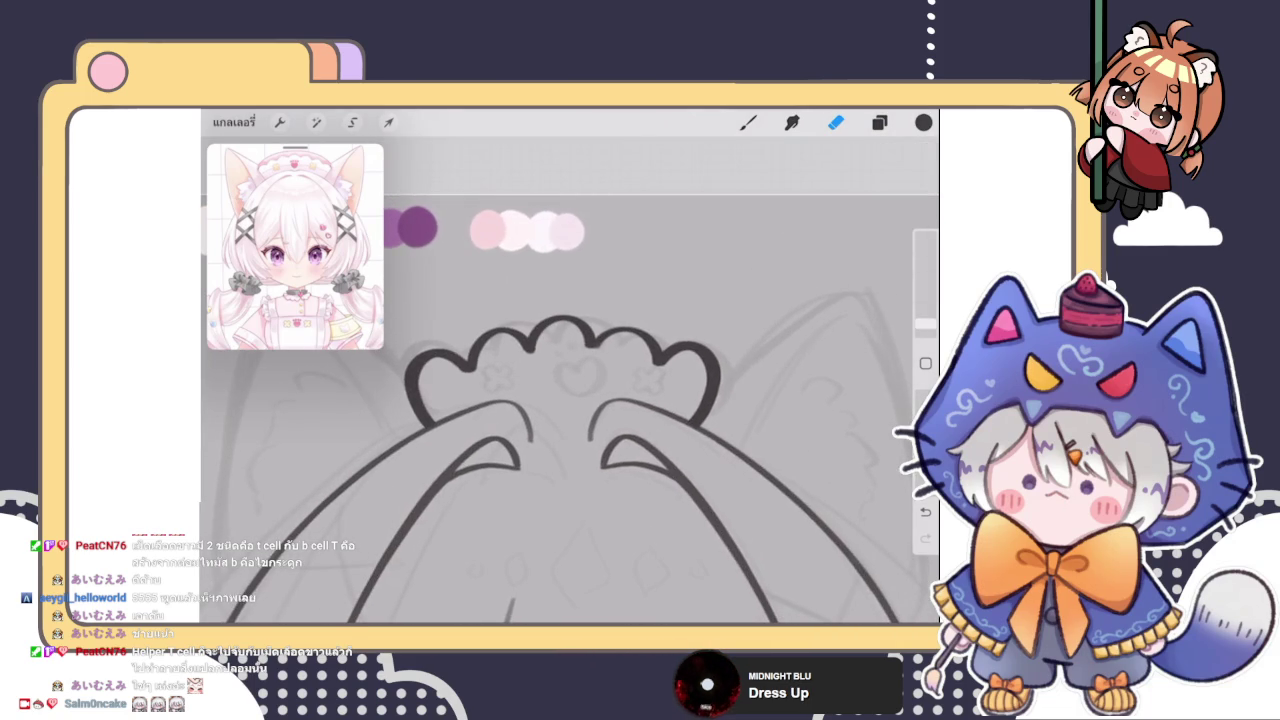
click(879, 122)
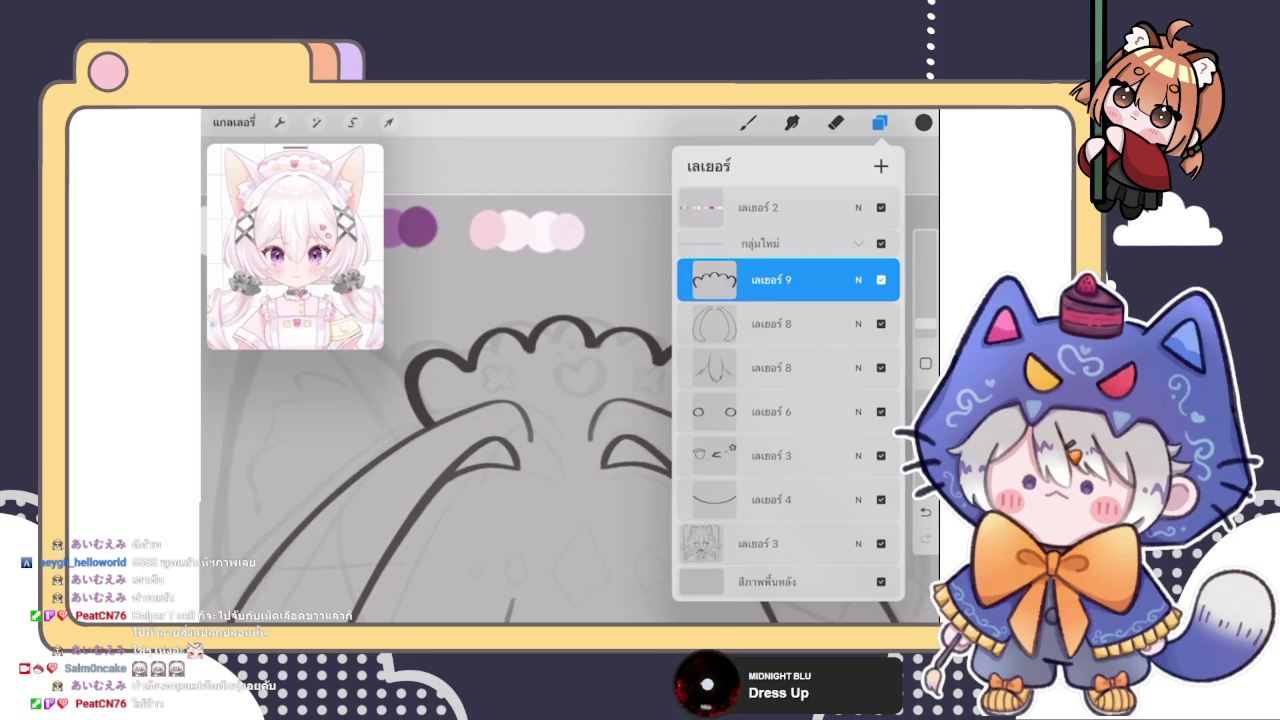
click(835, 122)
With the brush, draw a thin arc spanning the whole frill, retrying twice until it sits cleanly
key(b)
drag(472, 348, 478, 384)
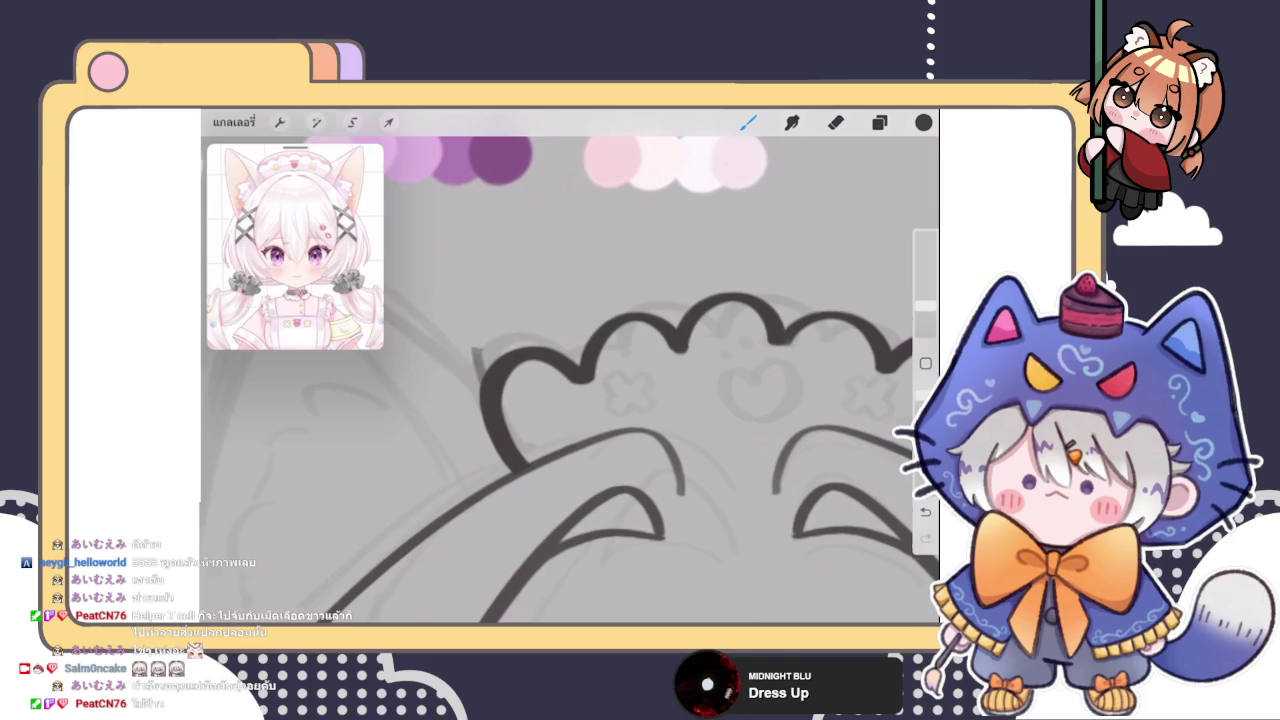
drag(600, 400, 620, 420)
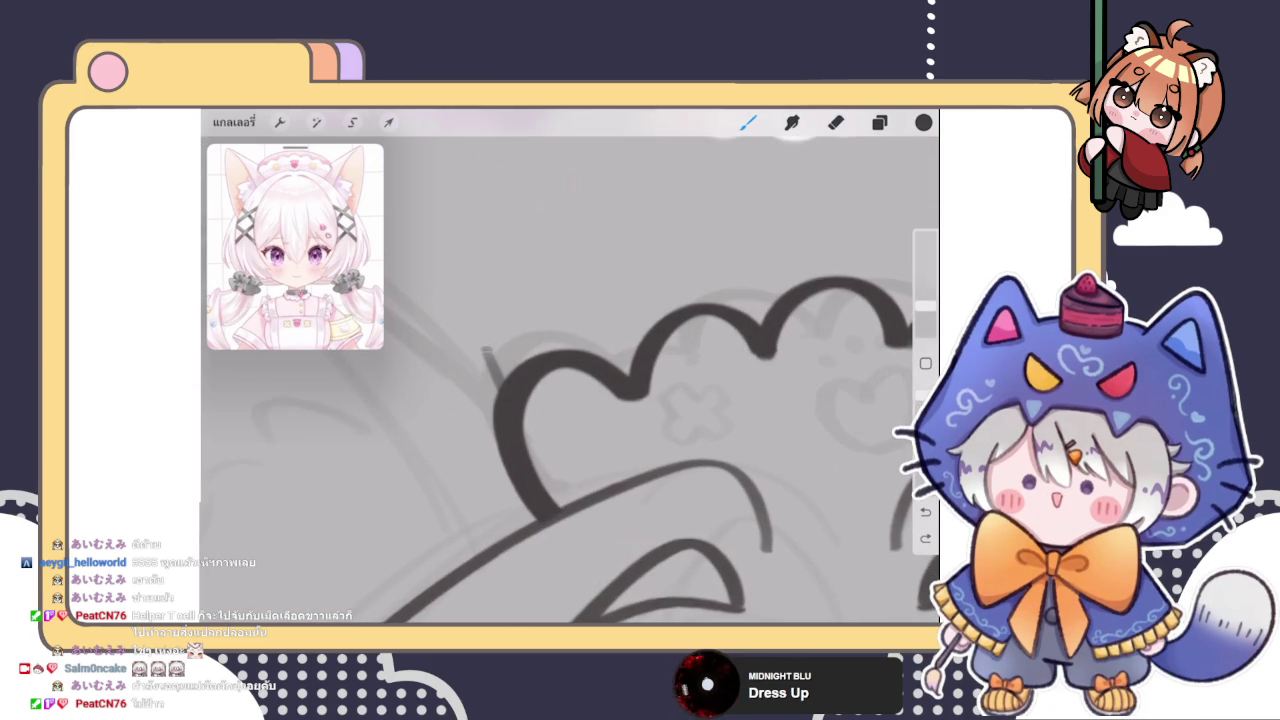
scroll(590, 420, down, 5)
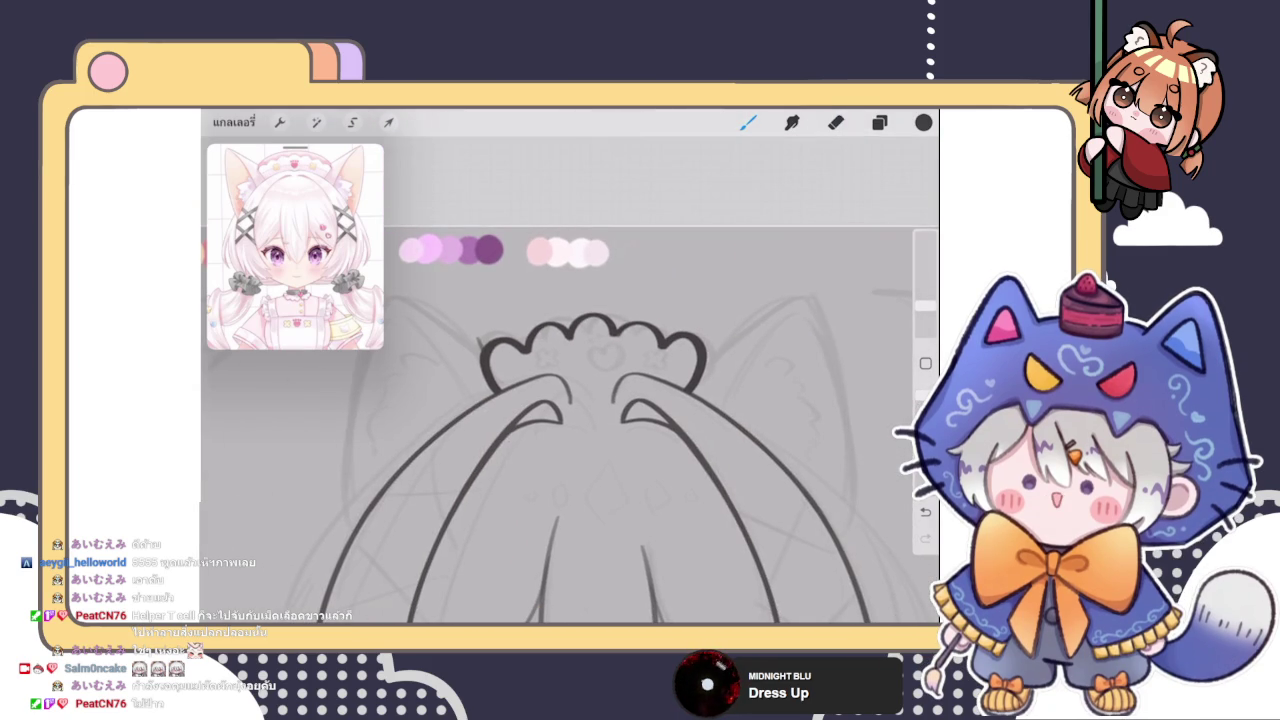
scroll(590, 420, up, 2)
drag(430, 382, 675, 350)
scroll(570, 420, up, 2)
key(ctrl+z)
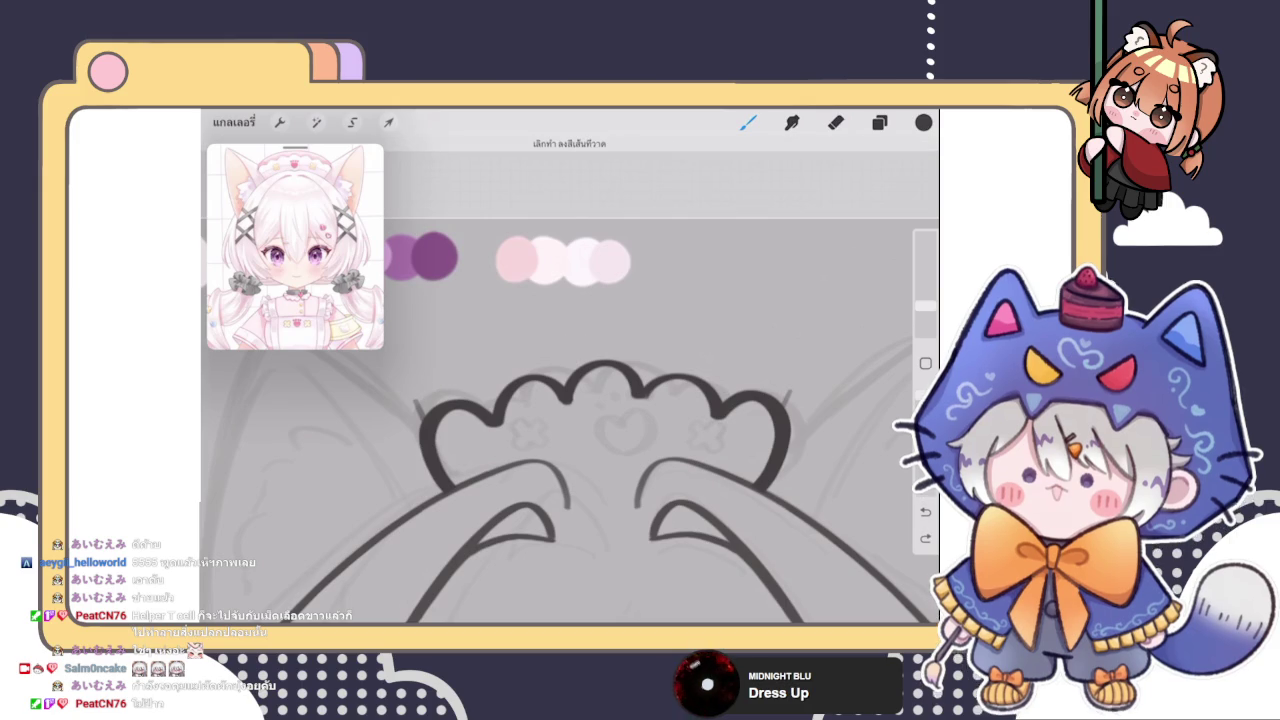
drag(415, 402, 580, 338)
key(ctrl+z)
scroll(570, 470, up, 1)
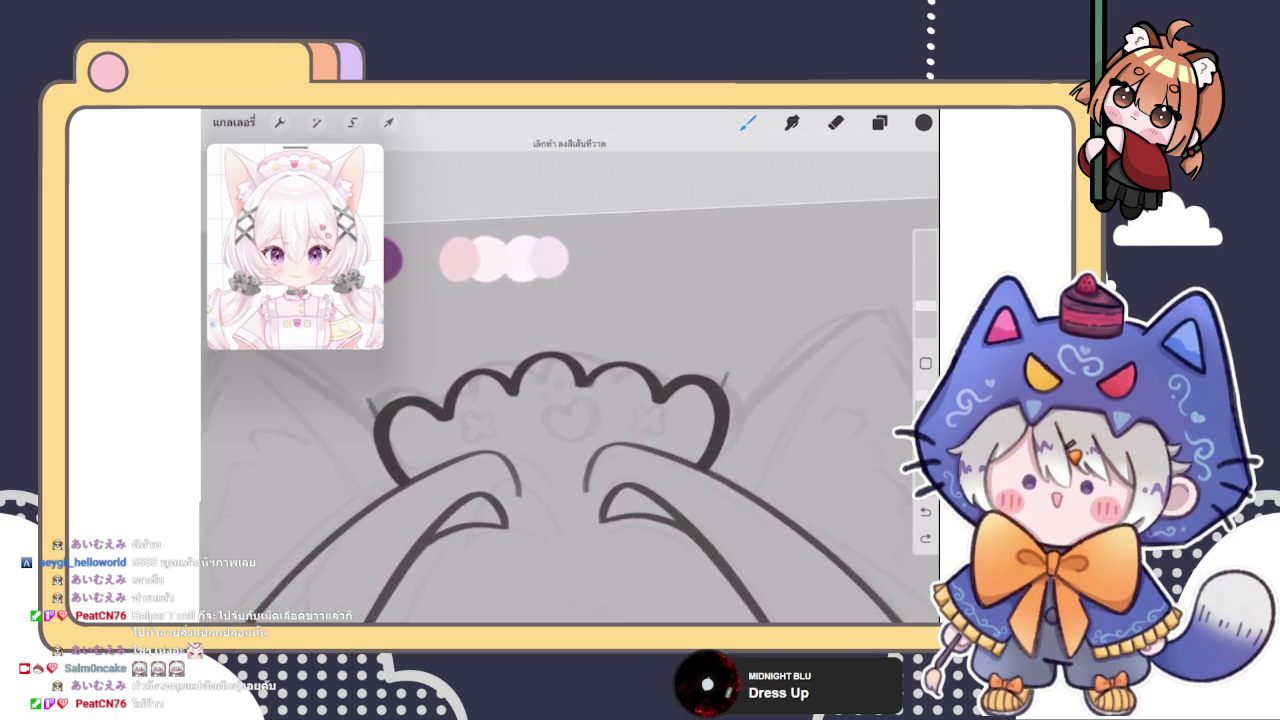
drag(362, 398, 748, 378)
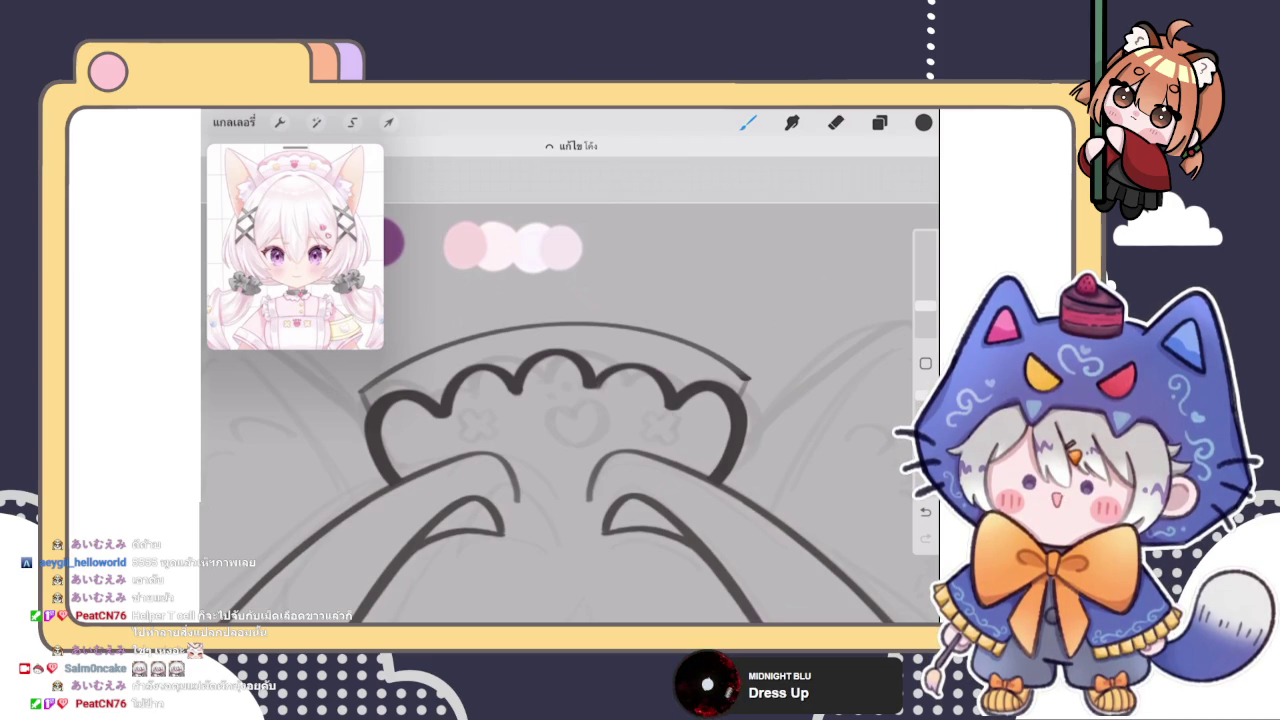
Redraw the headband arc's top-left corner and extend its right end down to the frill
scroll(570, 450, down, 3)
scroll(570, 450, down, 5)
scroll(570, 450, up, 5)
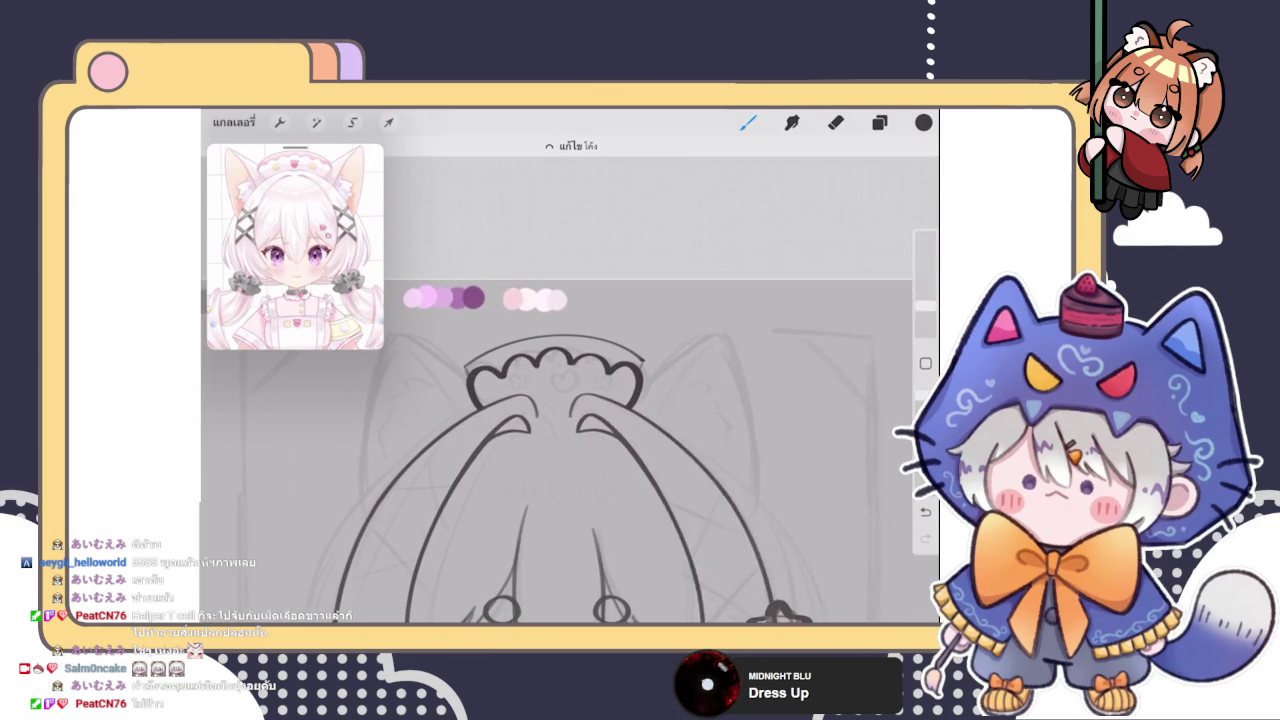
click(879, 122)
click(879, 122)
scroll(570, 450, up, 3)
scroll(570, 450, up, 5)
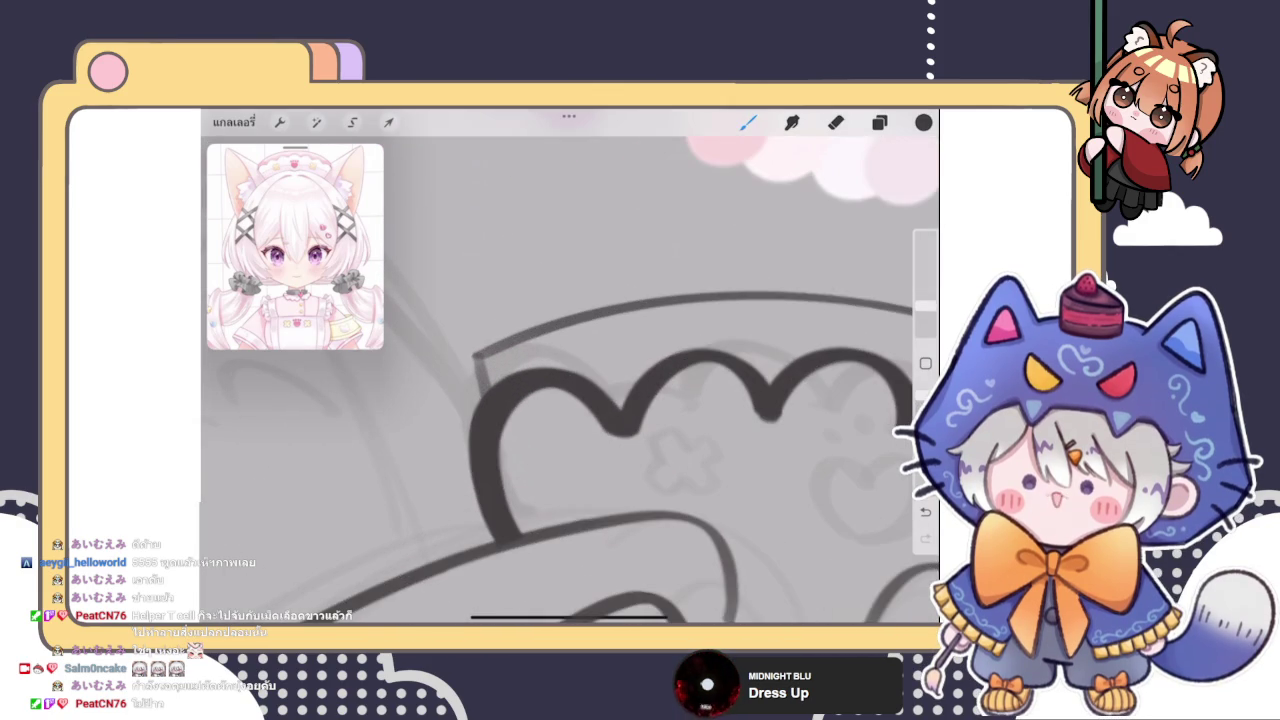
mouse_move(474, 356)
mouse_down()
mouse_move(490, 398)
mouse_move(484, 376)
mouse_move(510, 344)
mouse_up()
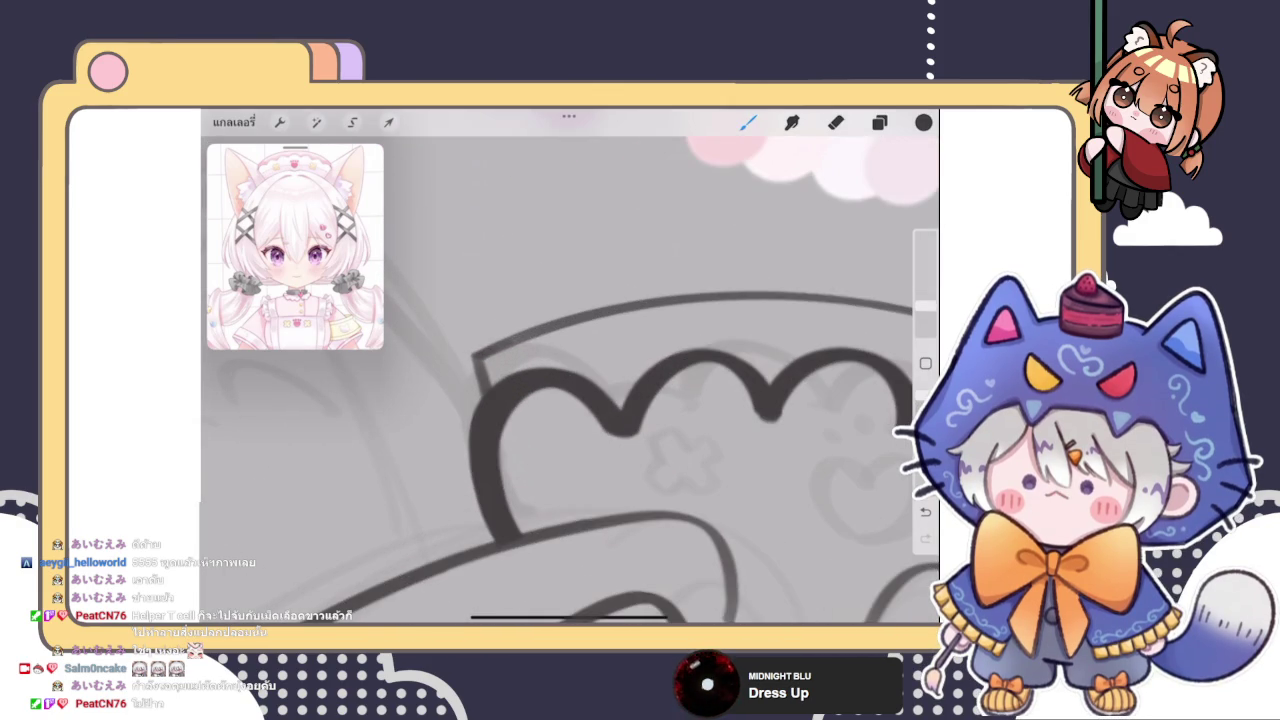
scroll(570, 450, down, 3)
scroll(570, 450, down, 2)
drag(810, 398, 798, 422)
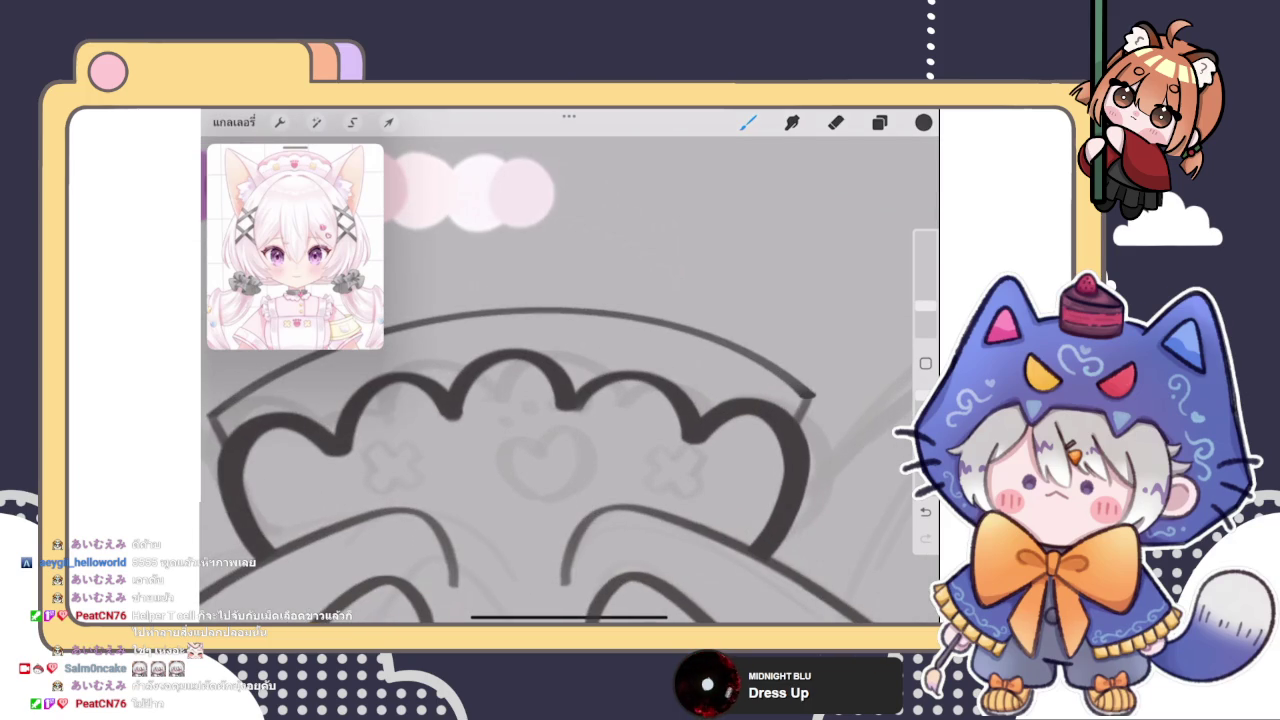
scroll(570, 450, down, 3)
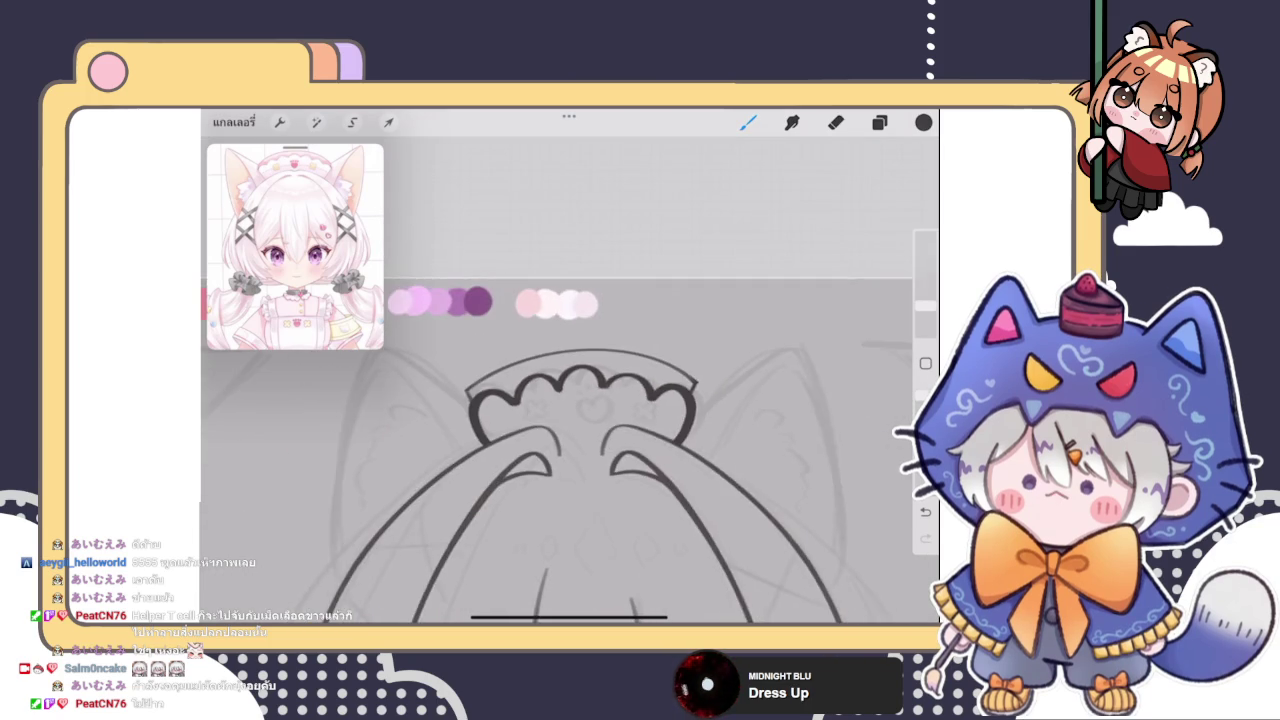
Warp the headband with a mesh so it bends with the head's curve, then apply it
click(388, 122)
scroll(570, 450, up, 2)
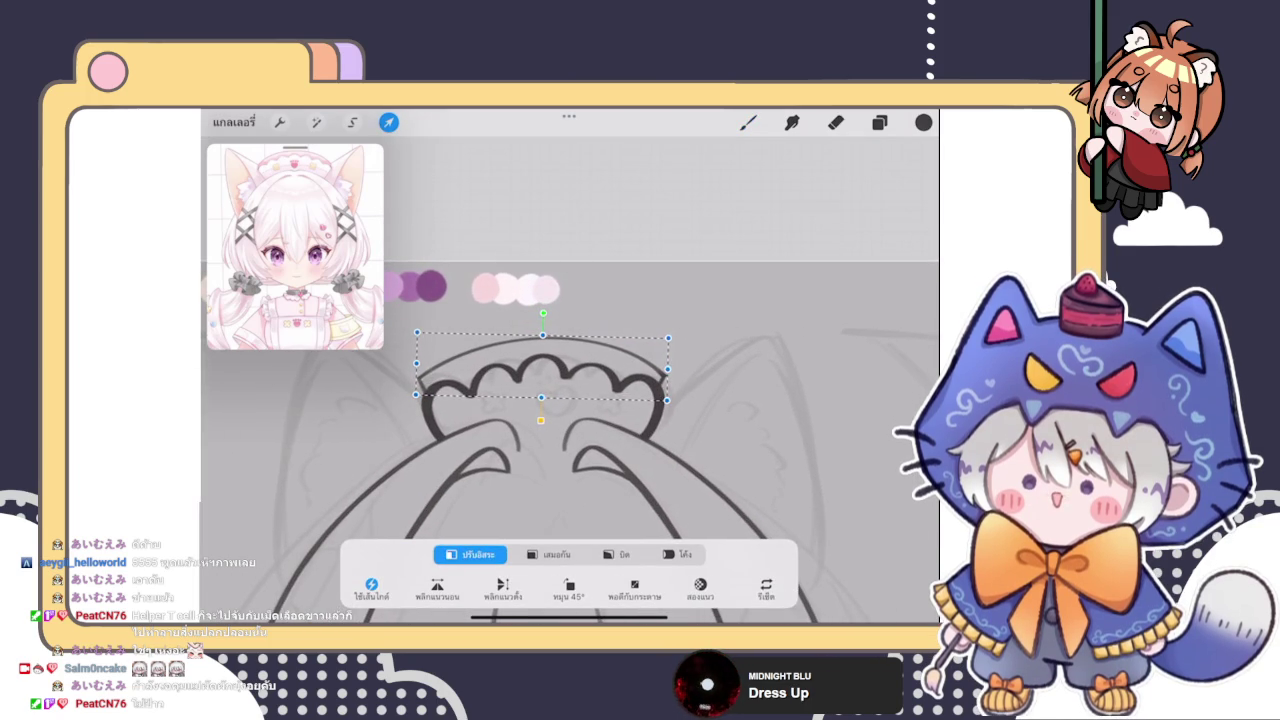
click(677, 554)
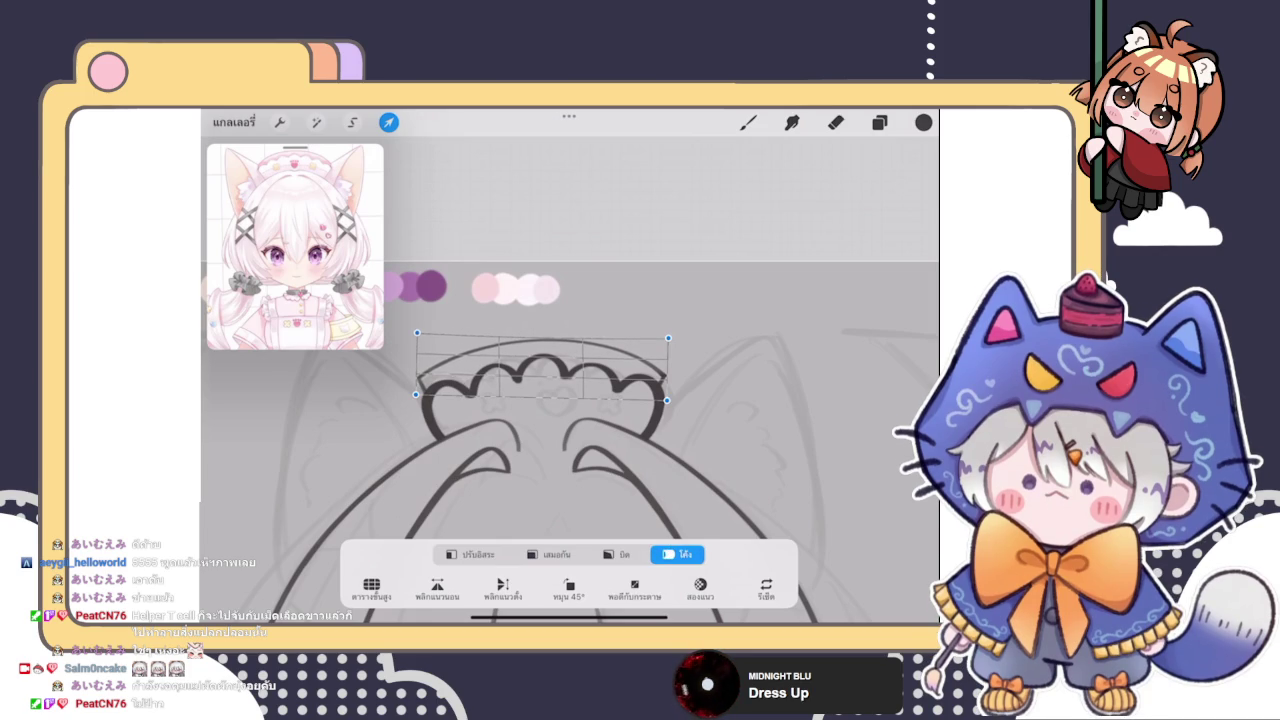
key(b)
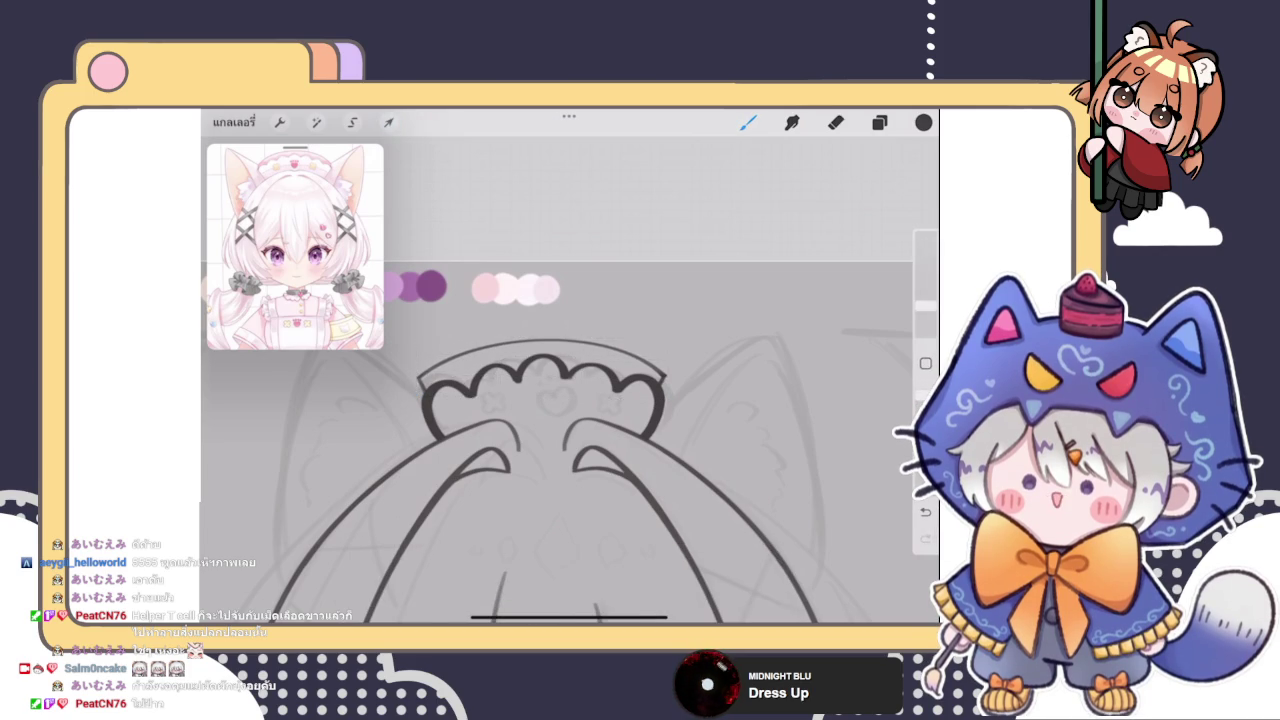
scroll(570, 470, down, 5)
key(ctrl+shift+z)
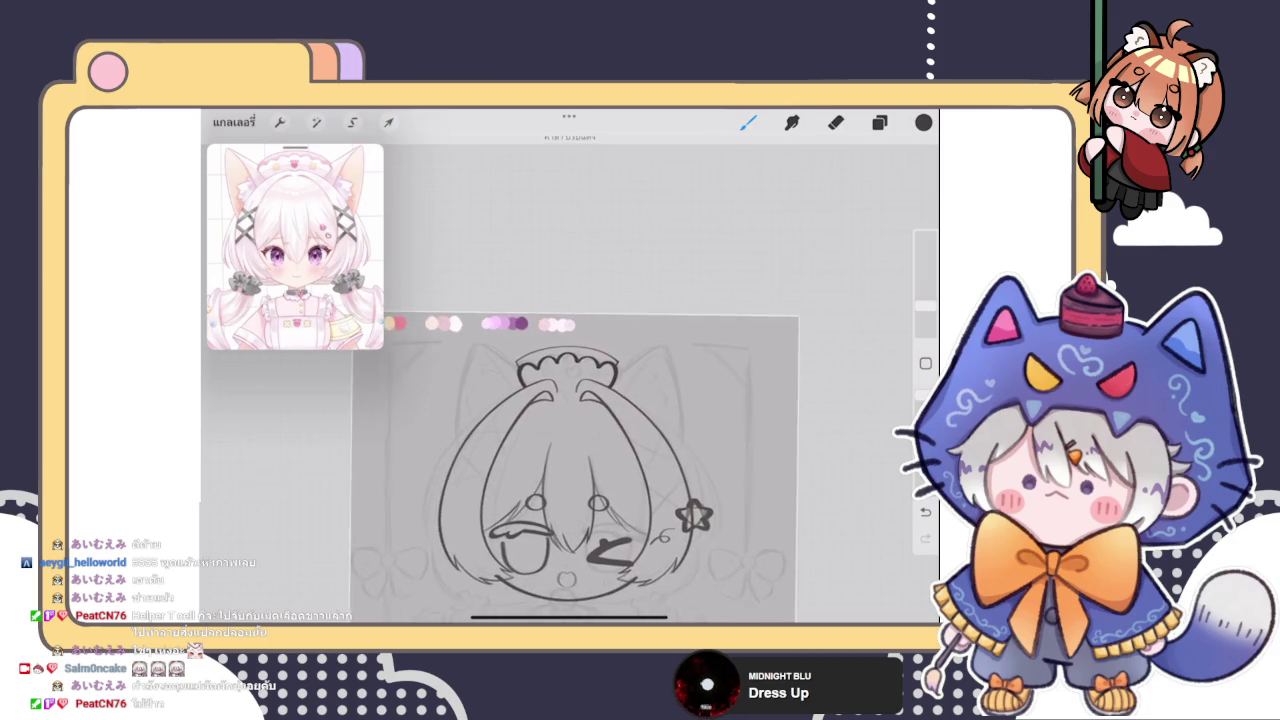
Enter Liquify warp mode and push a first test stroke into the line art
scroll(570, 470, up, 3)
scroll(570, 470, up, 2)
key(l)
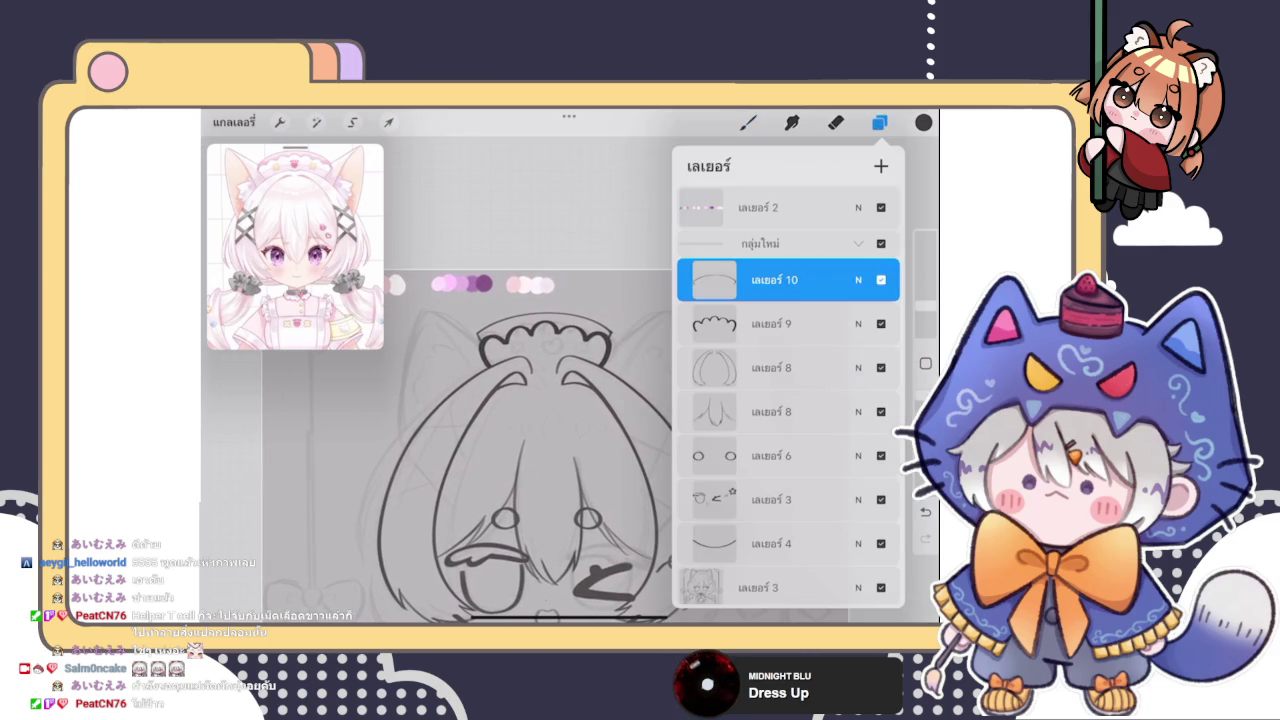
click(315, 122)
click(260, 563)
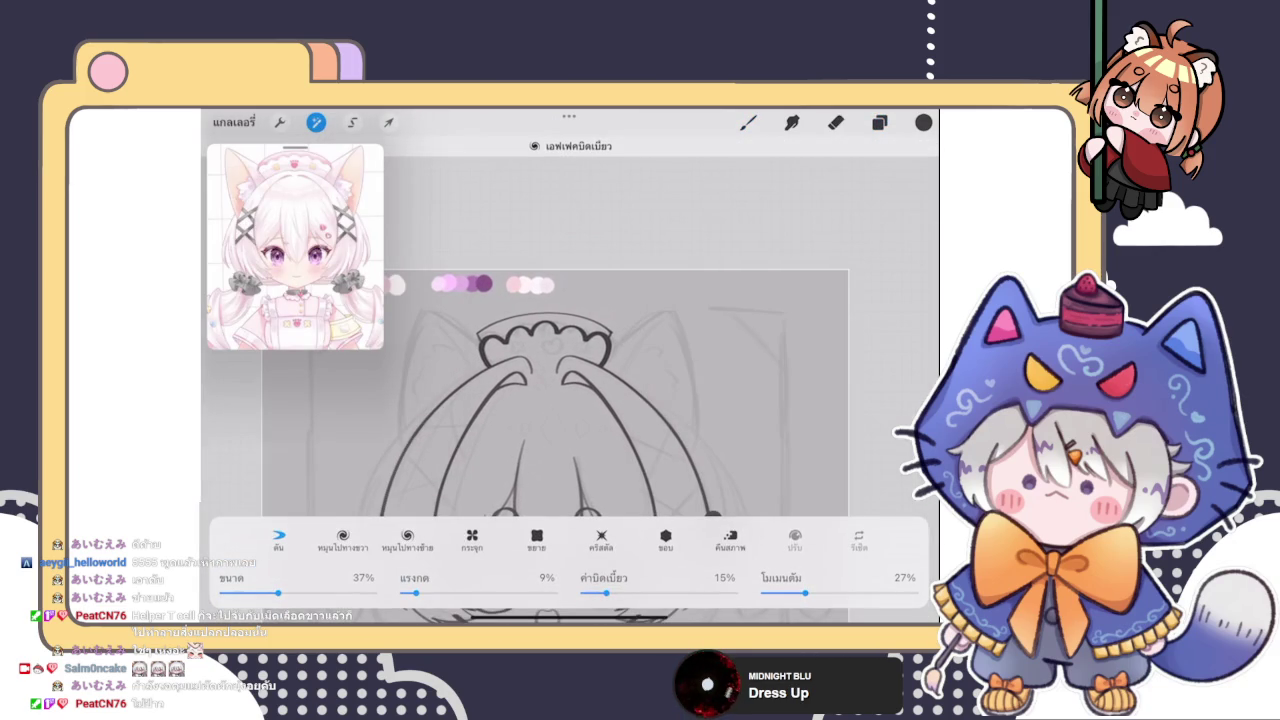
drag(440, 330, 470, 360)
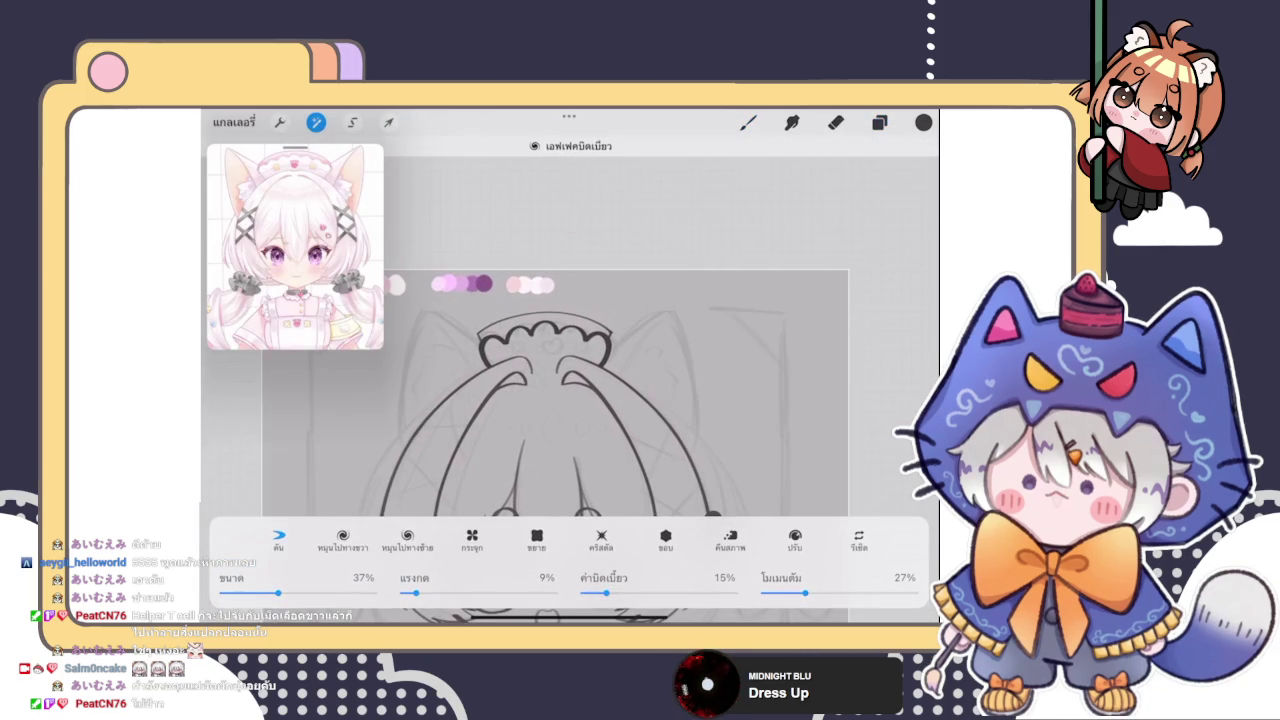
Select the headband layer and liquify-push its lines near the hair bow
click(879, 122)
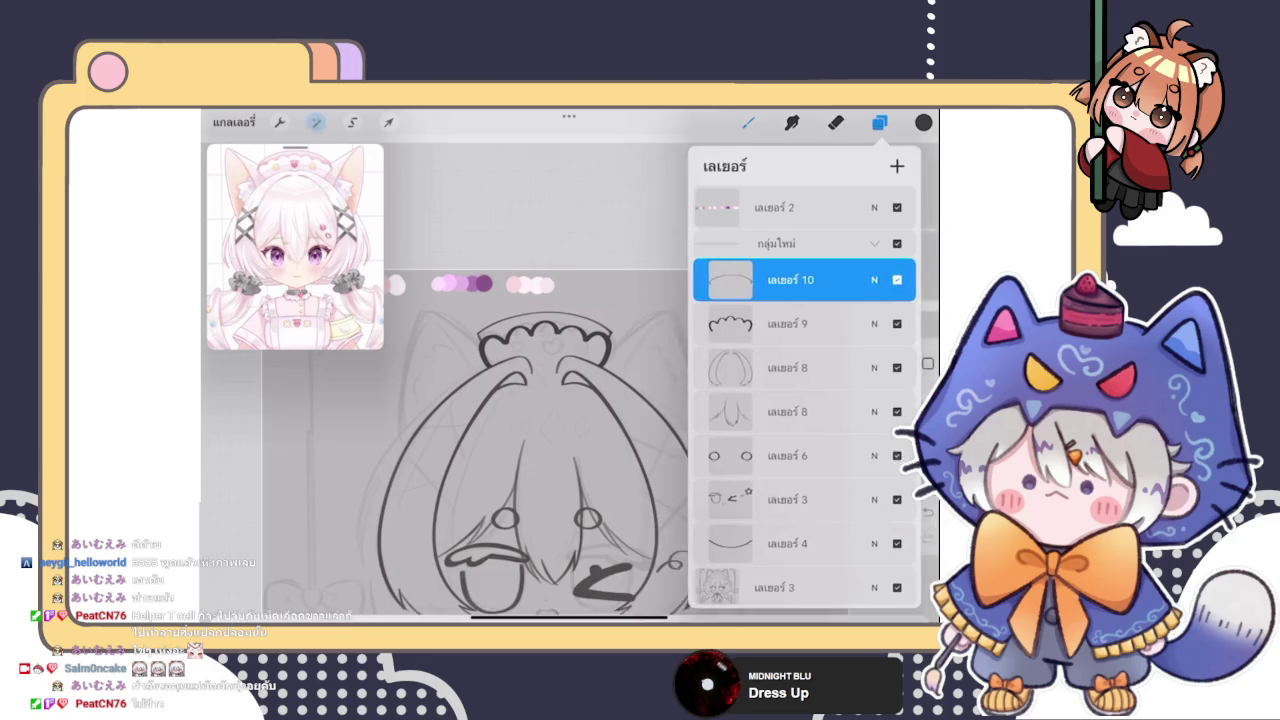
click(771, 323)
click(315, 122)
click(265, 572)
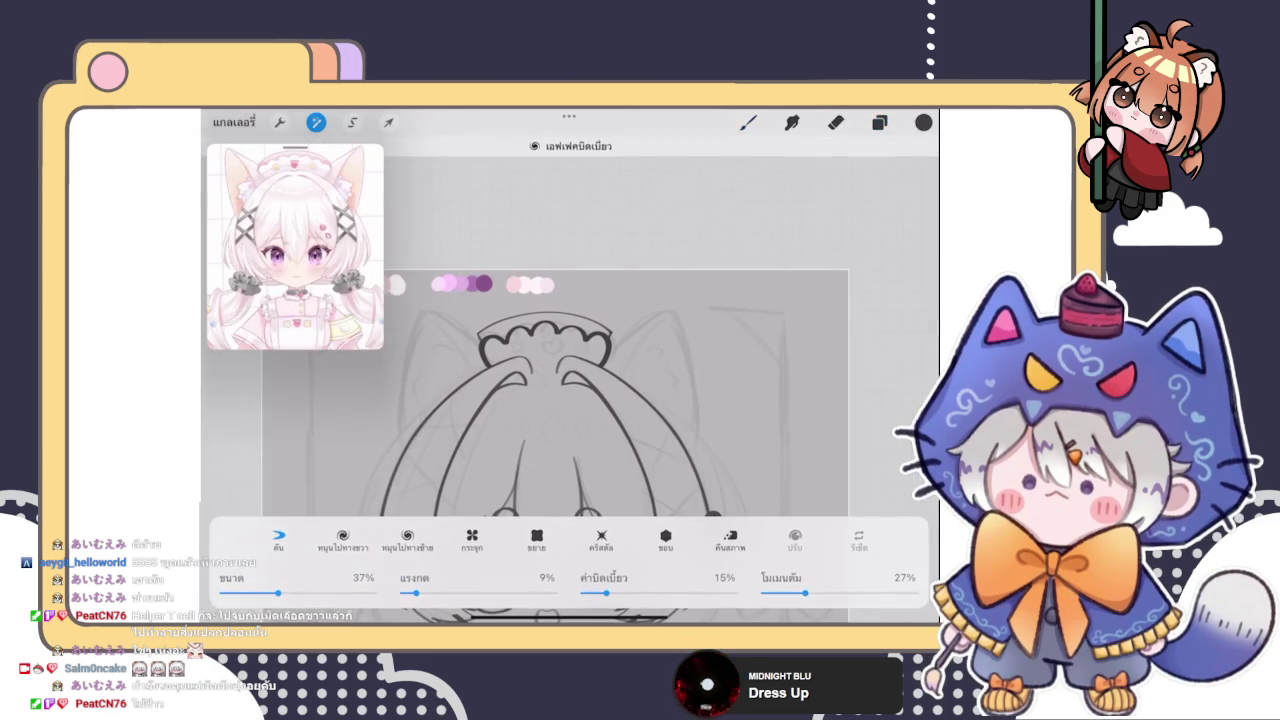
drag(620, 330, 600, 400)
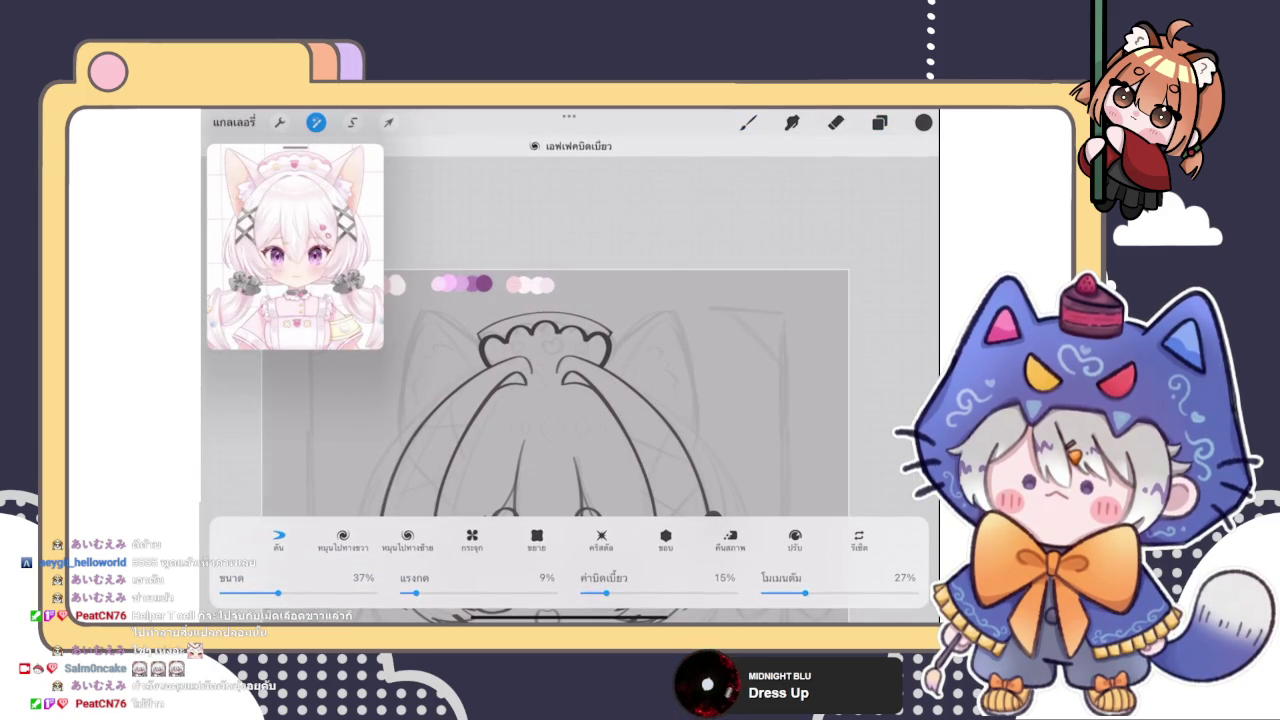
key(b)
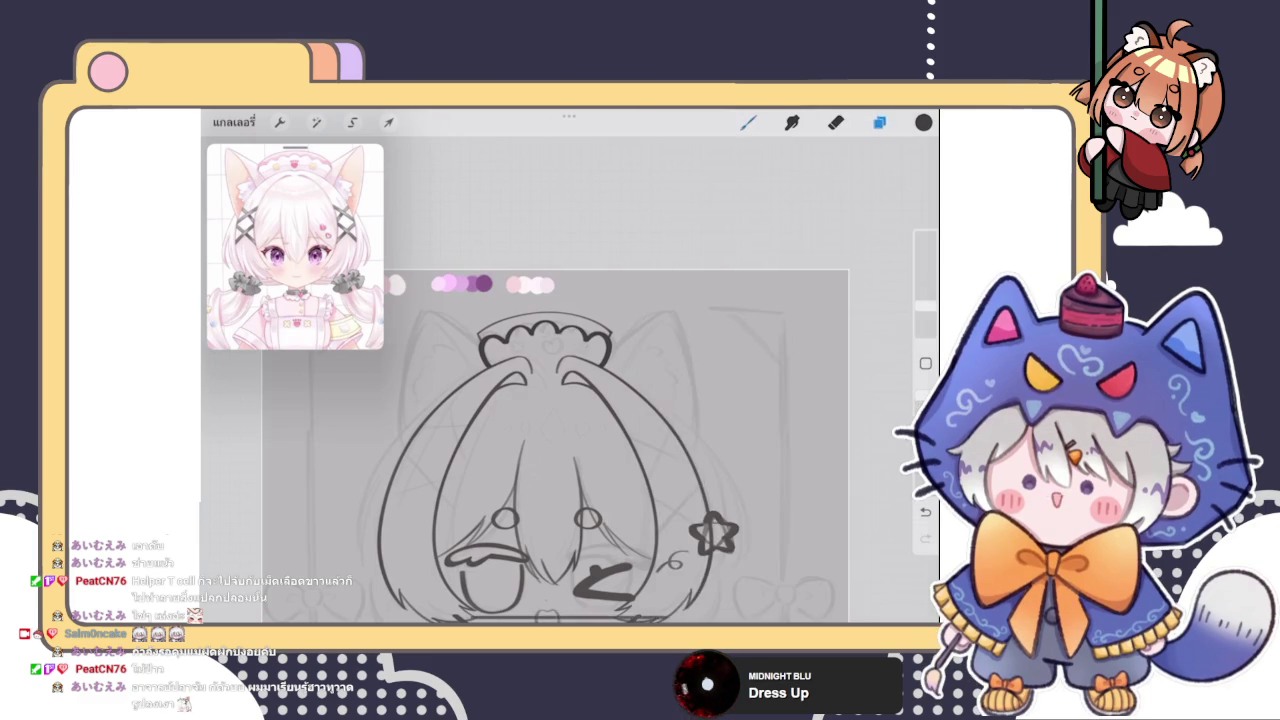
Group Layer 9 with Layer 10 into a new headband group and expand it
scroll(612, 455, down, 5)
click(879, 122)
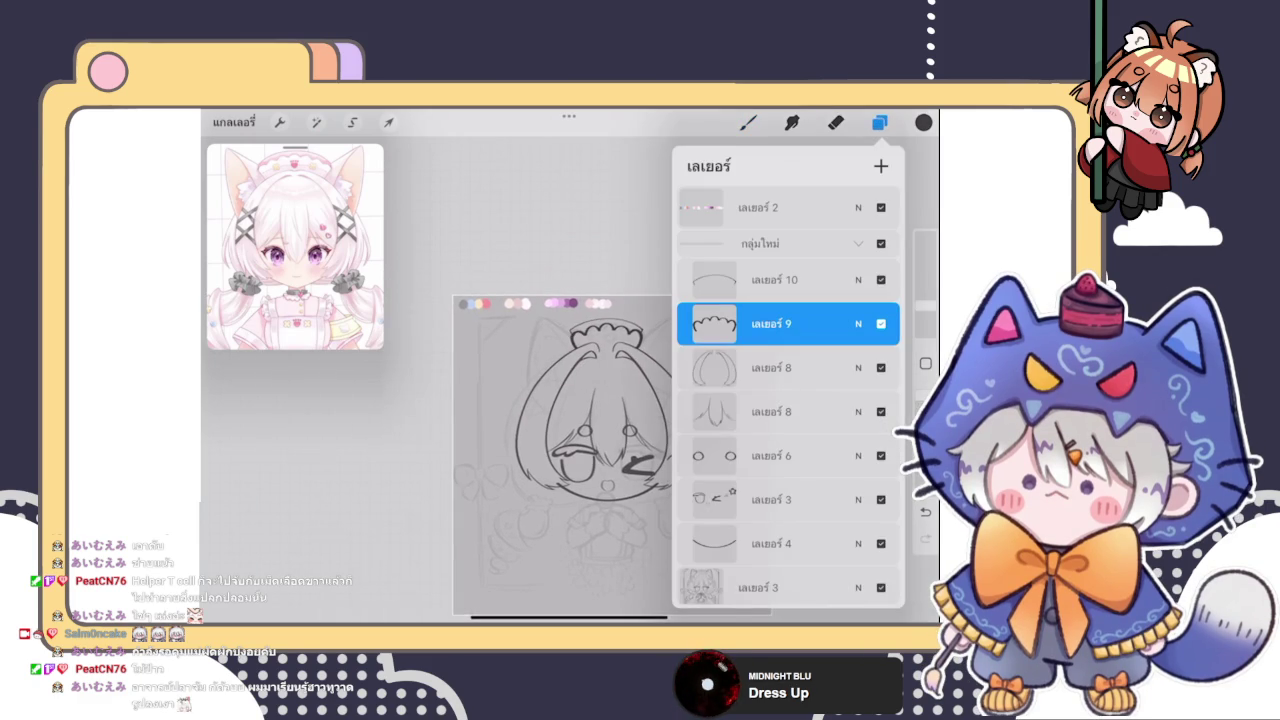
click(787, 305)
click(773, 271)
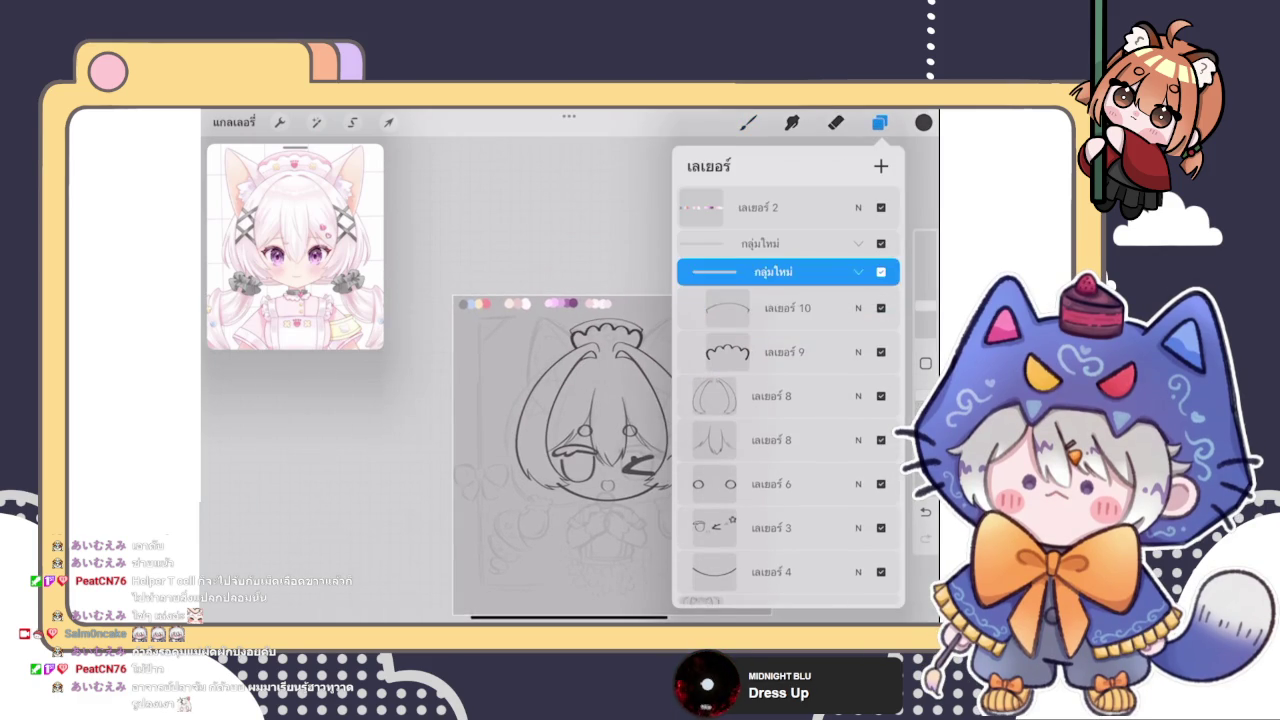
click(858, 271)
click(858, 283)
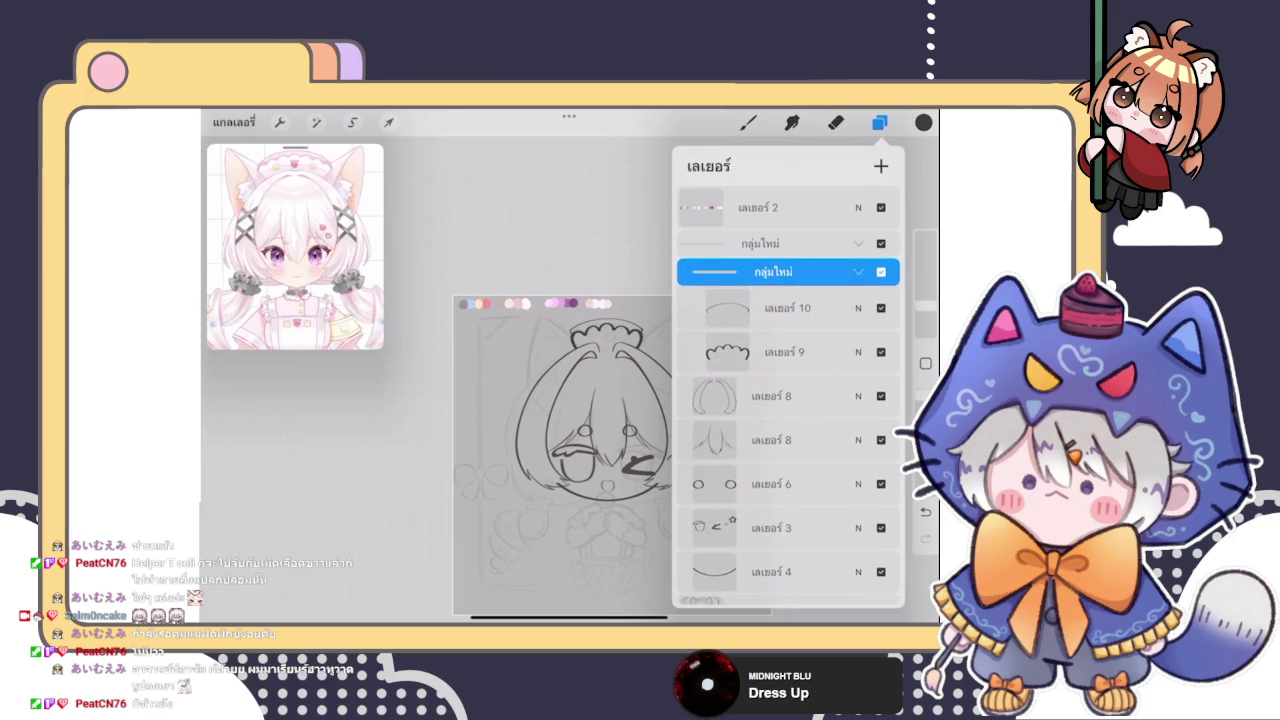
click(787, 305)
click(881, 166)
click(748, 122)
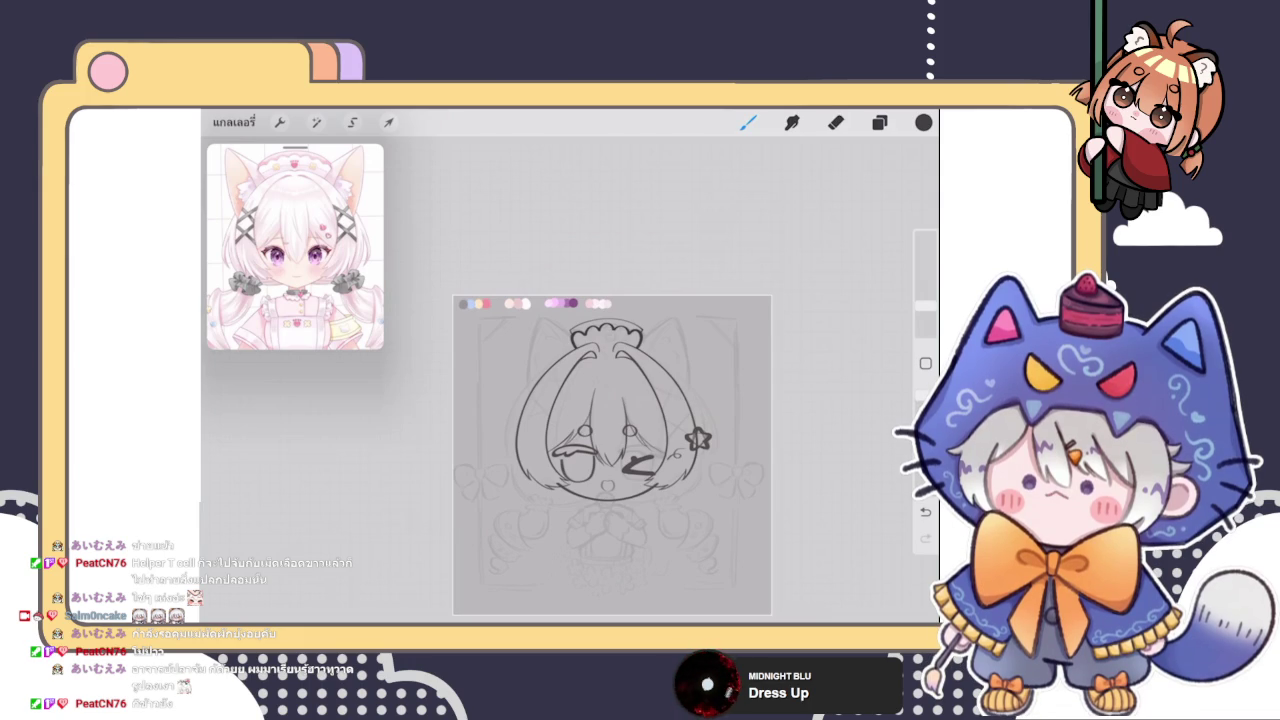
Set up Layer 12 inside the headband group for drawing the heart
scroll(612, 360, up, 10)
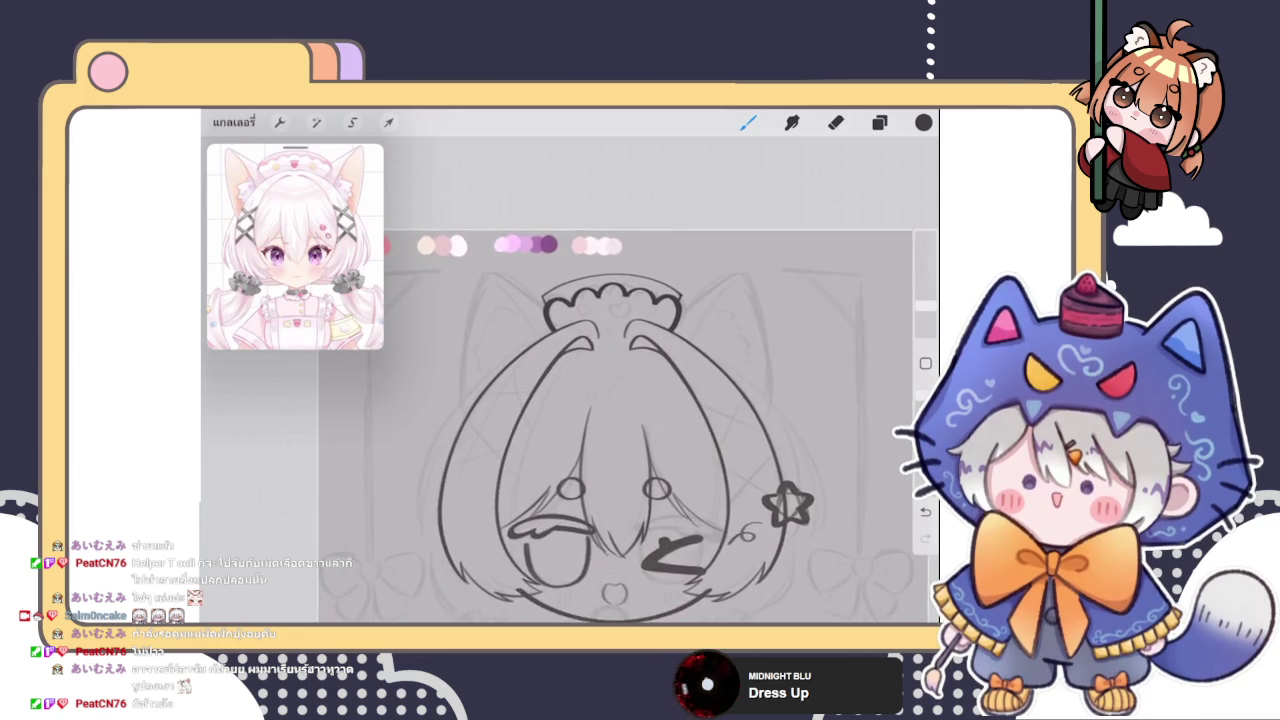
click(879, 122)
click(748, 122)
click(879, 122)
click(879, 122)
click(879, 122)
click(879, 122)
scroll(570, 420, up, 3)
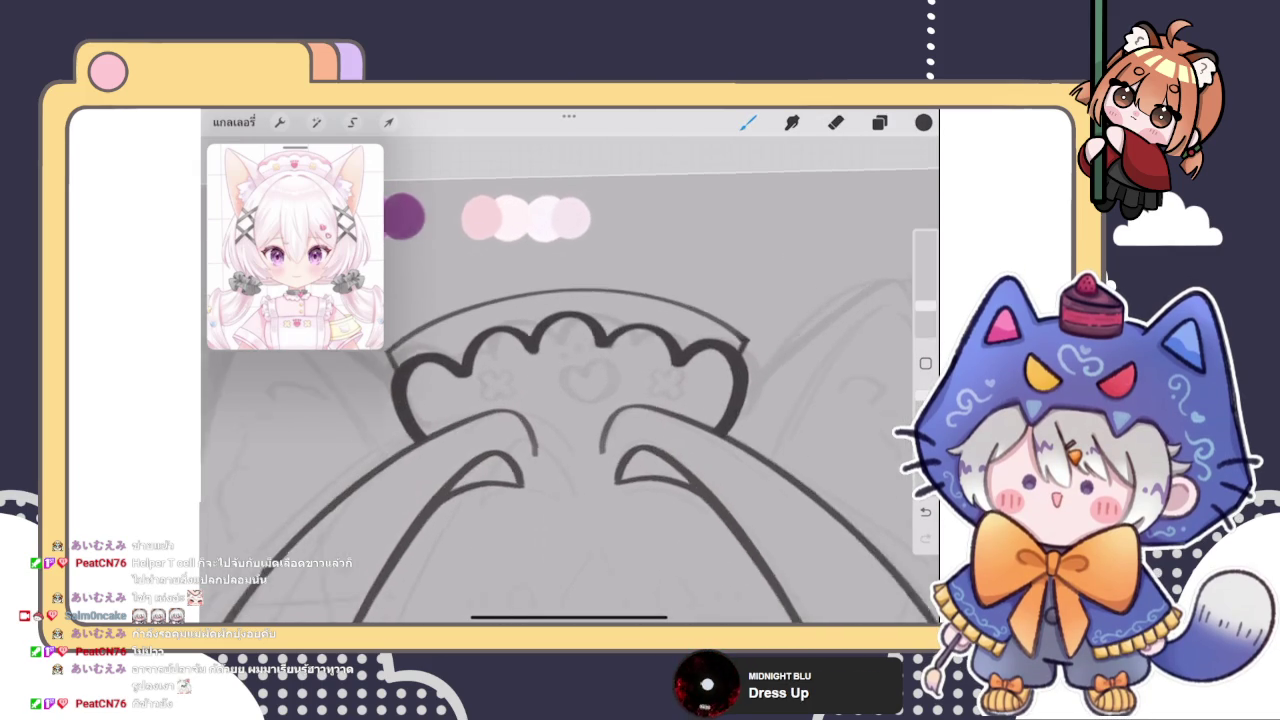
click(879, 122)
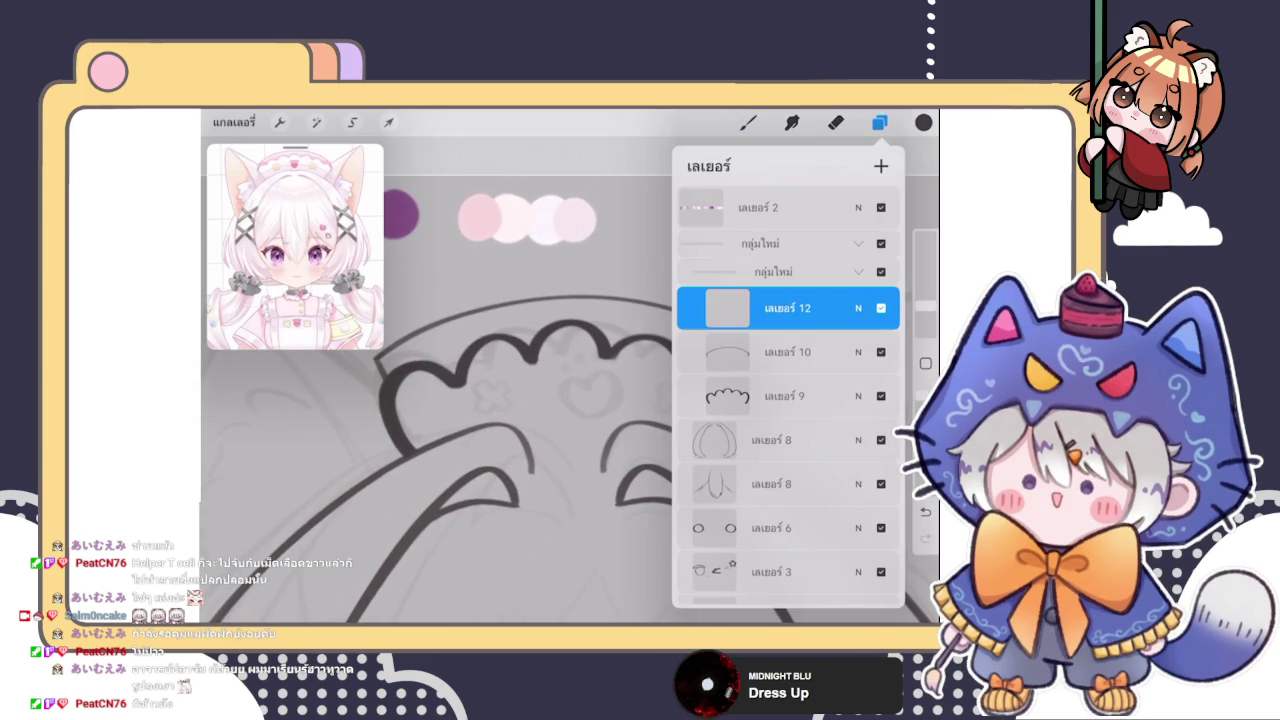
click(879, 122)
scroll(570, 420, up, 2)
click(879, 122)
click(879, 122)
scroll(440, 400, up, 2)
click(879, 122)
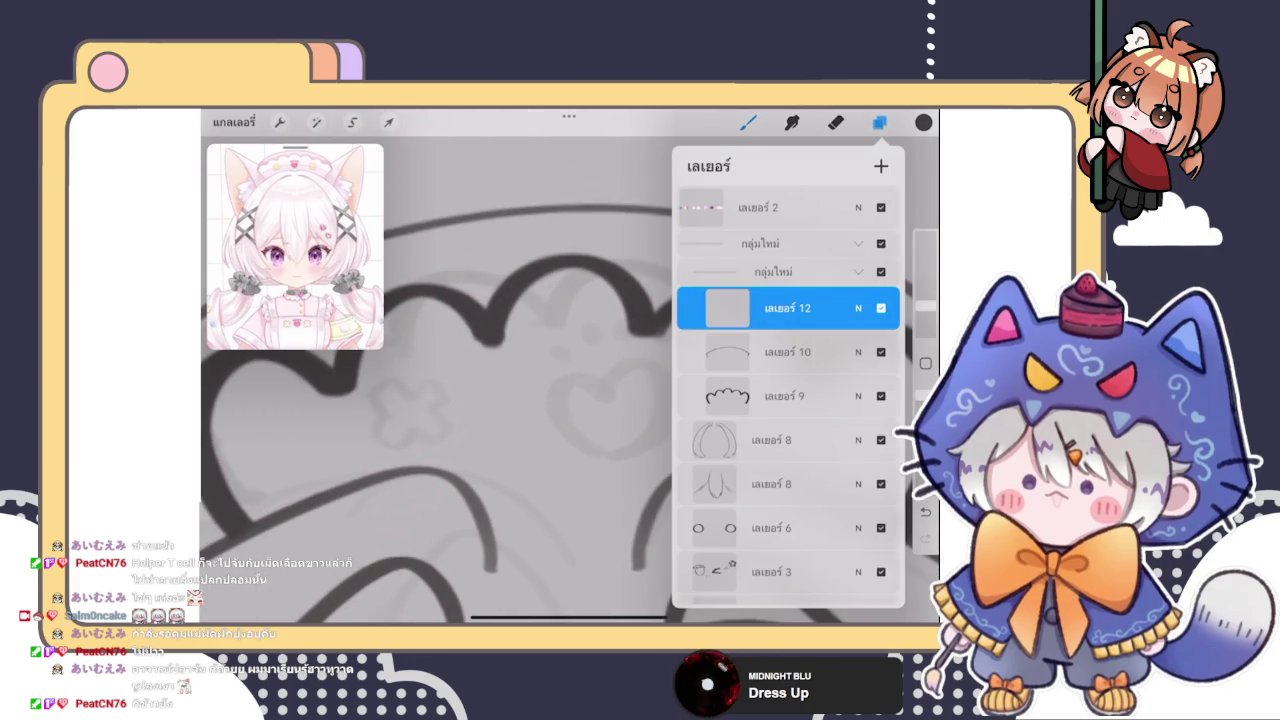
click(748, 122)
Try drawing a heart at the headband's centre, undoing the attempts to retry
drag(582, 398, 590, 468)
scroll(570, 400, up, 2)
key(ctrl+z)
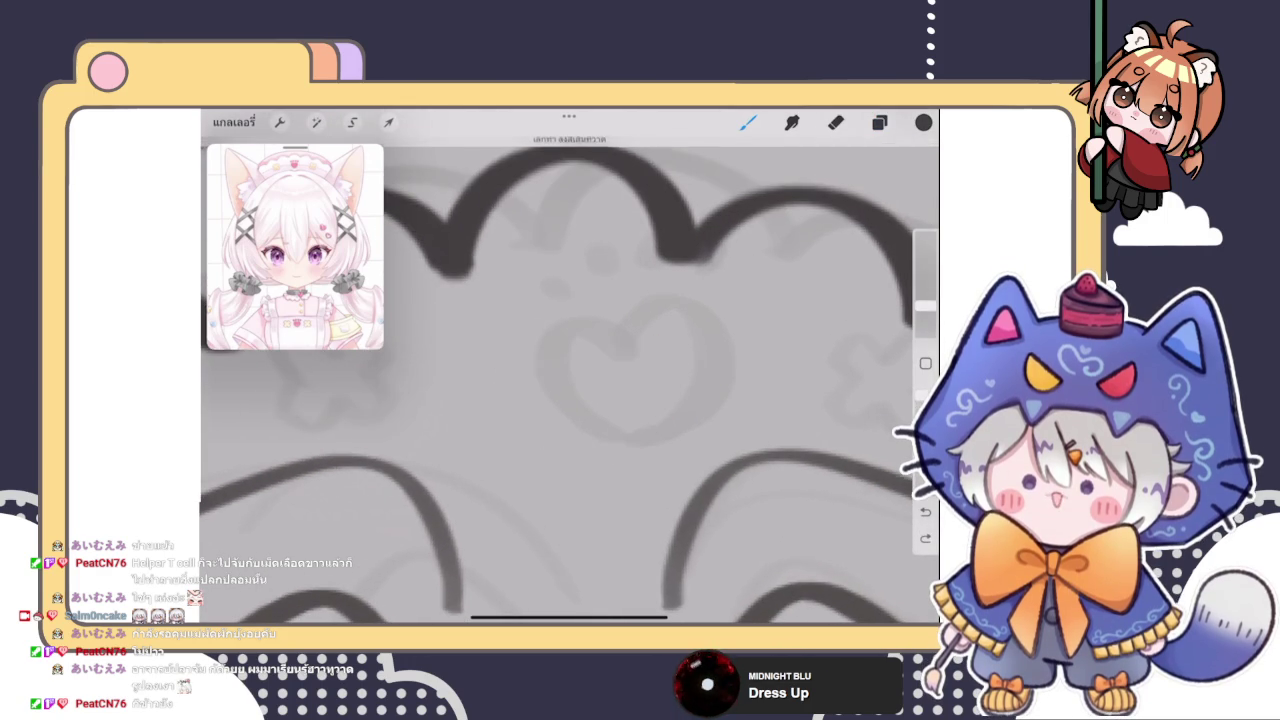
mouse_move(575, 378)
mouse_down()
mouse_move(535, 345)
mouse_move(575, 460)
mouse_up()
key(ctrl+z)
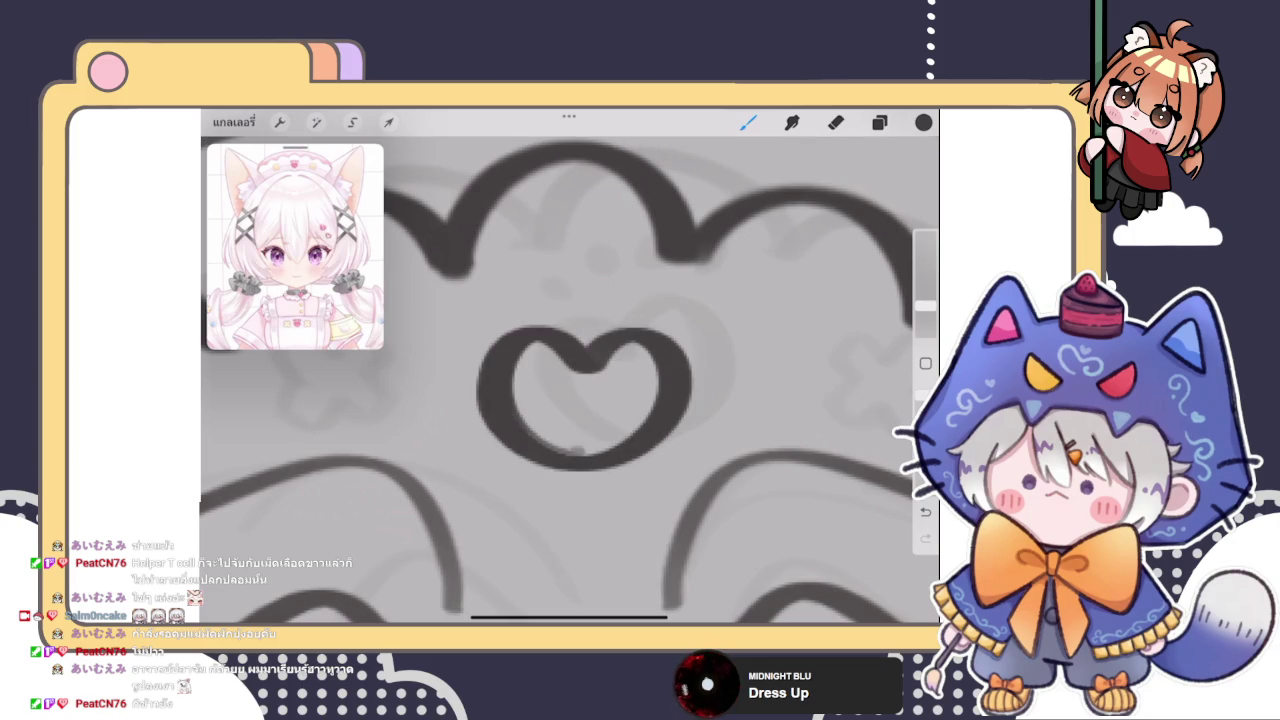
scroll(570, 400, down, 3)
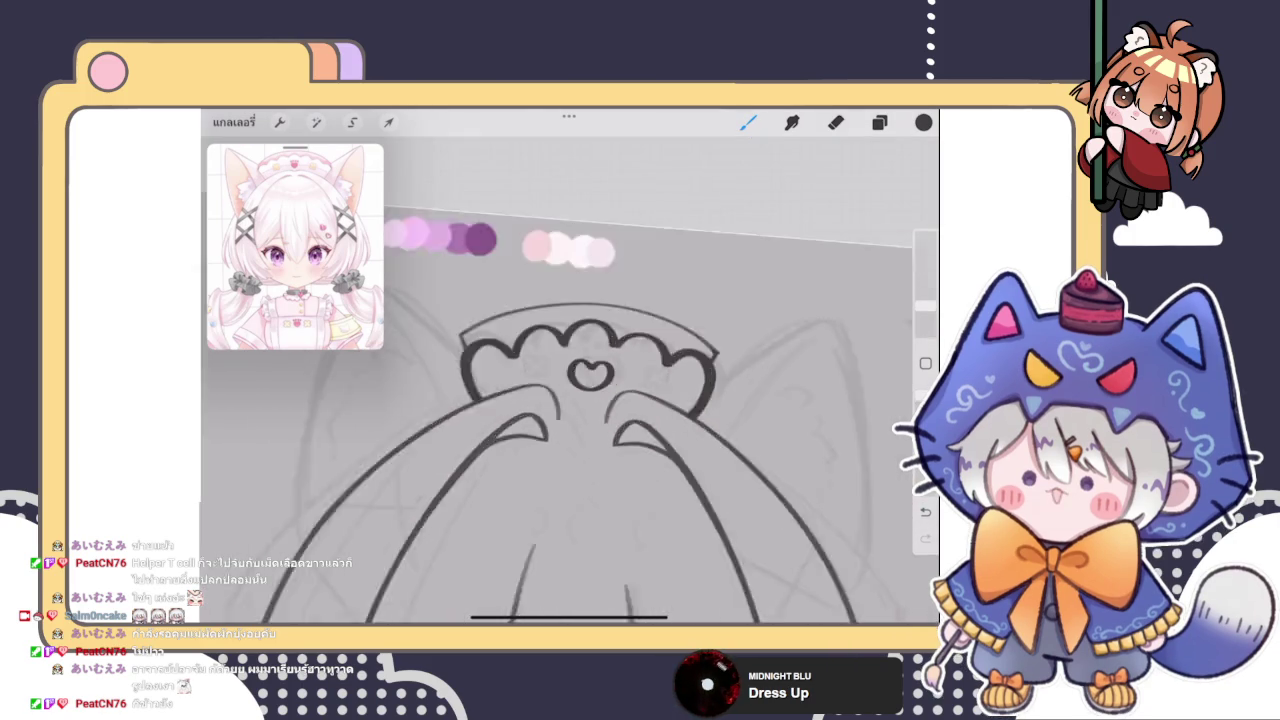
scroll(570, 400, up, 3)
key(ctrl+z)
Draw the heart's left and right halves at the centre of the headband
mouse_move(612, 385)
mouse_down()
mouse_move(556, 450)
mouse_move(610, 458)
mouse_up()
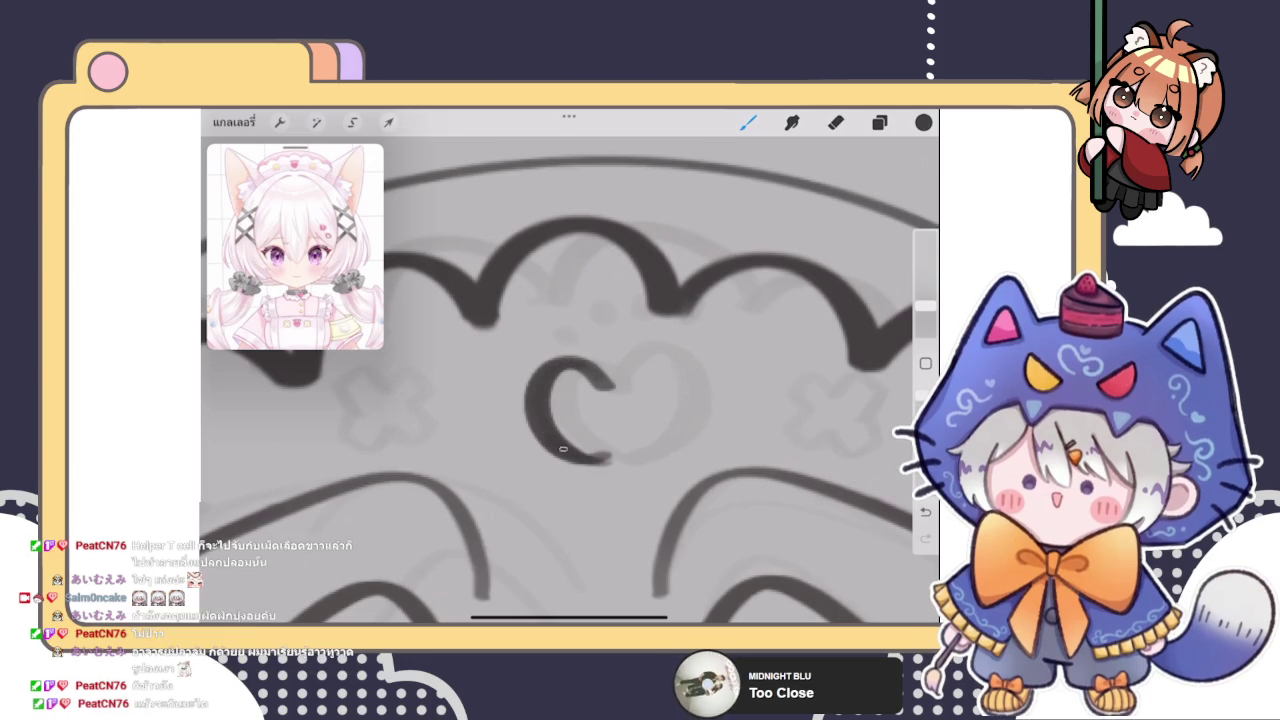
click(836, 122)
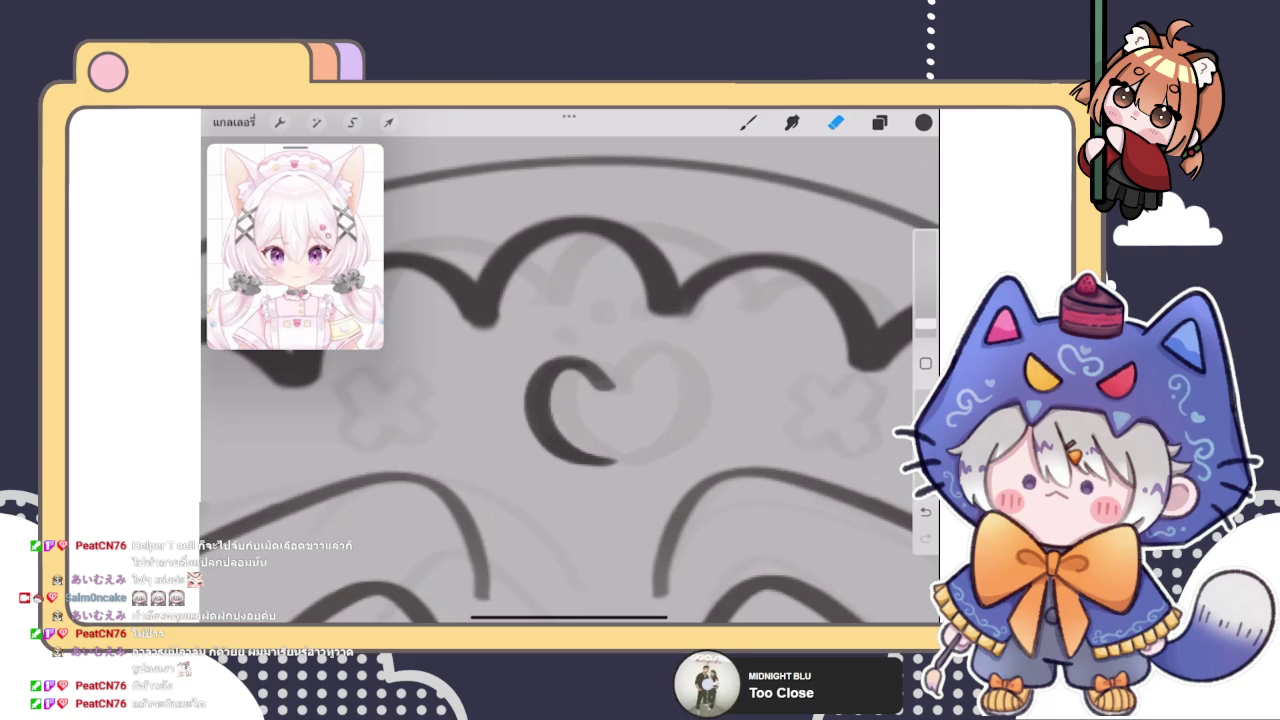
click(748, 122)
drag(600, 384, 614, 460)
scroll(570, 380, down, 2)
scroll(570, 380, down, 2)
scroll(570, 380, up, 2)
Redraw and darken the heart's lower-left stroke
drag(505, 388, 554, 414)
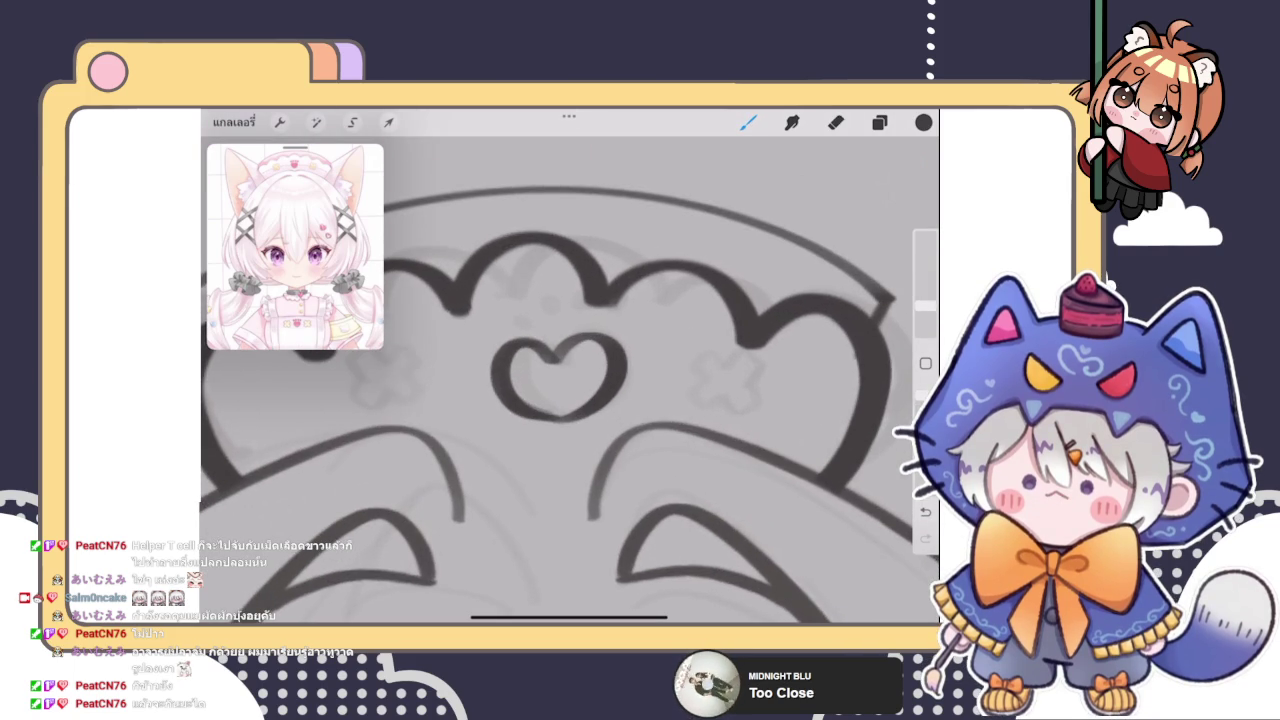
scroll(558, 375, up, 3)
key(ctrl+z)
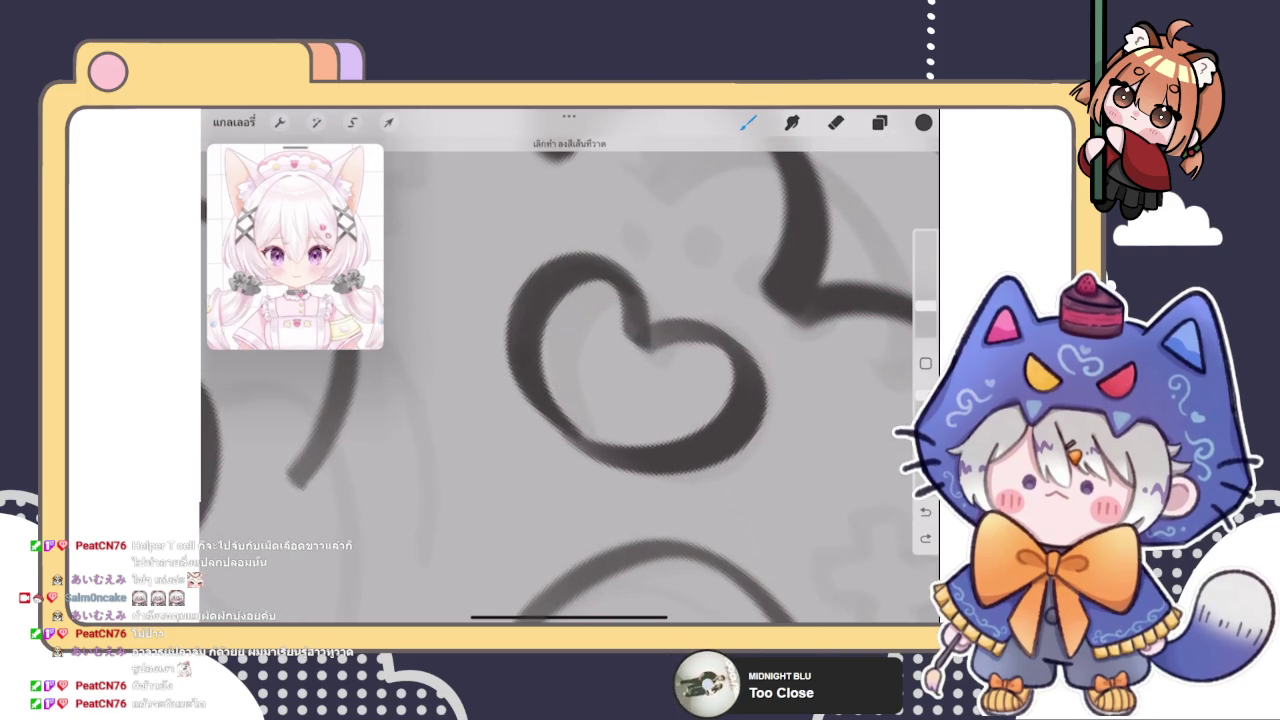
drag(525, 395, 572, 446)
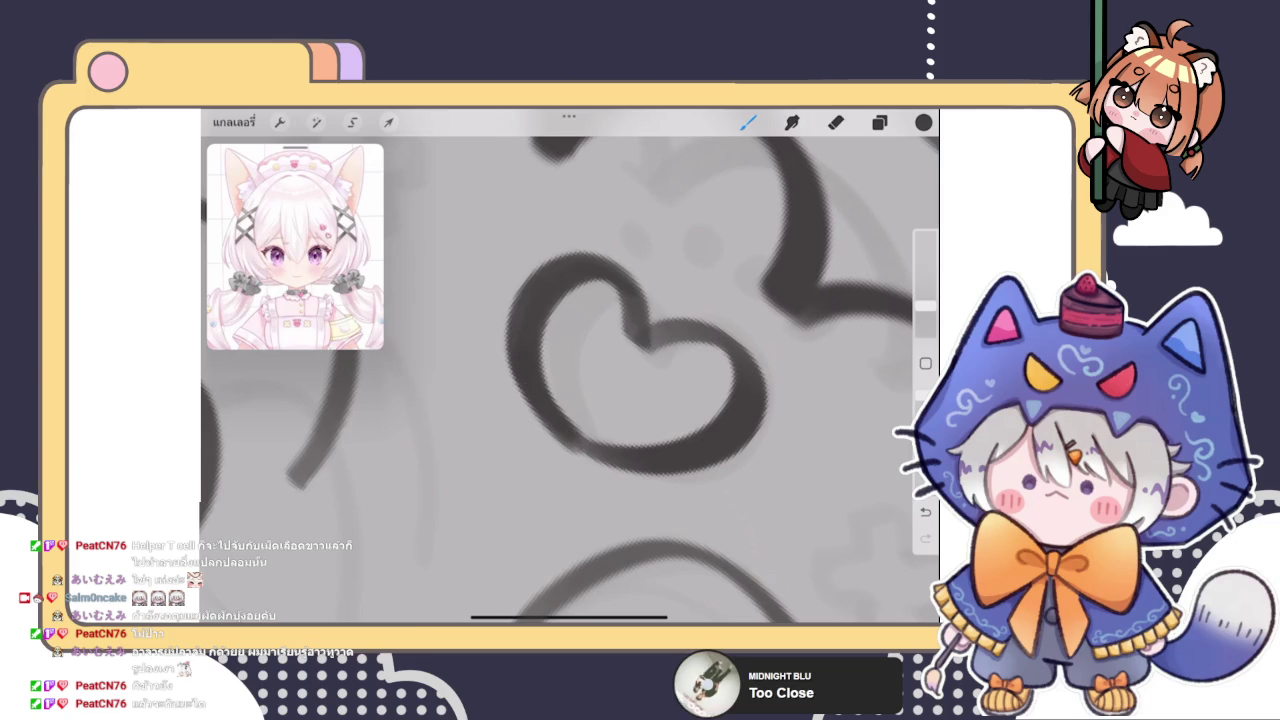
drag(522, 393, 550, 436)
scroll(635, 360, down, 2)
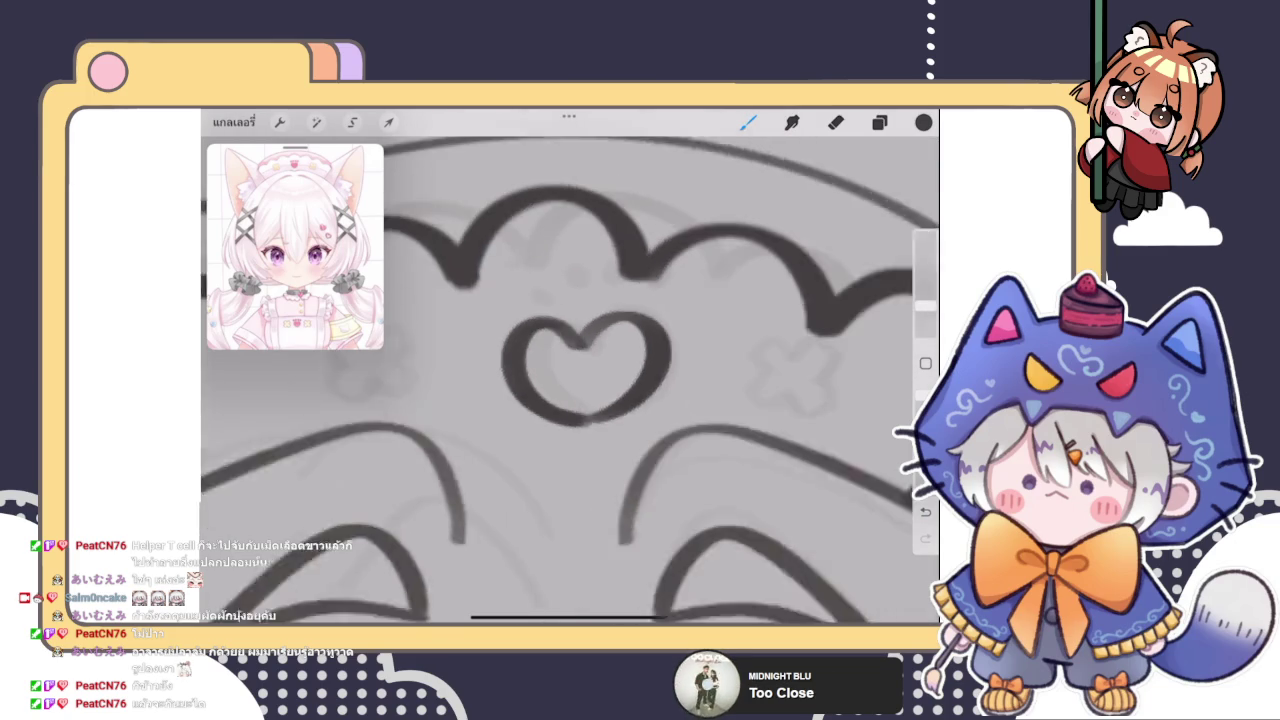
scroll(586, 371, up, 4)
Extend and darken the heart's bottom tip, erasing stray marks on its lower-left edge
mouse_move(570, 472)
mouse_down()
mouse_move(608, 484)
mouse_move(642, 464)
mouse_up()
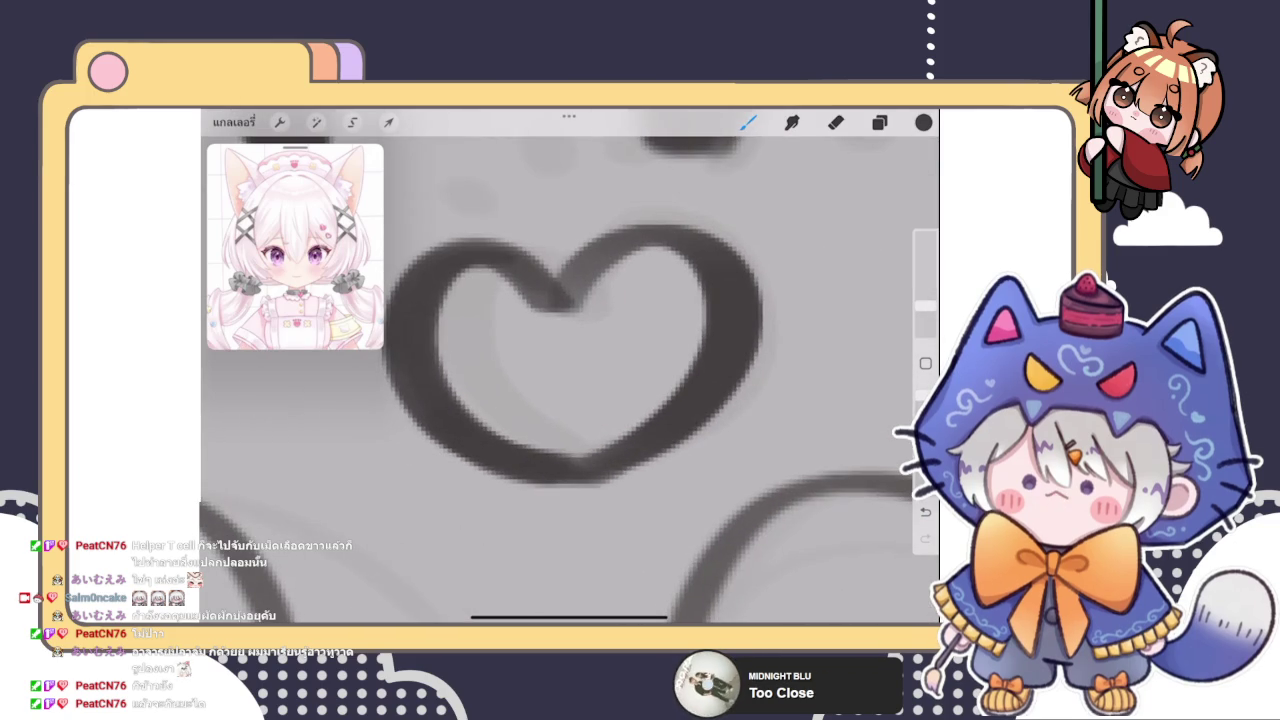
key(e)
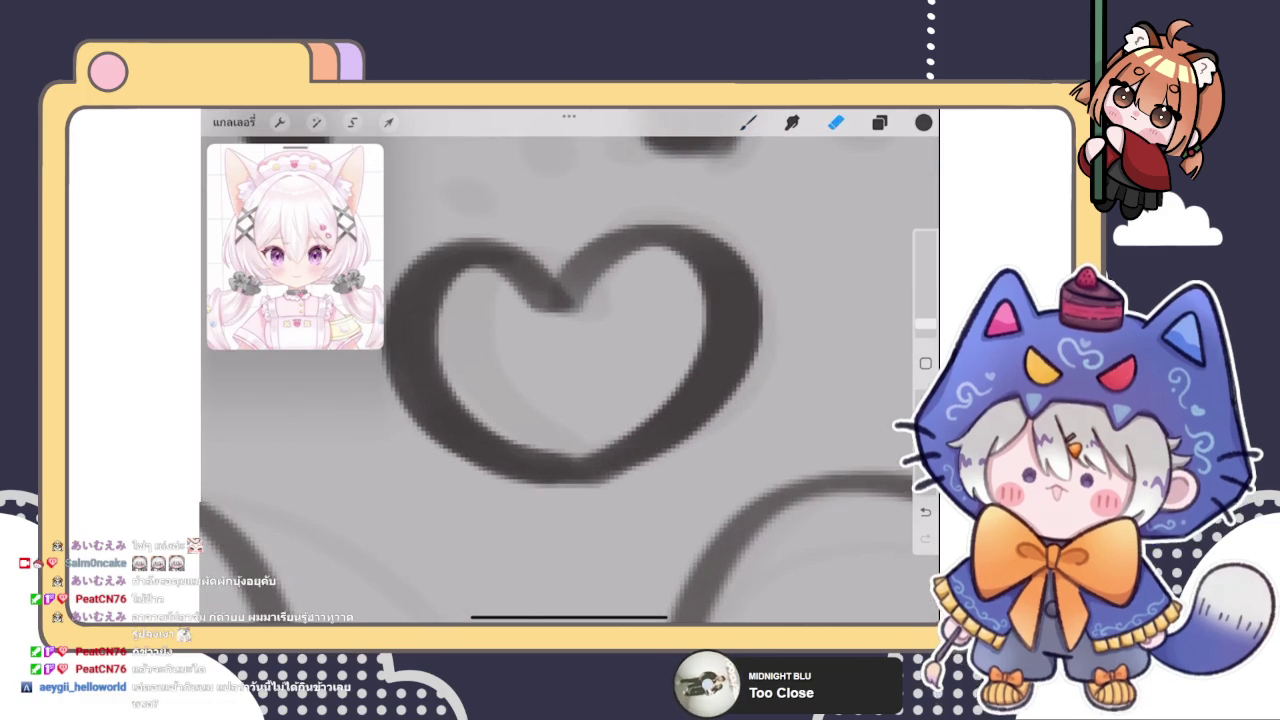
drag(560, 400, 553, 419)
key(b)
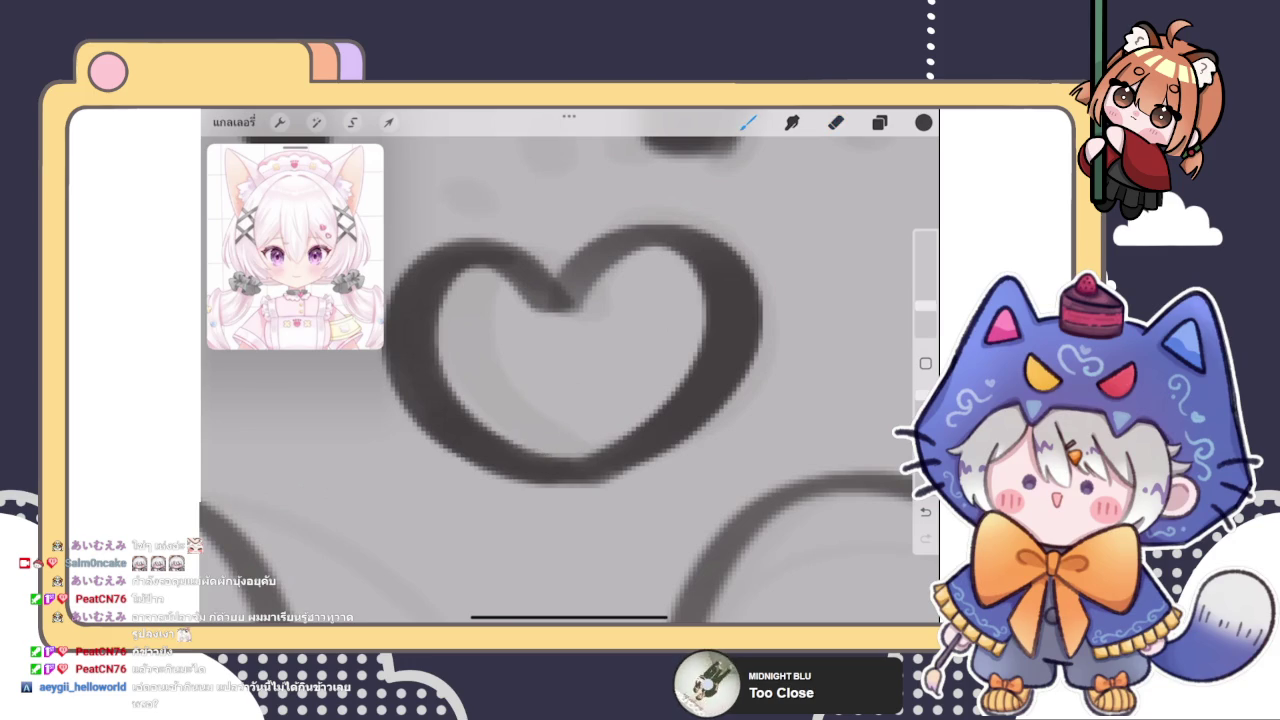
mouse_move(588, 464)
mouse_down()
mouse_move(574, 458)
mouse_move(594, 483)
mouse_move(662, 452)
mouse_up()
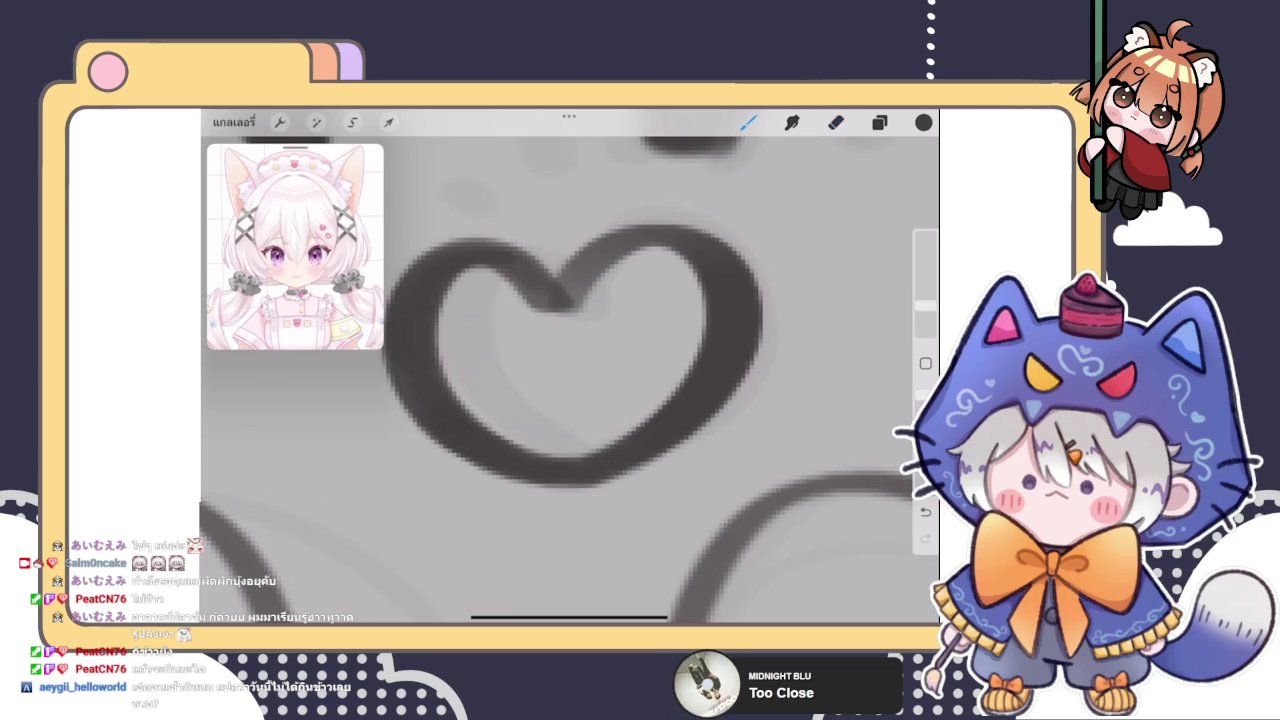
key(e)
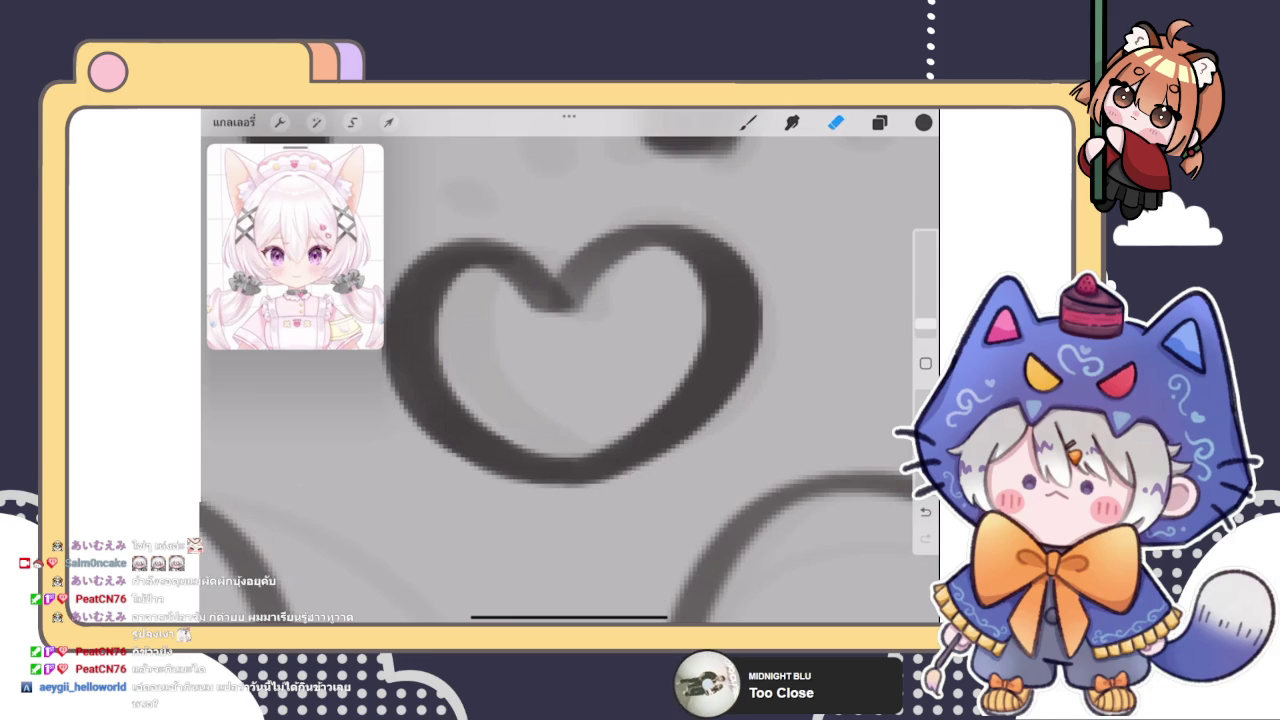
scroll(568, 360, down, 5)
scroll(568, 380, down, 5)
scroll(568, 380, up, 4)
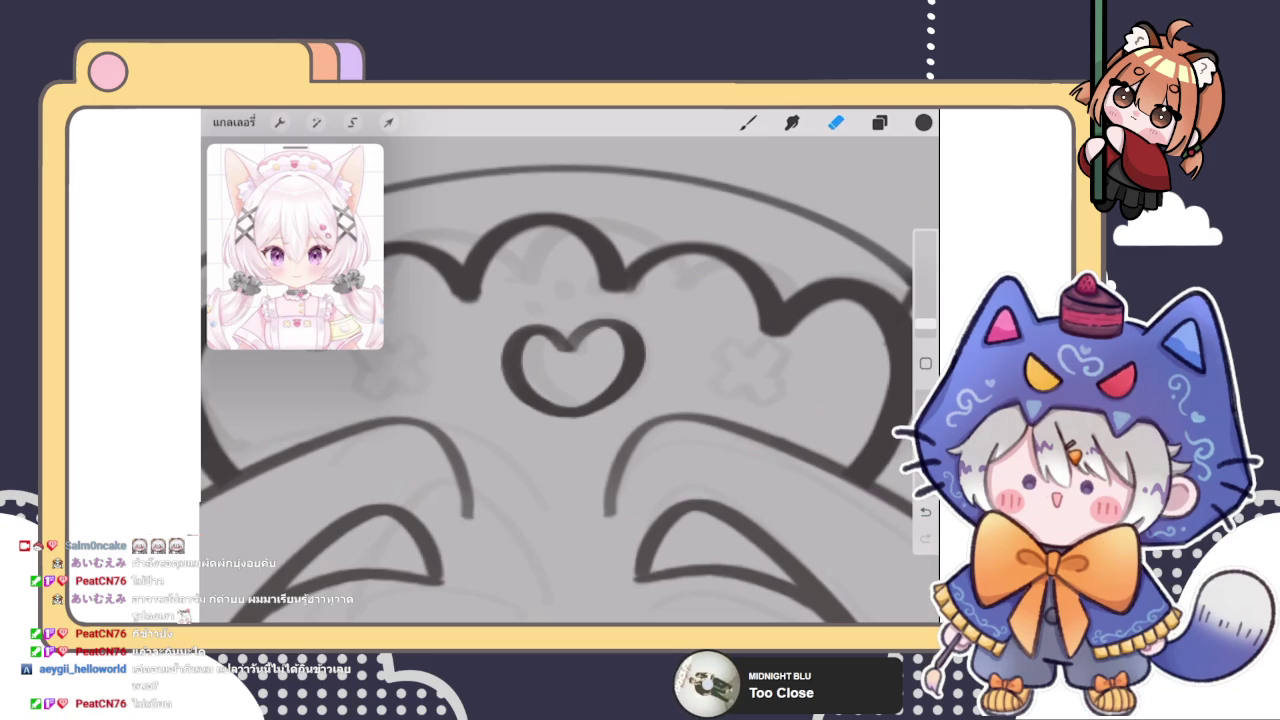
scroll(570, 380, up, 3)
Fill in the notch at the top of the heart with the brush
key(b)
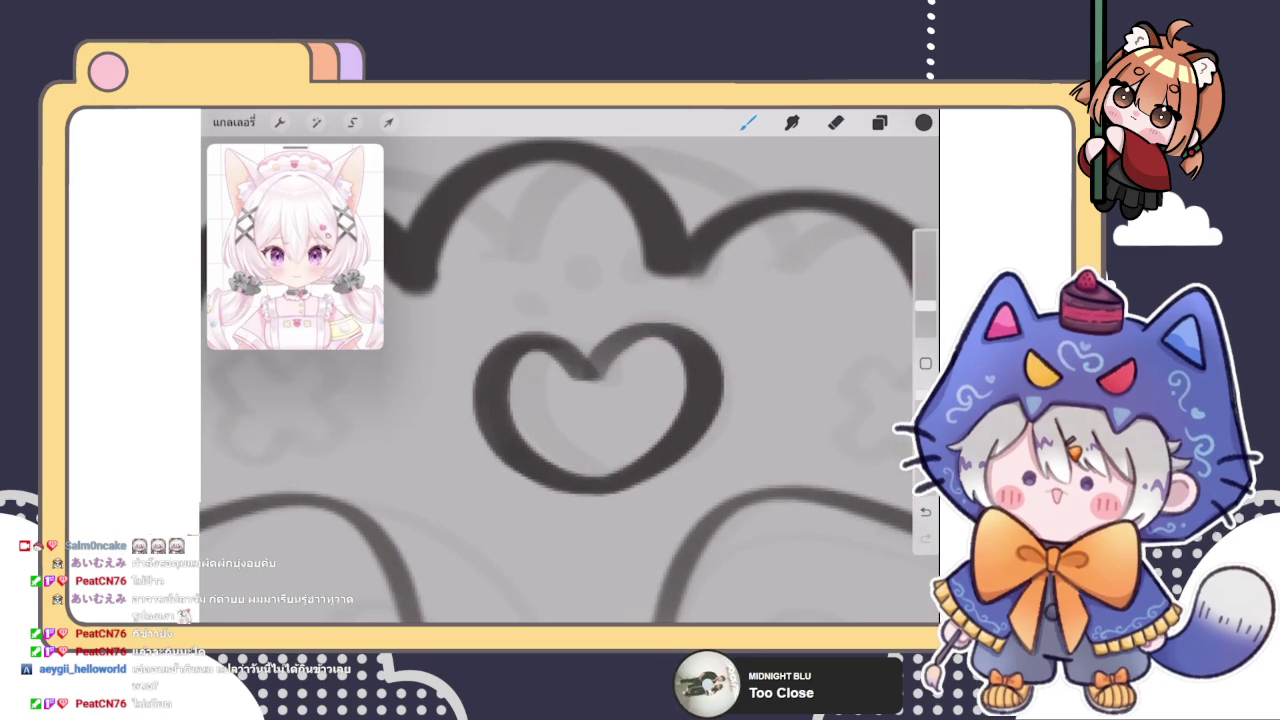
drag(611, 347, 600, 359)
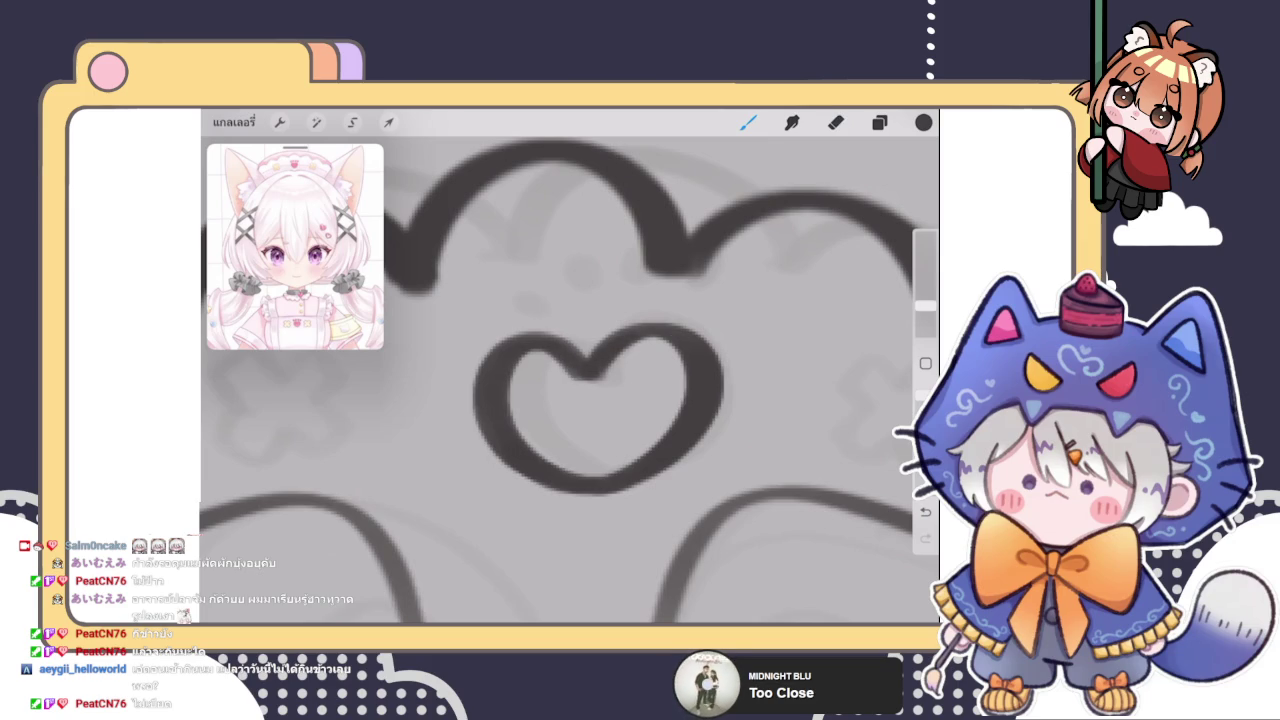
scroll(570, 380, down, 5)
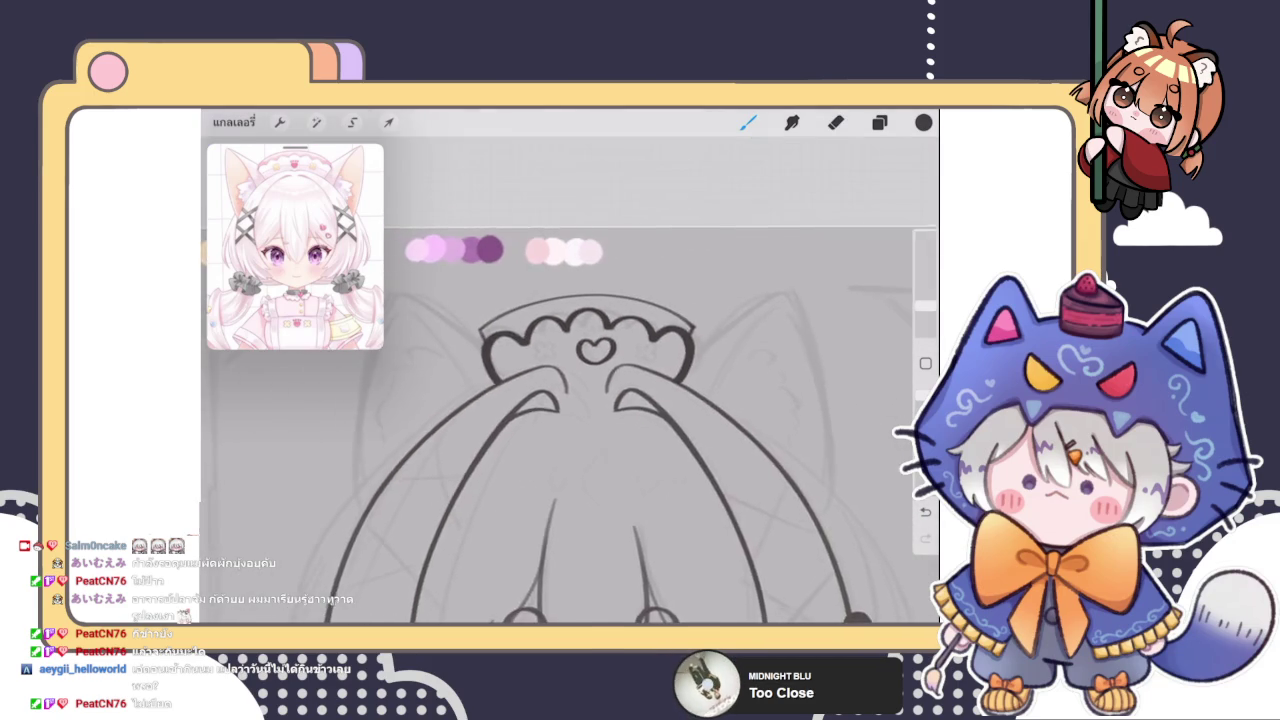
scroll(570, 380, up, 5)
Warp the heart's right and left sides to reshape it, then commit
click(388, 122)
drag(596, 350, 586, 354)
mouse_move(500, 345)
mouse_down()
mouse_move(516, 350)
mouse_move(497, 352)
mouse_move(515, 372)
mouse_move(510, 395)
mouse_move(540, 385)
mouse_move(545, 400)
mouse_up()
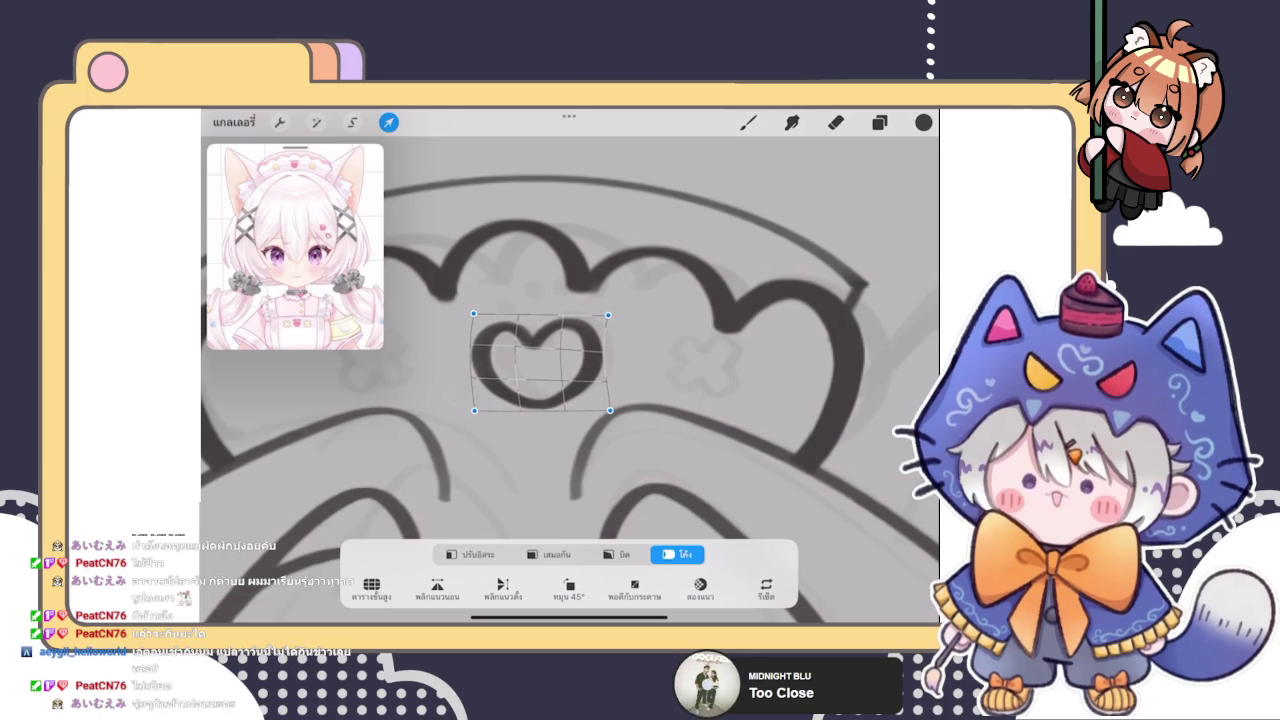
click(748, 122)
scroll(569, 400, down, 3)
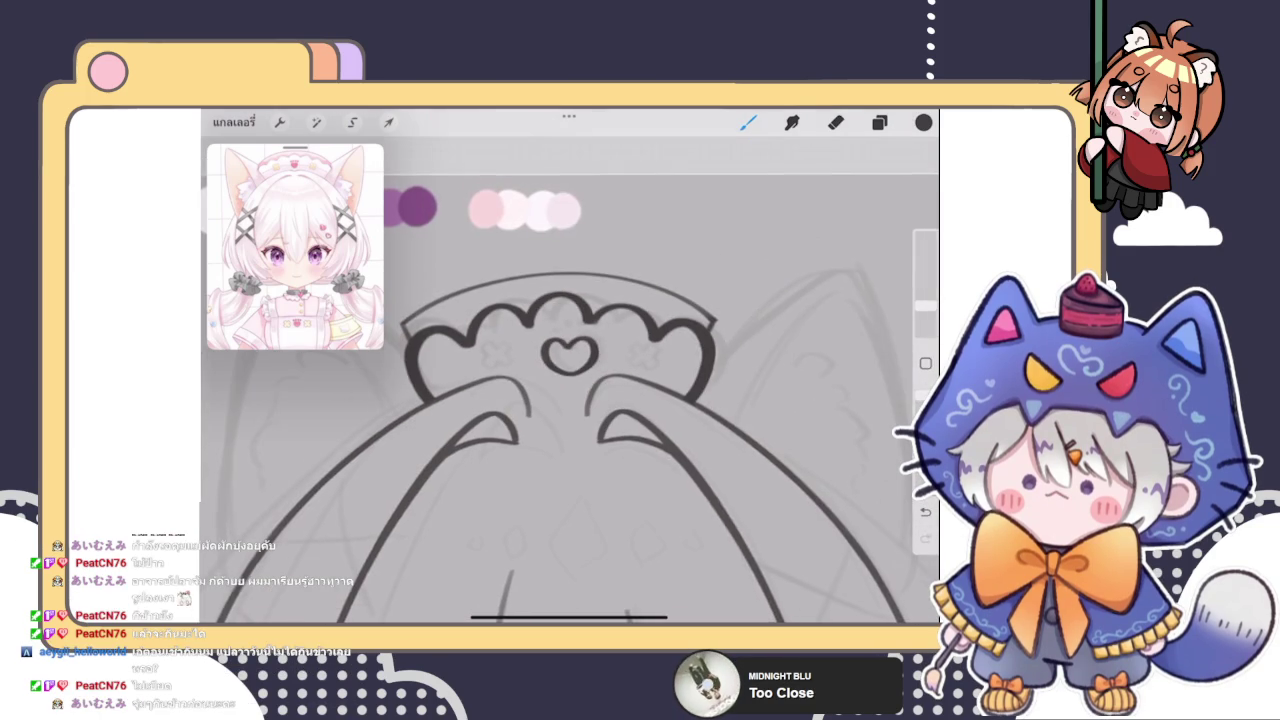
scroll(569, 400, down, 3)
Scale the heart down uniformly so it fits under the scalloped edge
click(389, 122)
click(549, 554)
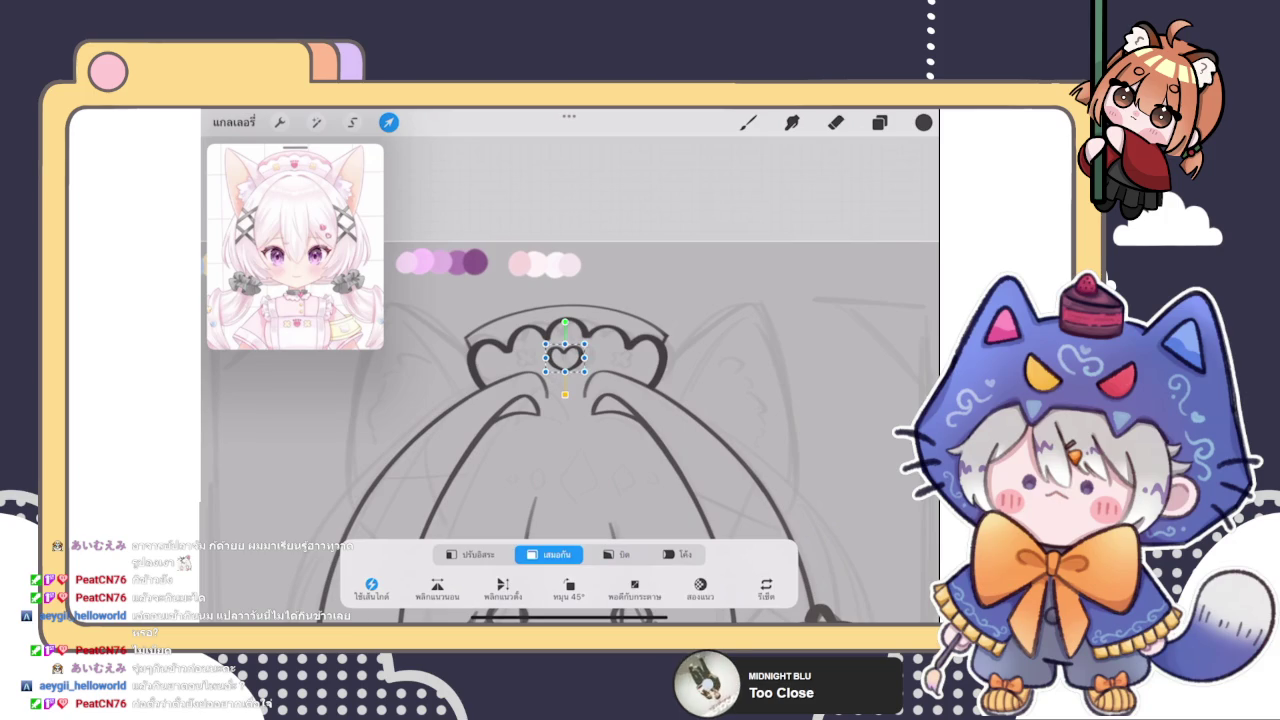
key(b)
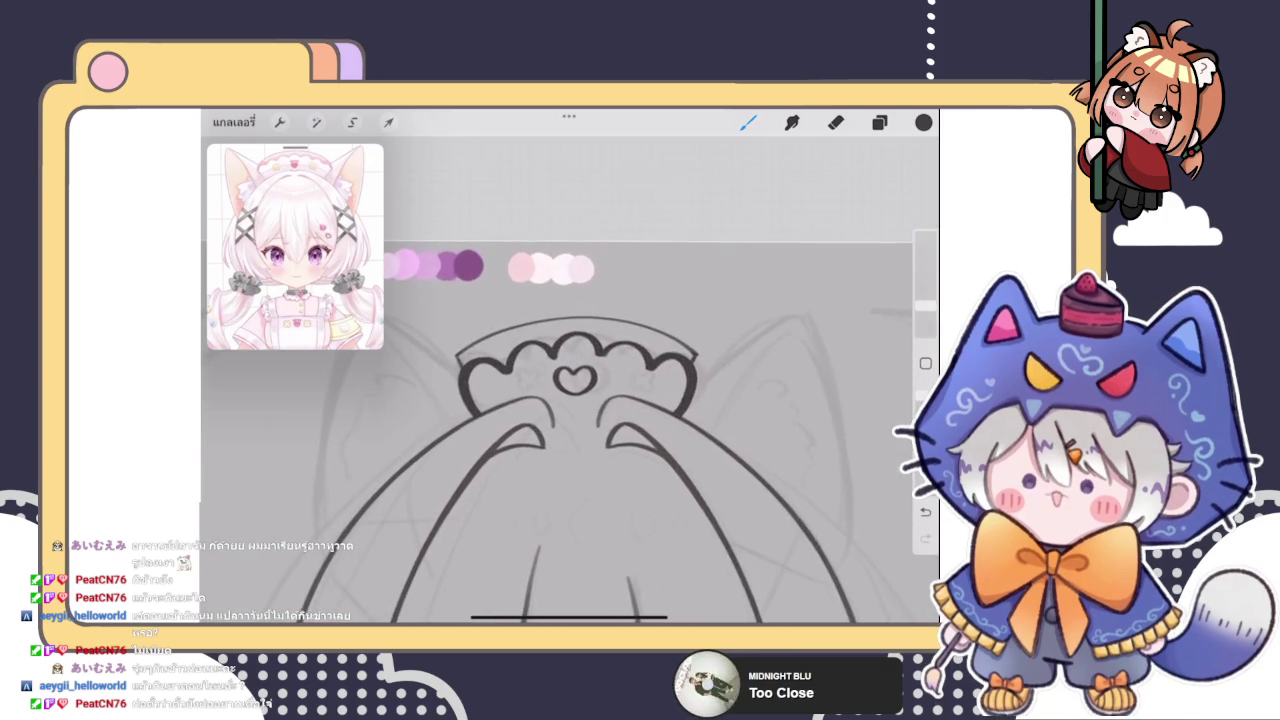
click(879, 122)
On Layer 9, nudge the scalloped headband lines slightly with Liquify
click(787, 396)
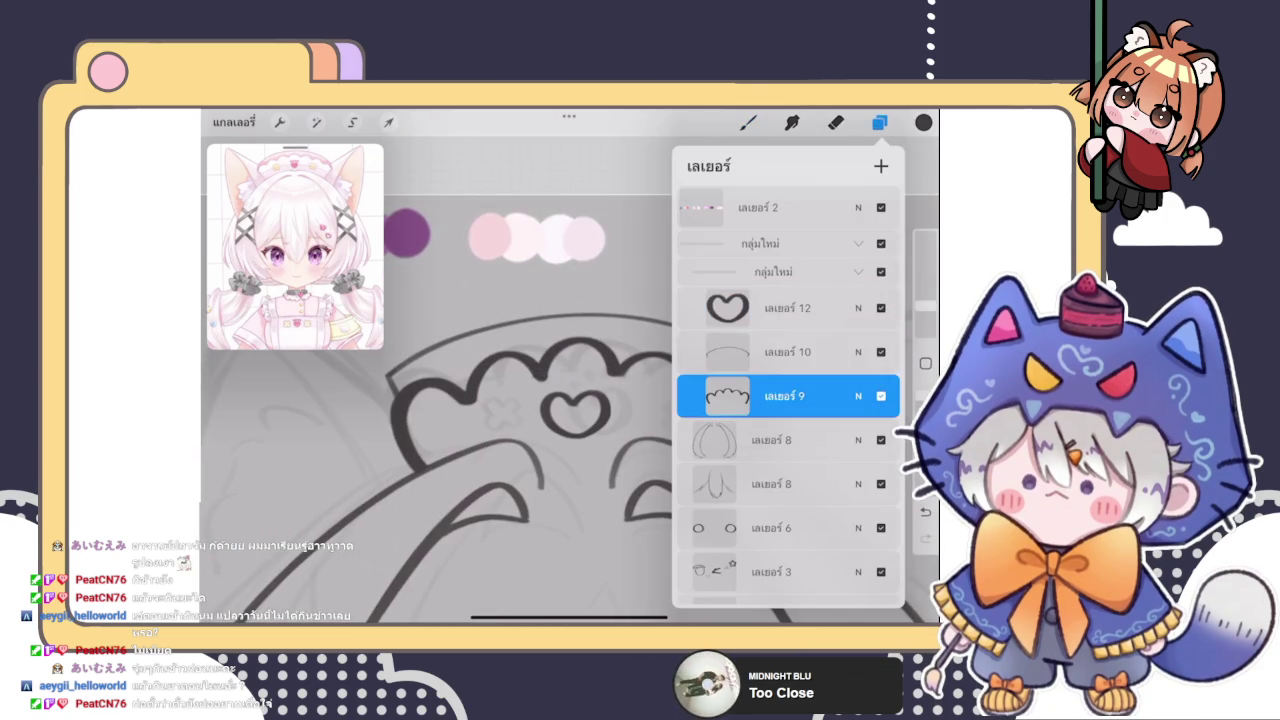
click(316, 122)
click(314, 571)
drag(470, 380, 500, 390)
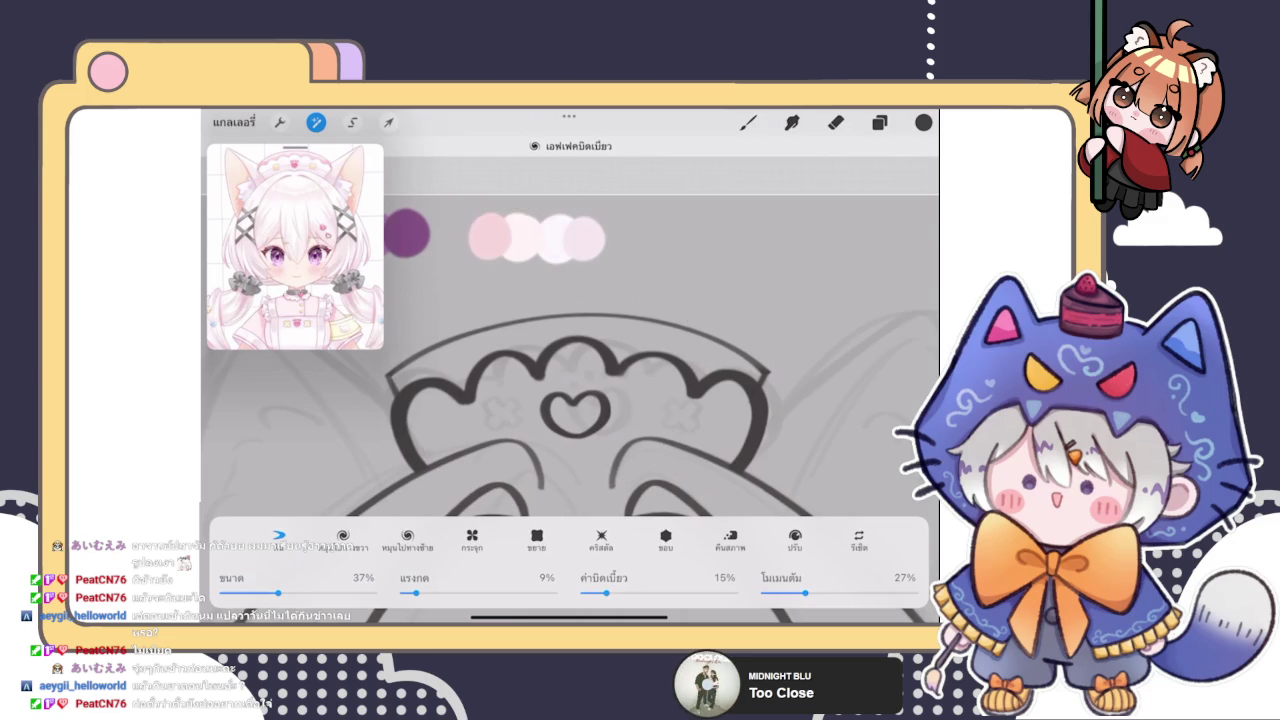
click(748, 122)
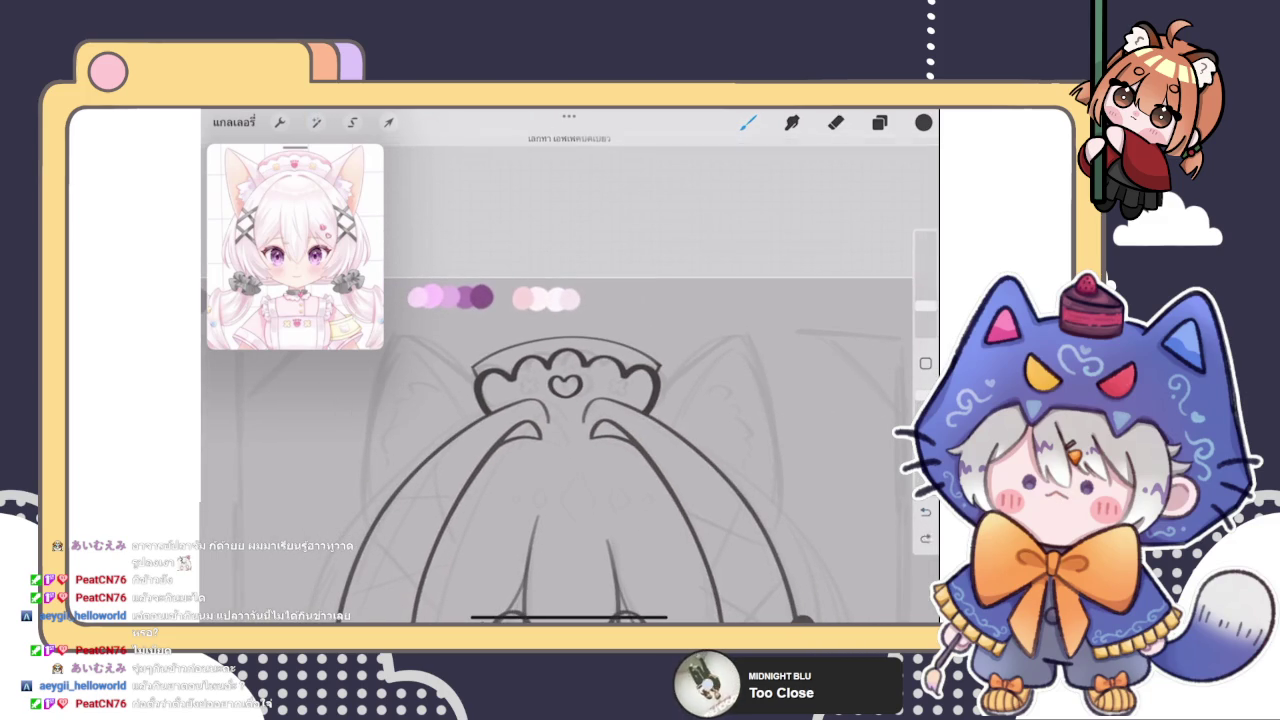
scroll(598, 470, down, 3)
scroll(598, 470, down, 3)
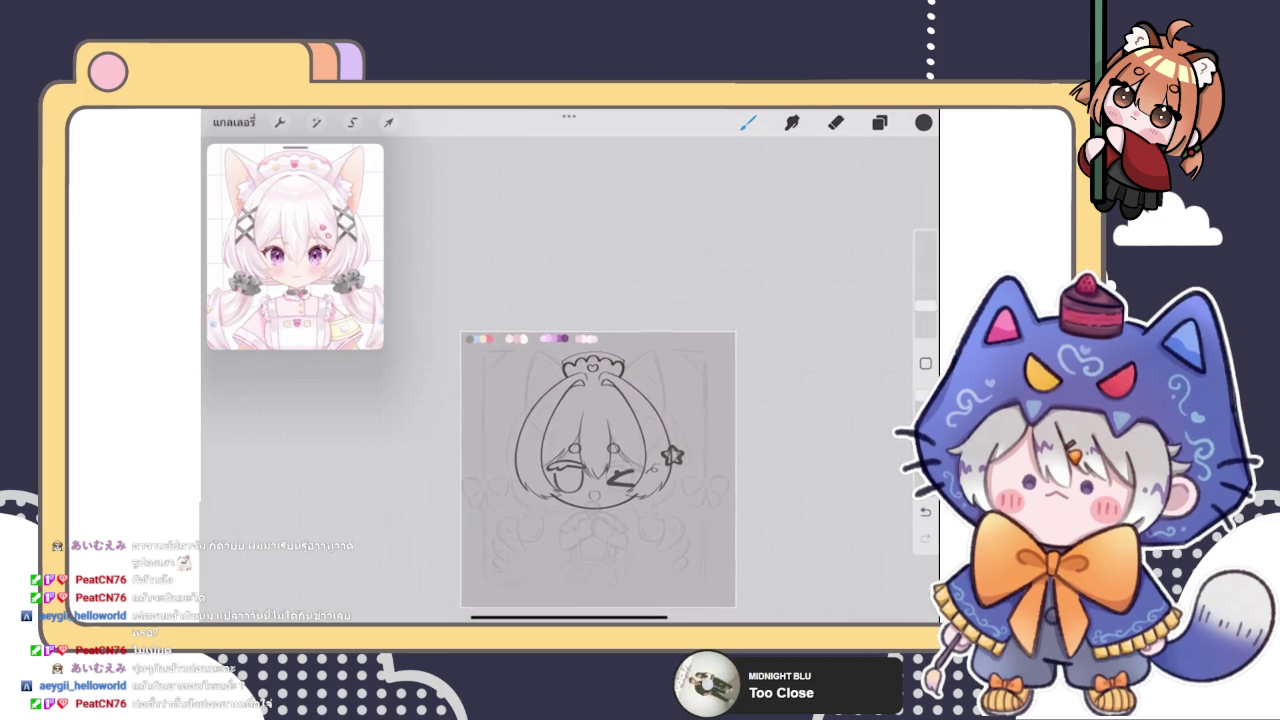
Flip the canvas horizontally to check the drawing mirrored
click(280, 122)
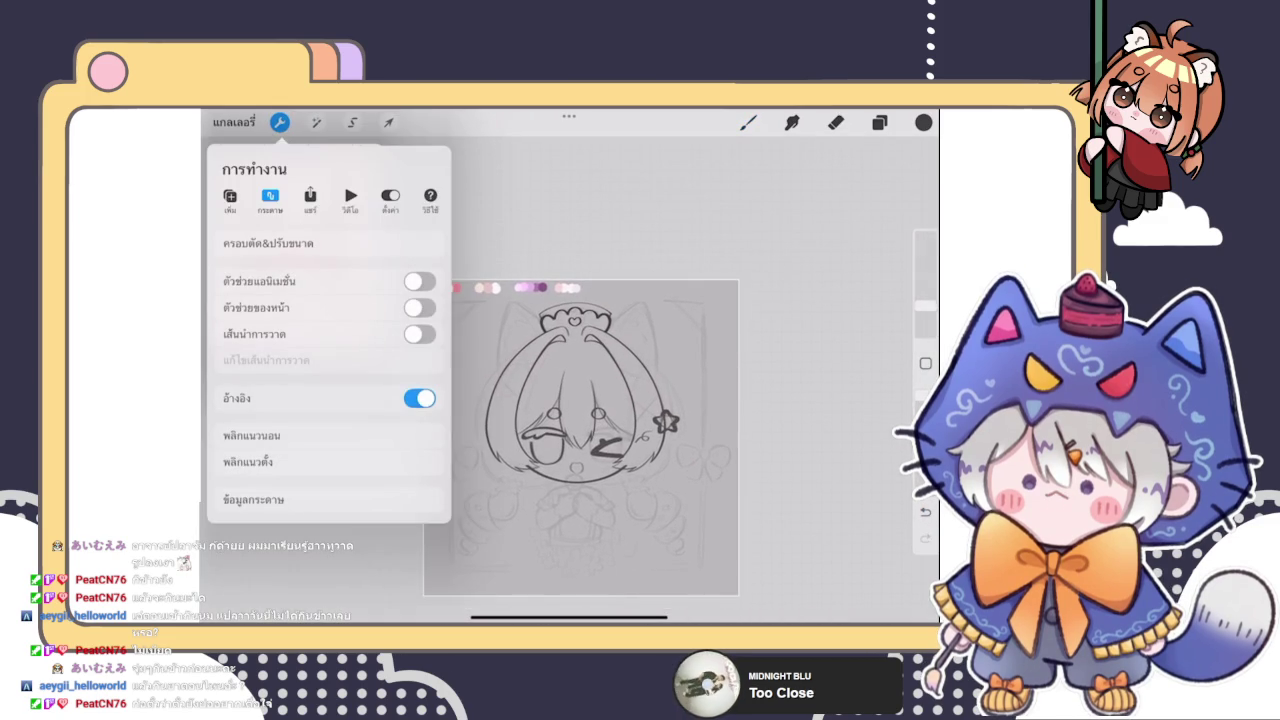
click(252, 435)
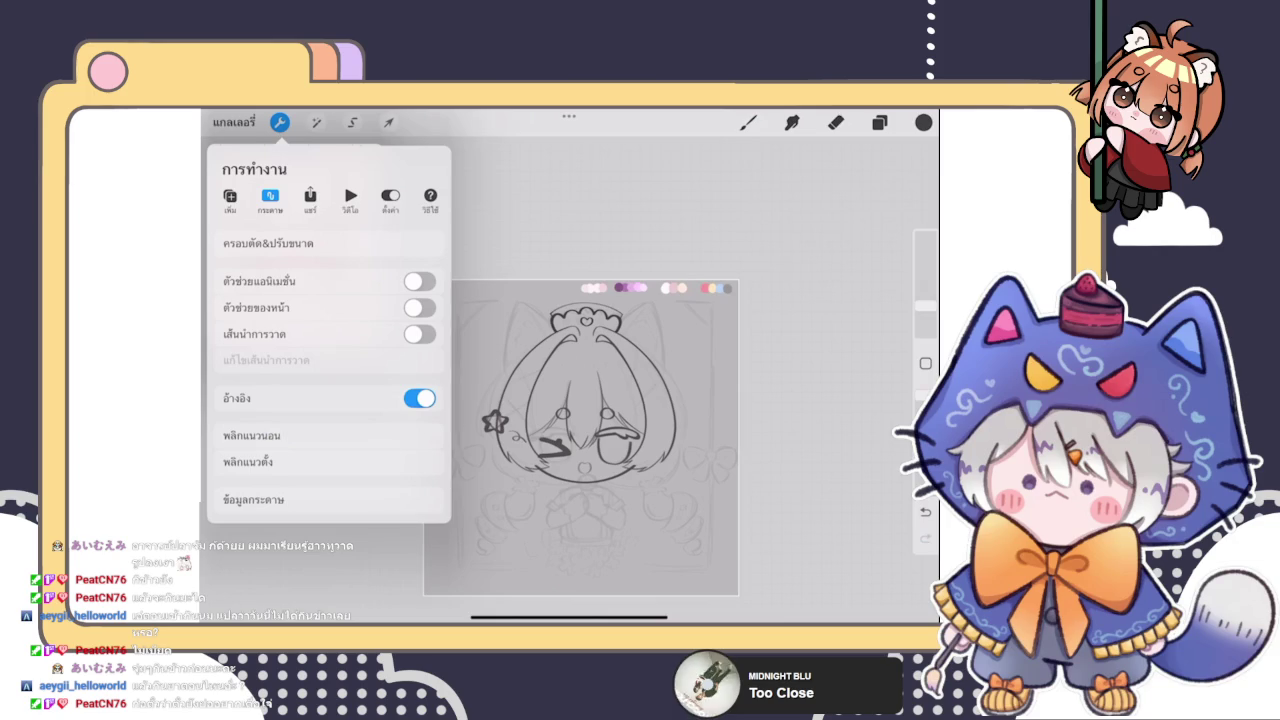
scroll(580, 430, up, 3)
Select the headband group and liquify the lines near the headband and crown
click(879, 122)
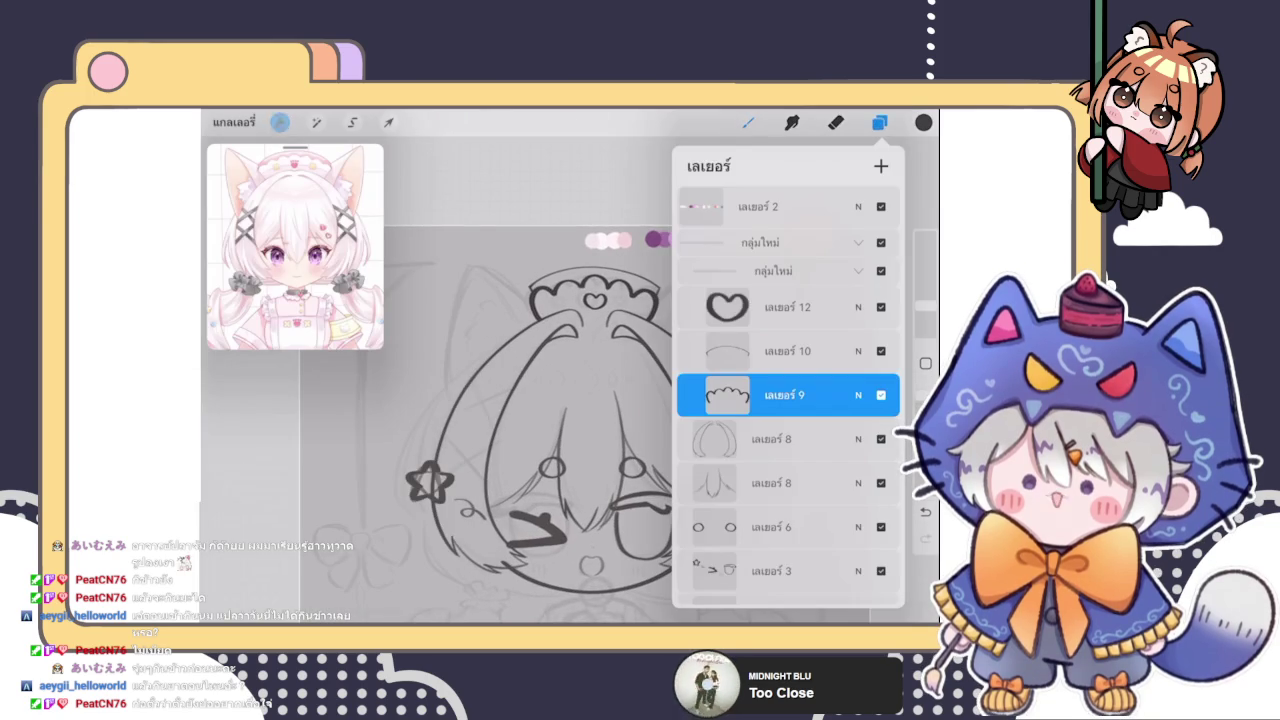
click(770, 270)
scroll(540, 420, up, 3)
click(316, 122)
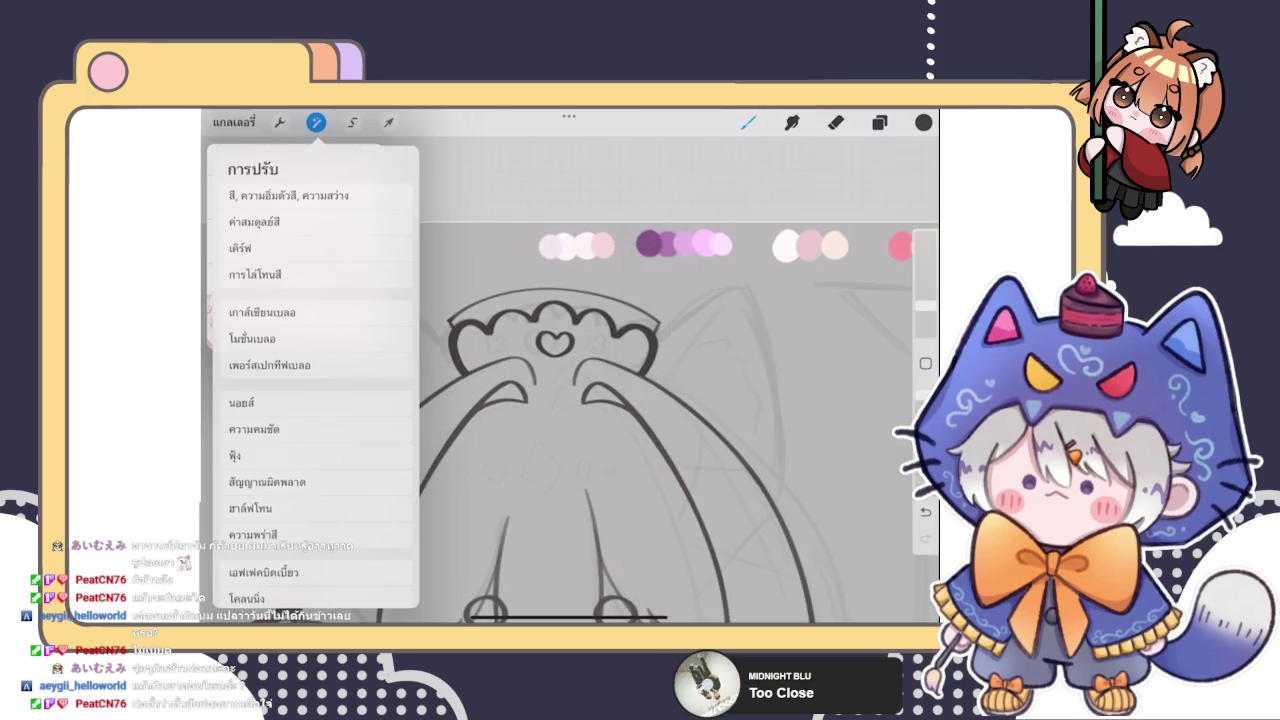
click(263, 572)
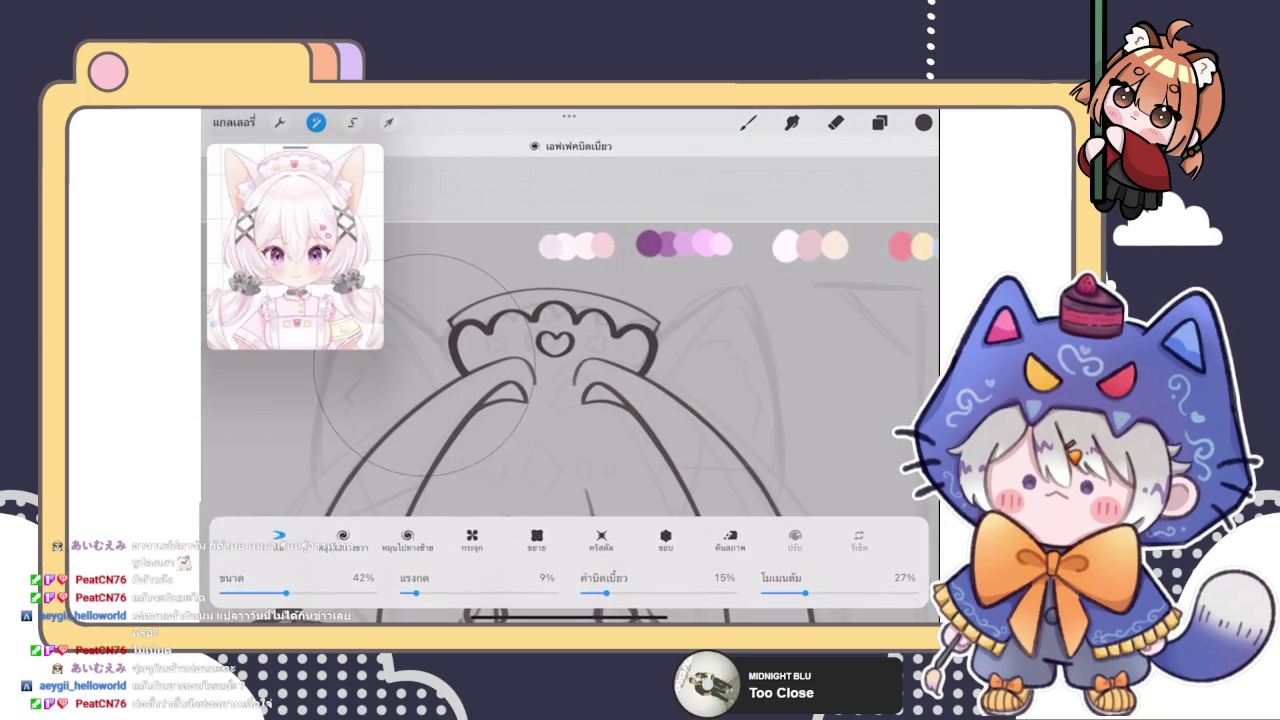
drag(460, 350, 470, 360)
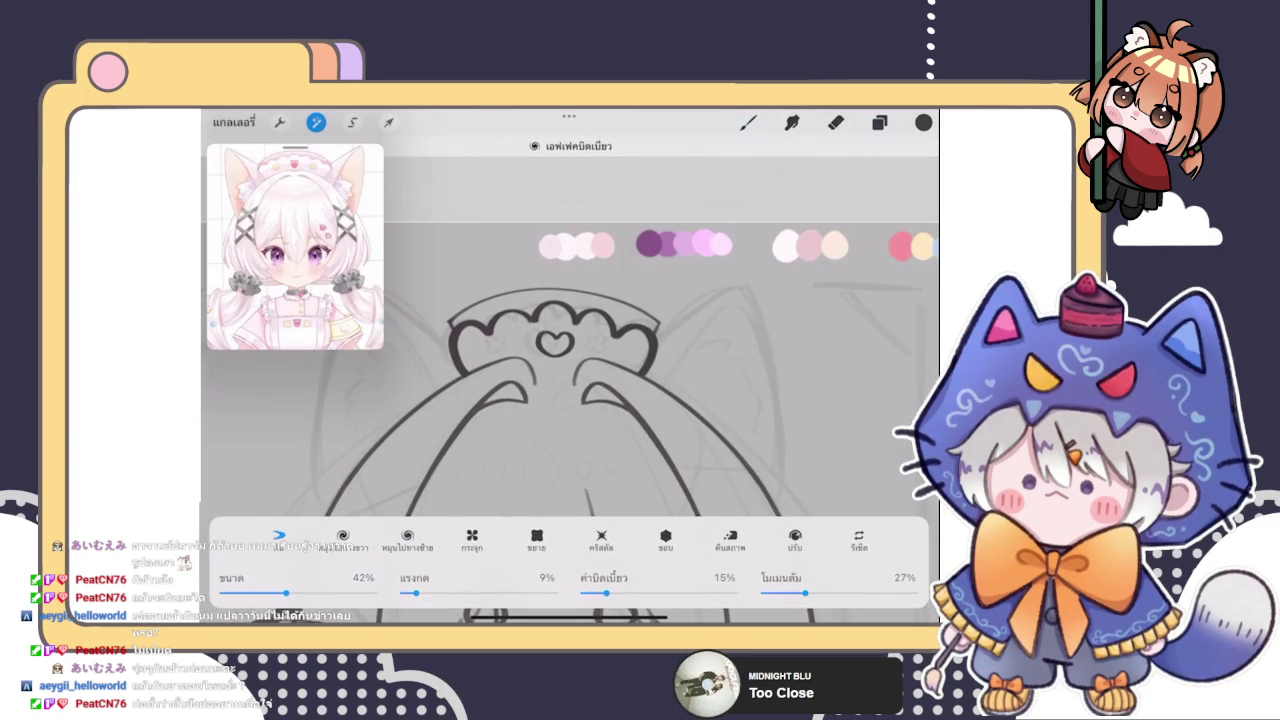
drag(512, 258, 488, 285)
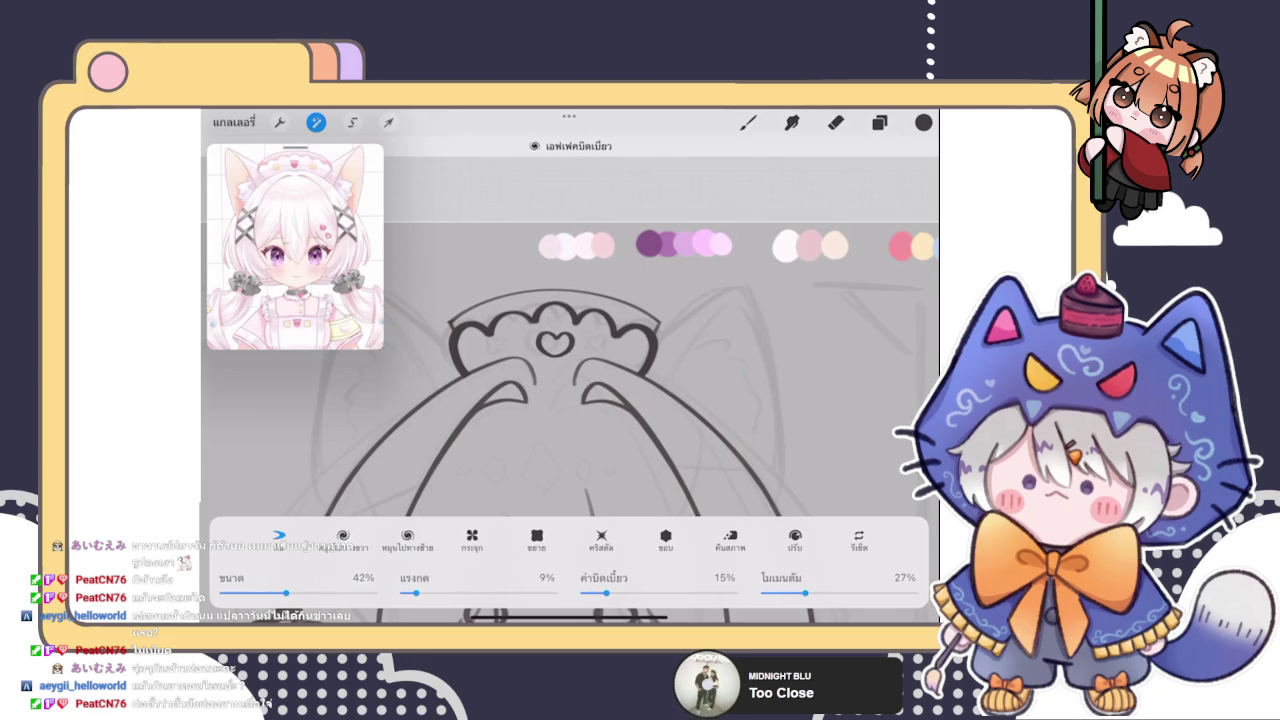
click(748, 122)
scroll(570, 450, down, 3)
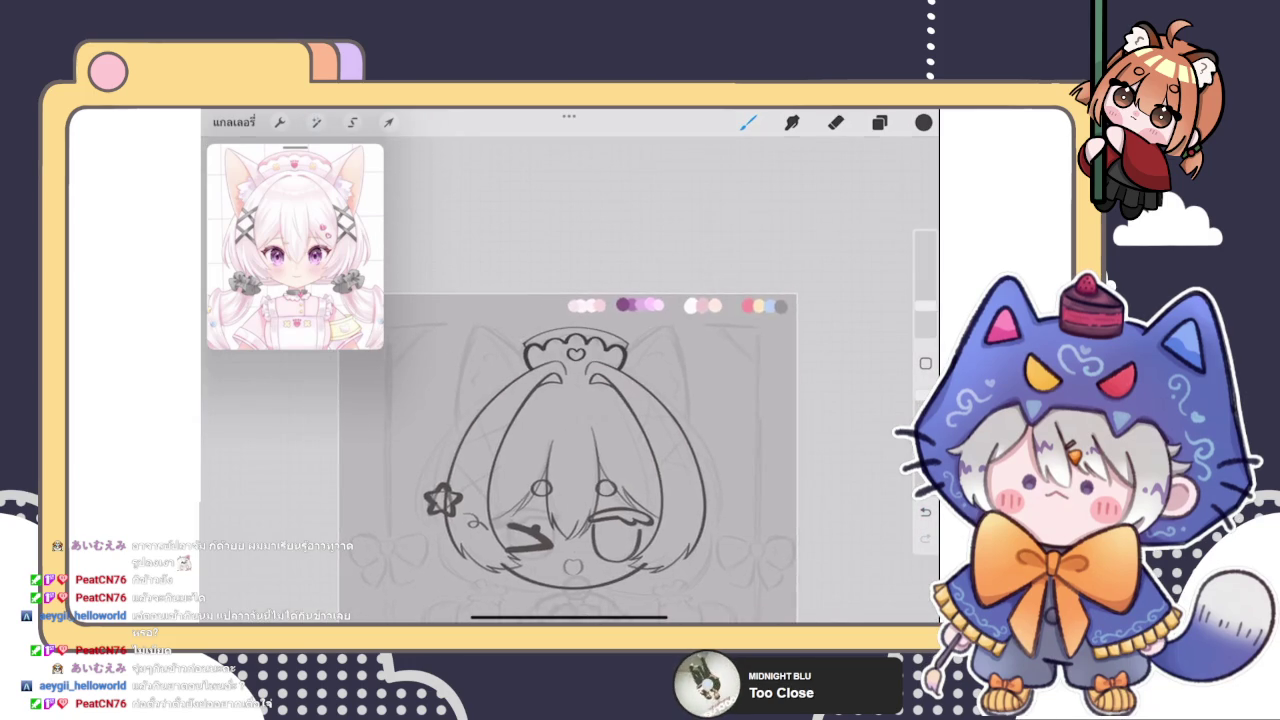
scroll(570, 450, down, 3)
scroll(570, 450, up, 4)
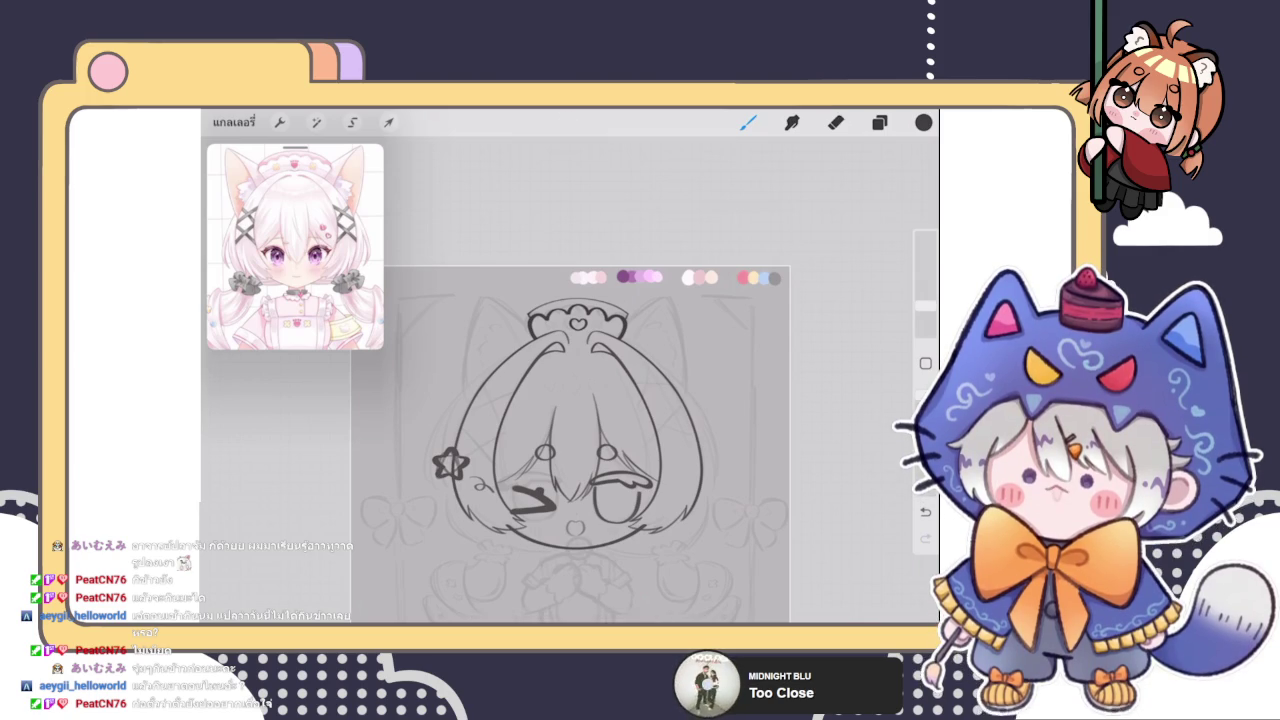
Pick the Eraser tool with the E shortcut
key(e)
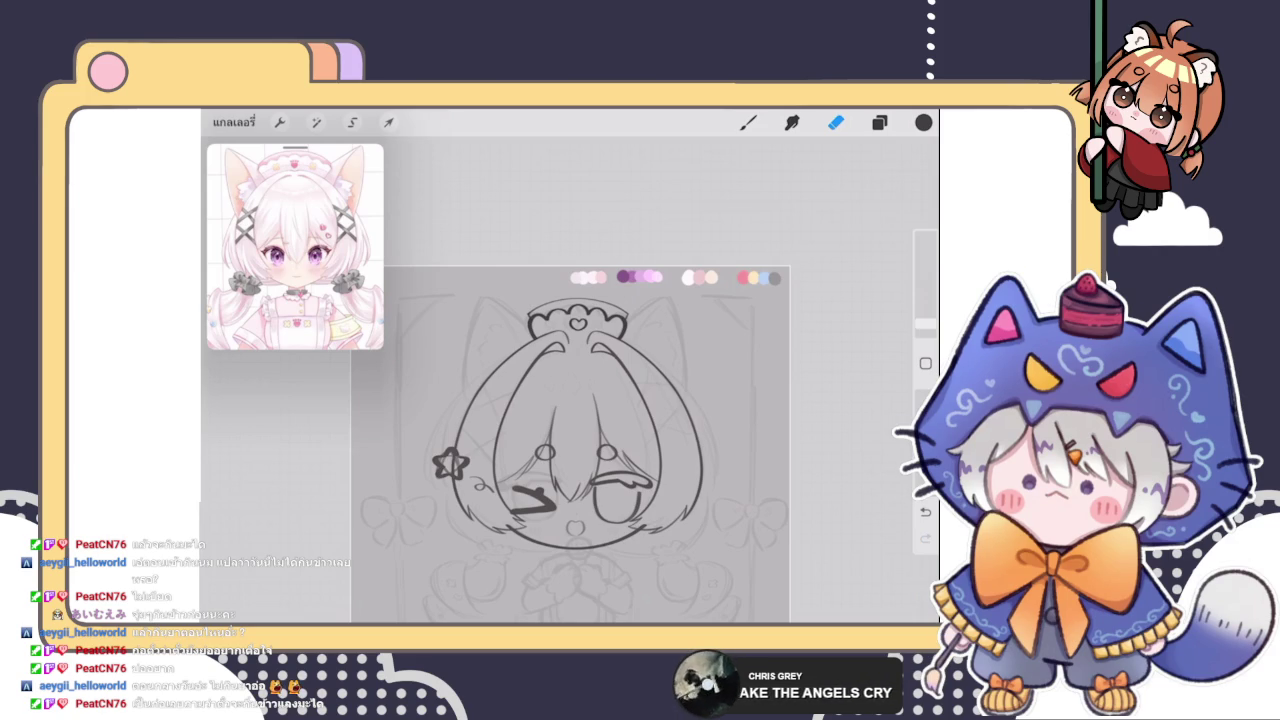
Select Layer 12, the heart's layer, and switch back to the brush
click(879, 122)
click(836, 122)
click(879, 122)
click(787, 308)
click(879, 122)
scroll(570, 400, up, 5)
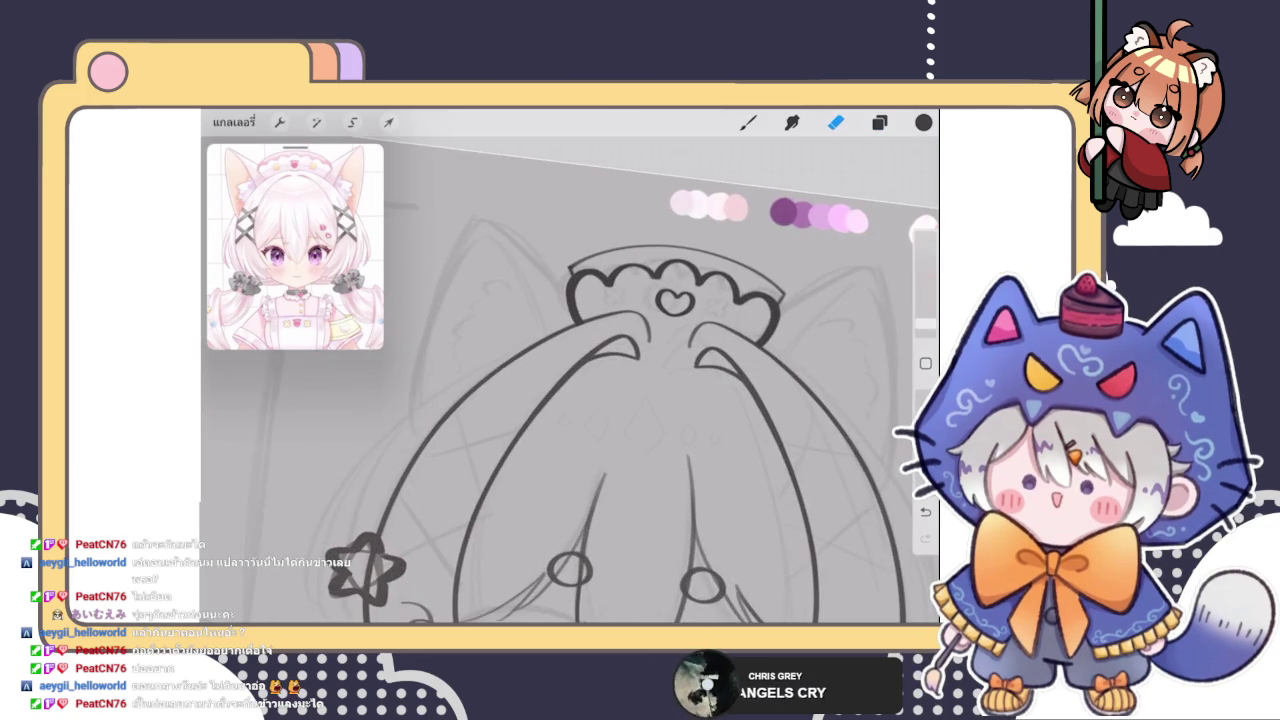
click(748, 122)
Draw a small cross with its upper-right arm beside the heart on the headband
mouse_move(545, 360)
mouse_down()
mouse_move(575, 332)
mouse_move(590, 350)
mouse_move(575, 322)
mouse_move(614, 342)
mouse_move(540, 330)
mouse_move(560, 375)
mouse_move(506, 396)
mouse_move(535, 428)
mouse_move(600, 425)
mouse_move(615, 445)
mouse_move(668, 412)
mouse_up()
scroll(560, 350, up, 3)
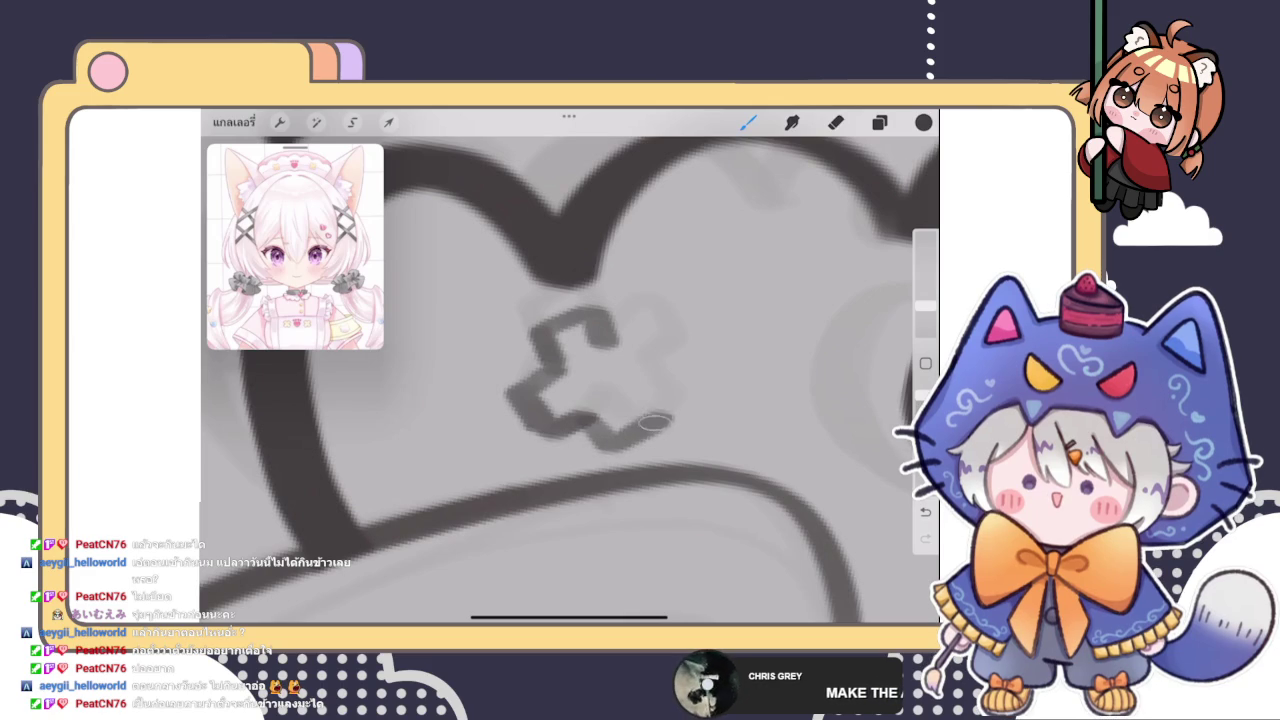
drag(604, 342, 652, 326)
mouse_move(688, 372)
mouse_down()
mouse_move(654, 338)
mouse_move(662, 402)
mouse_up()
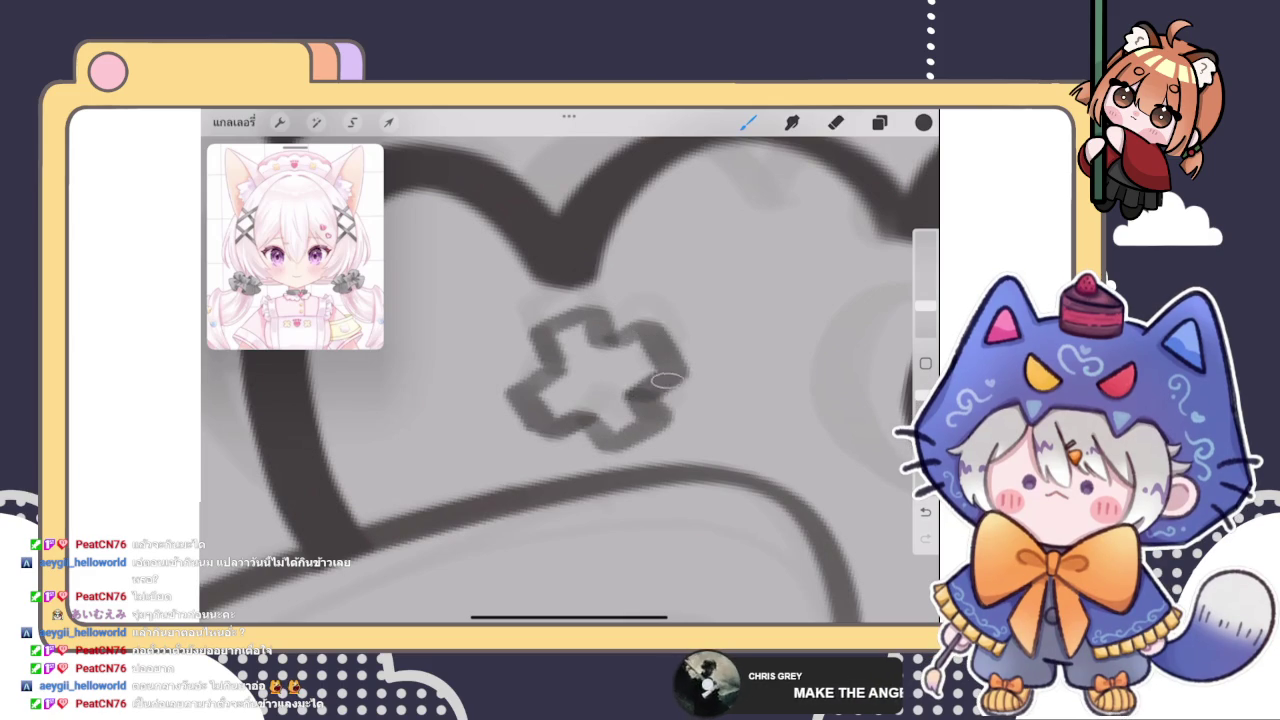
scroll(569, 380, down, 5)
scroll(640, 350, up, 3)
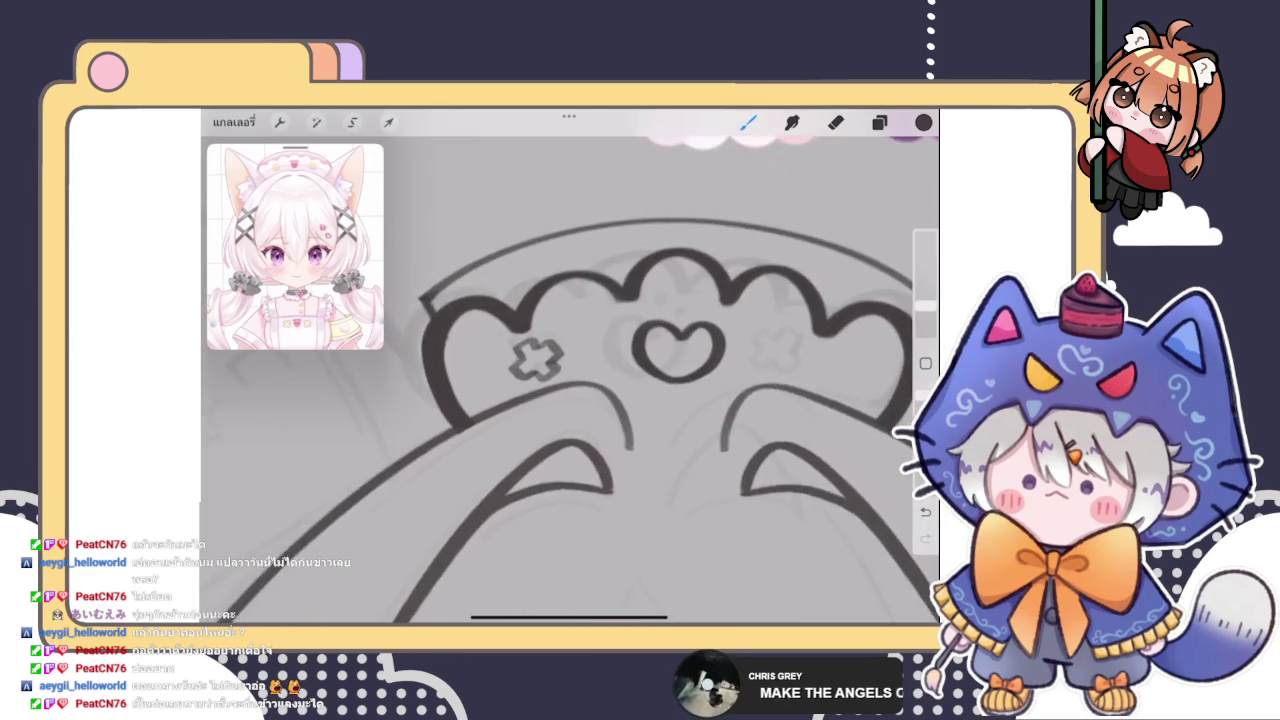
scroll(640, 350, up, 3)
click(388, 122)
Rotate the selected cross about 22° and move it up and to the right
click(388, 122)
click(388, 122)
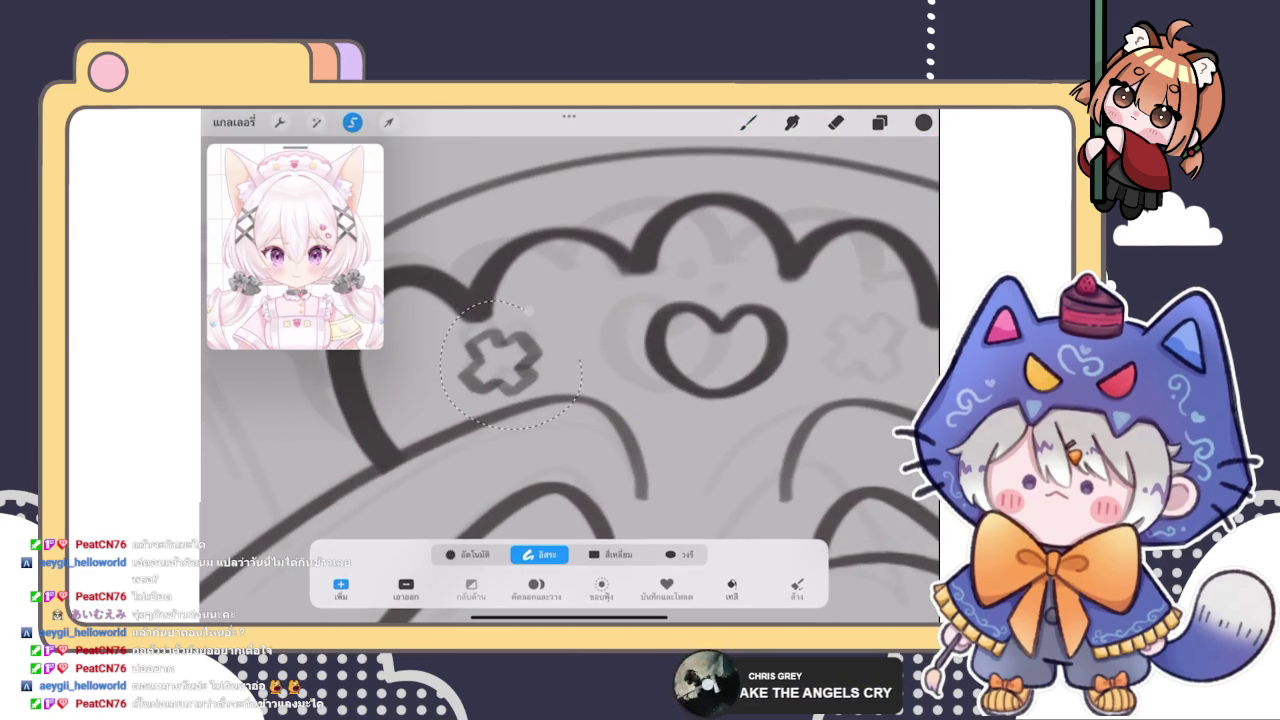
drag(500, 298, 476, 302)
drag(500, 362, 540, 343)
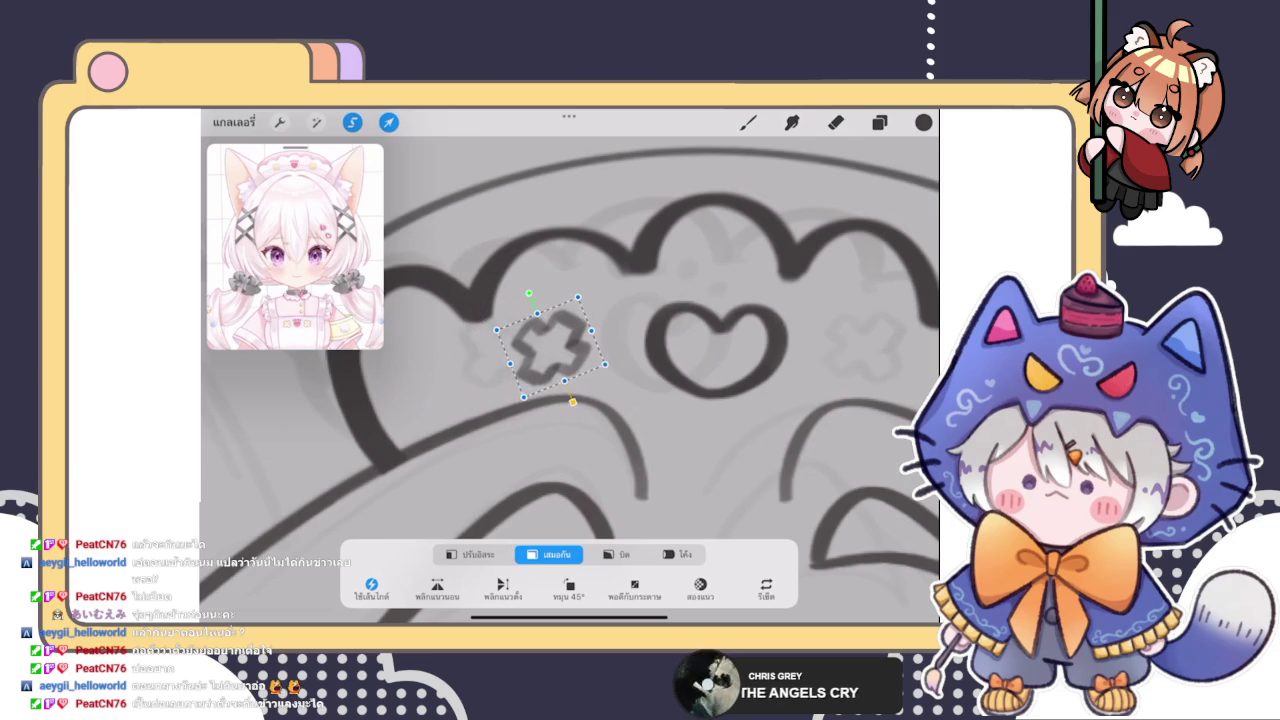
click(748, 122)
scroll(570, 380, down, 3)
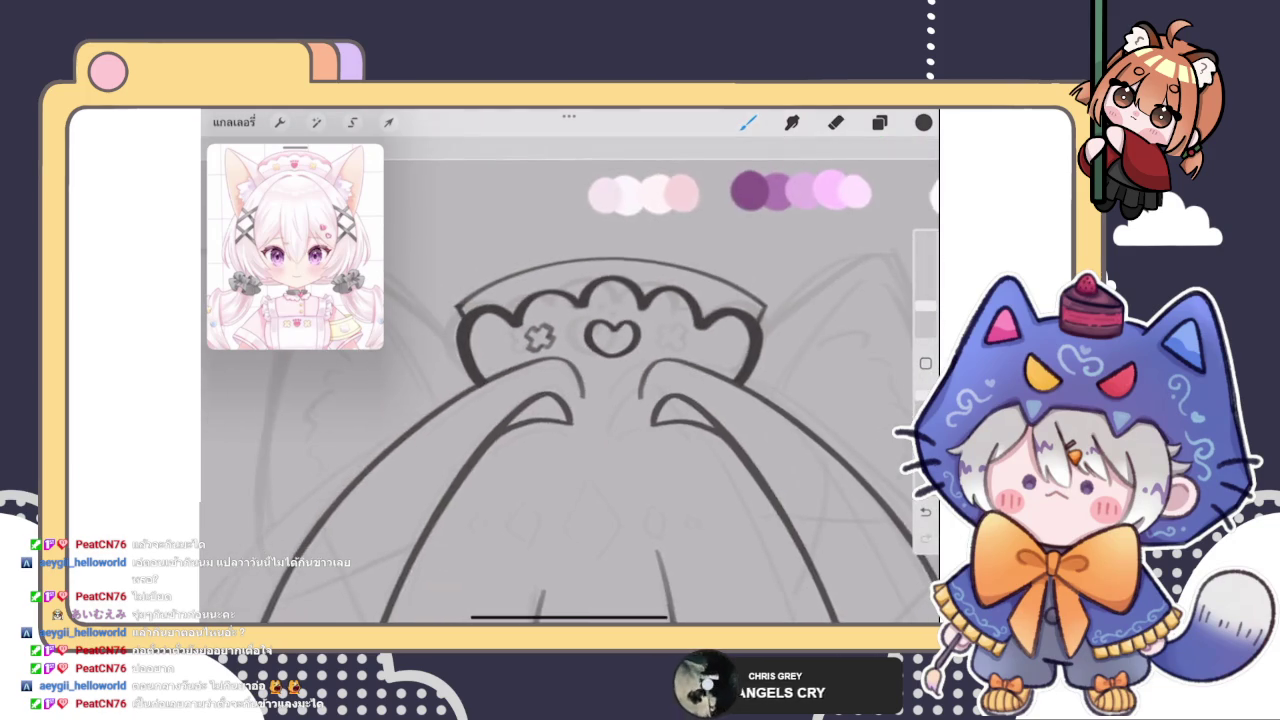
scroll(570, 380, up, 3)
Lasso the left cross on the headband and warp it slightly
click(352, 122)
click(451, 266)
drag(468, 254, 451, 266)
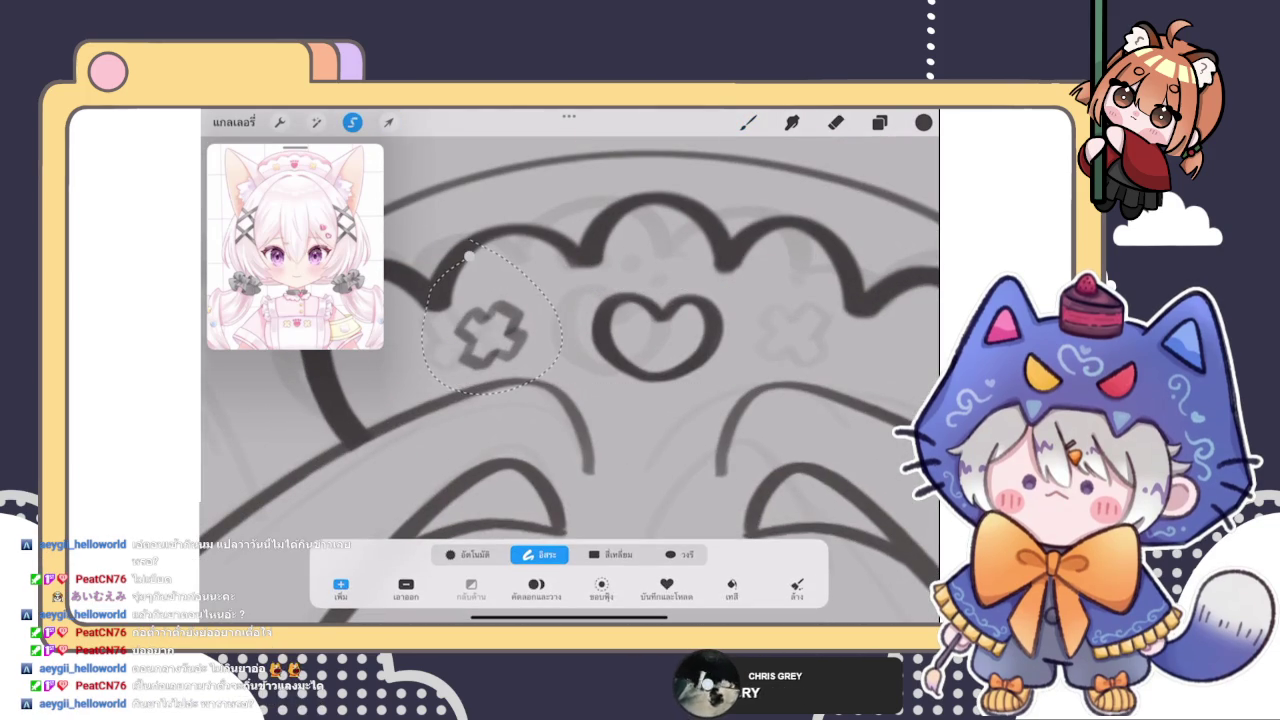
click(388, 122)
click(684, 554)
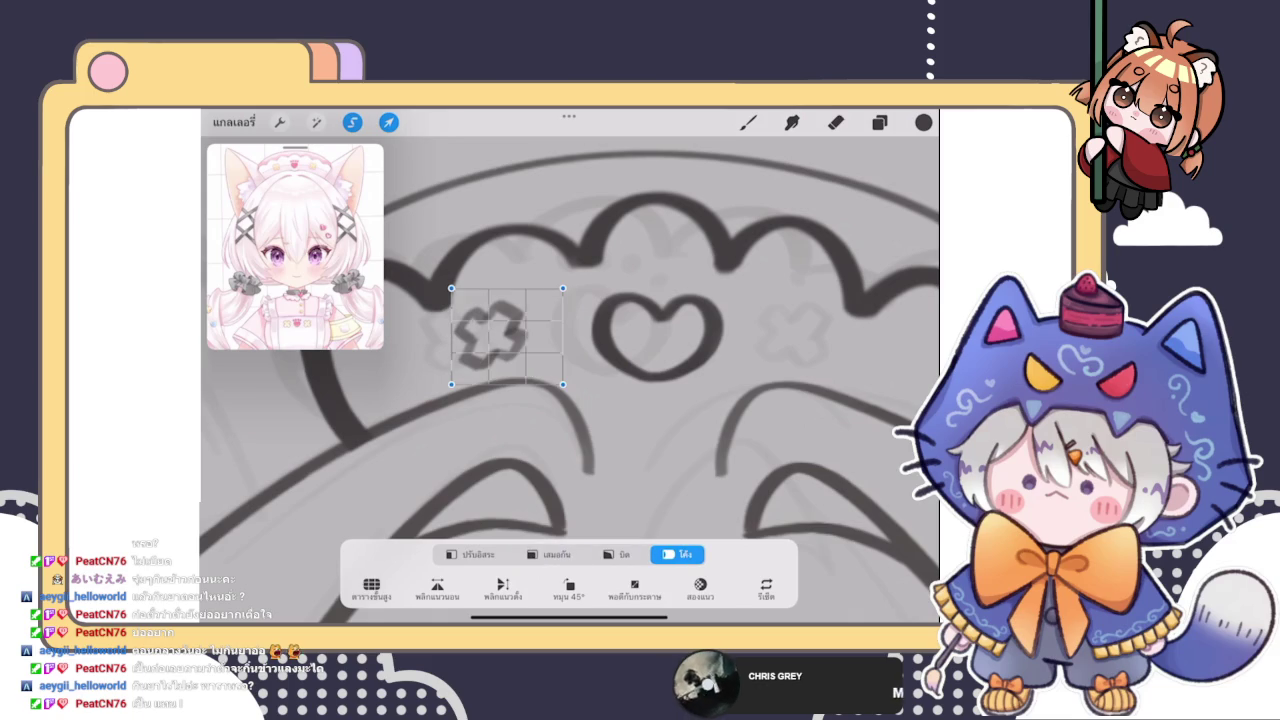
drag(455, 340, 460, 345)
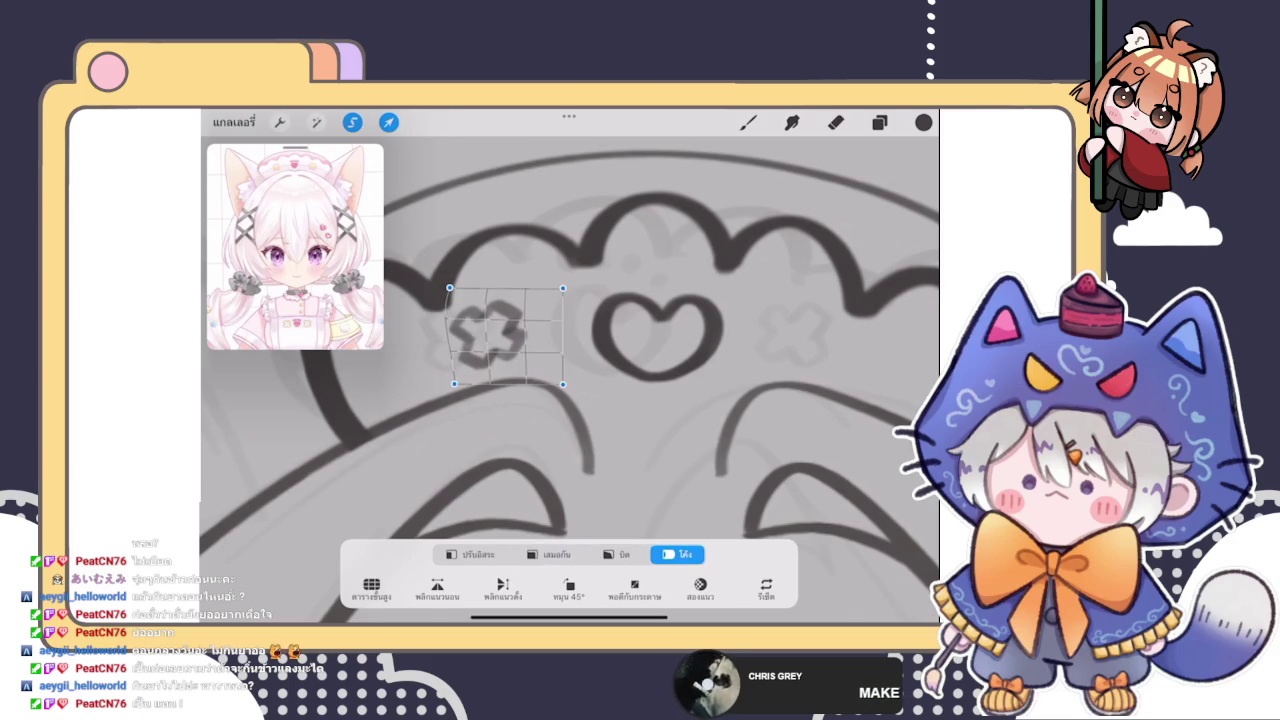
click(748, 122)
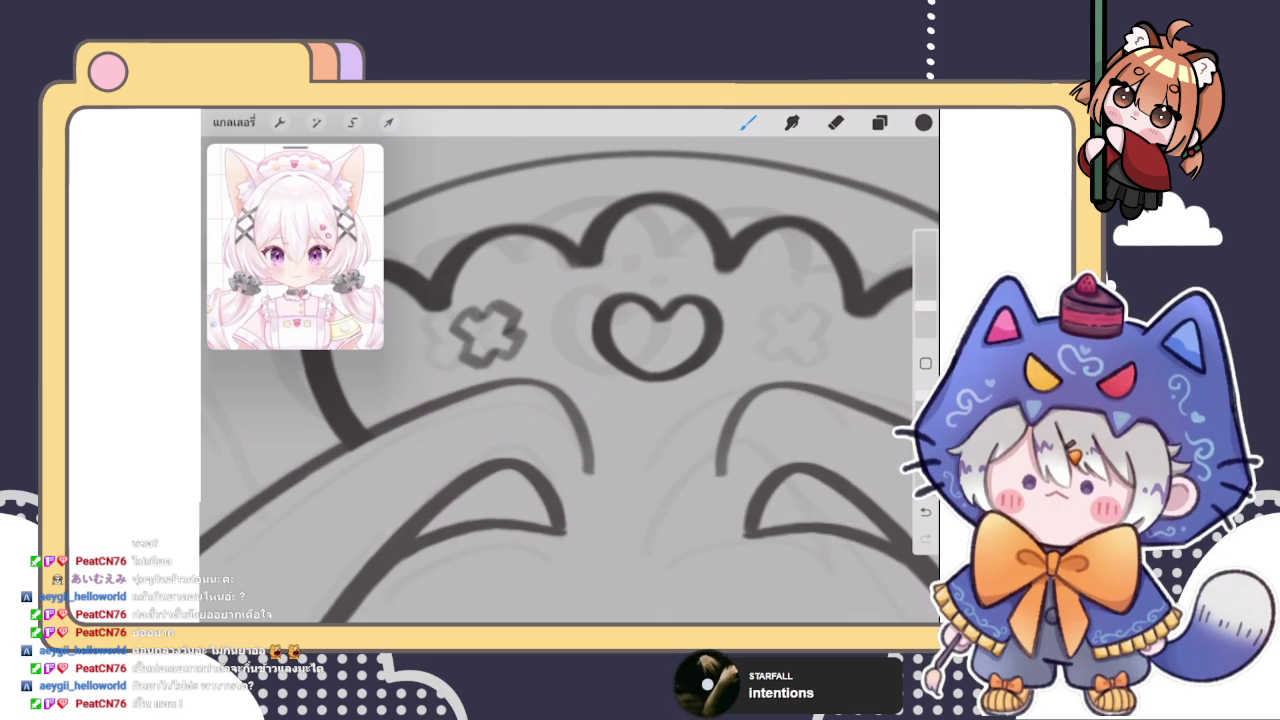
scroll(570, 380, down, 3)
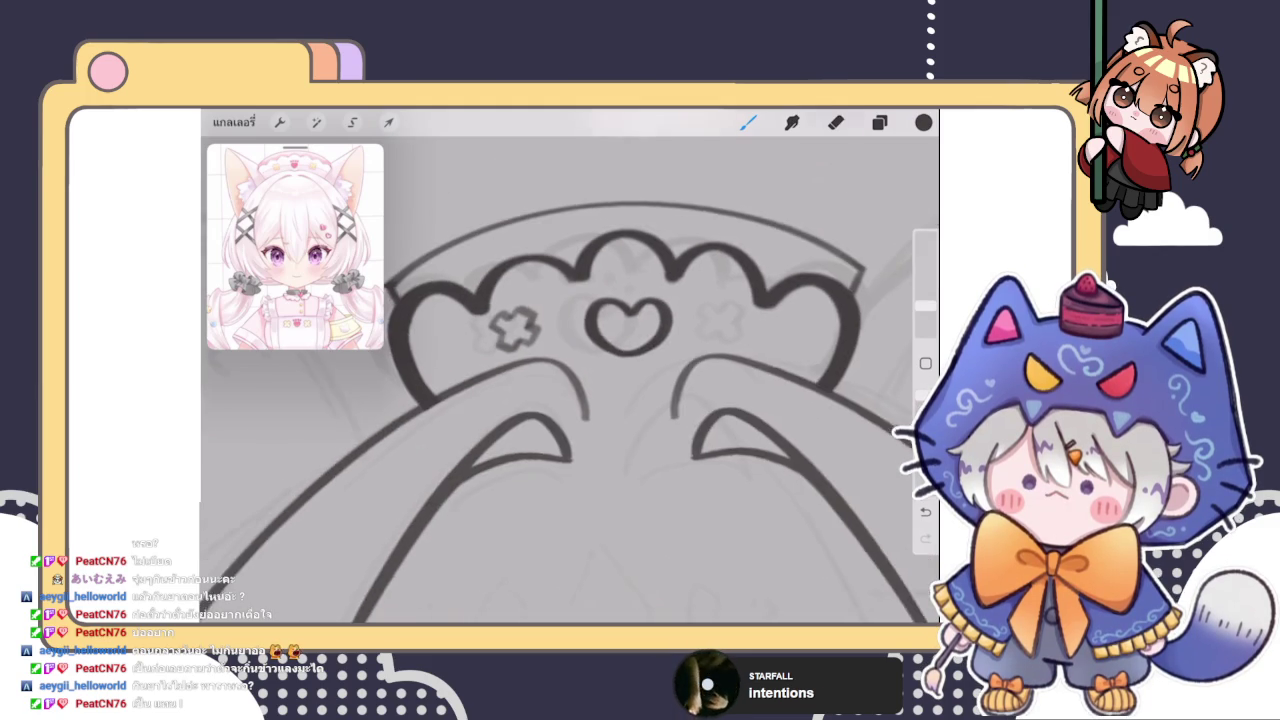
click(879, 122)
click(879, 122)
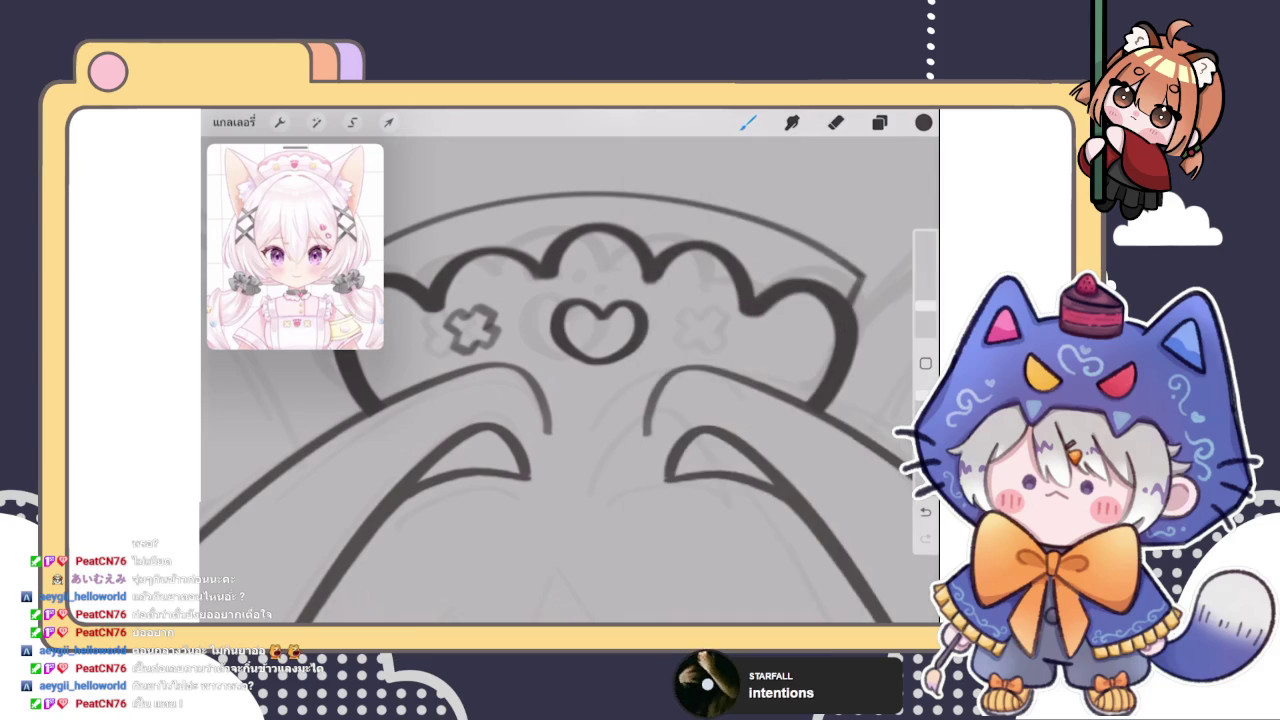
click(352, 122)
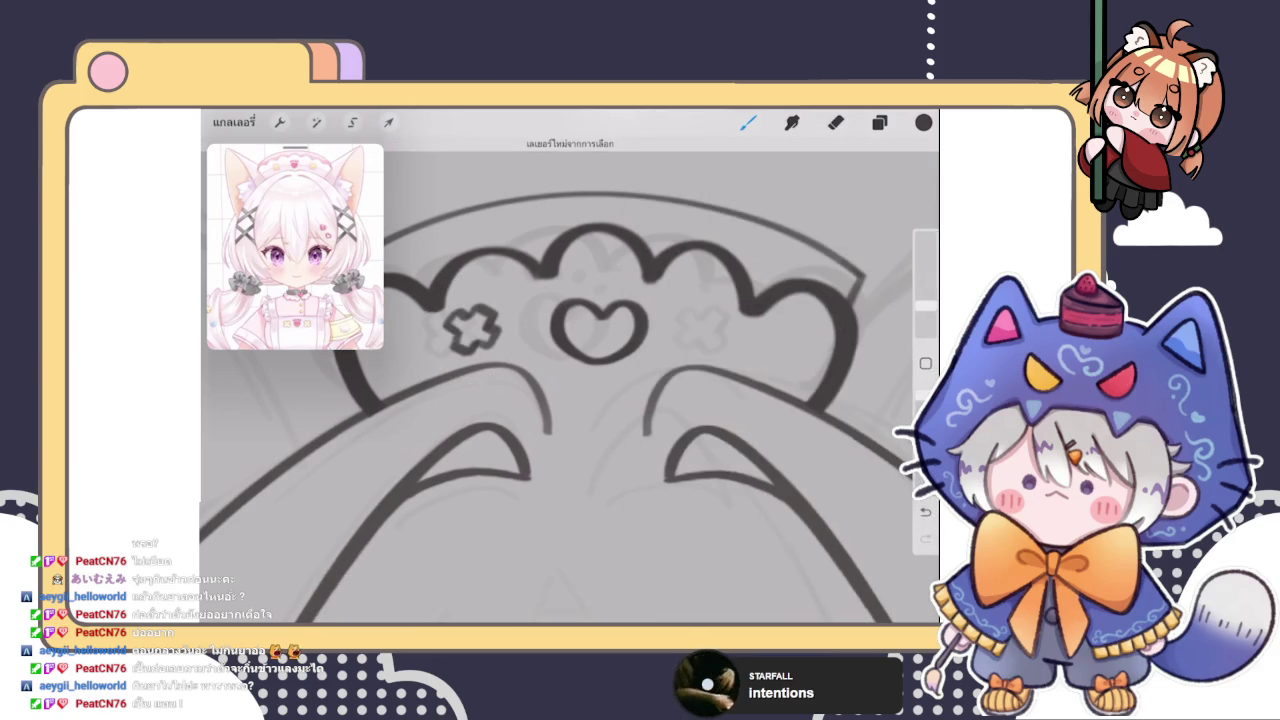
Copy the selected left cross onto its own layer
click(563, 594)
click(879, 122)
click(727, 308)
click(631, 411)
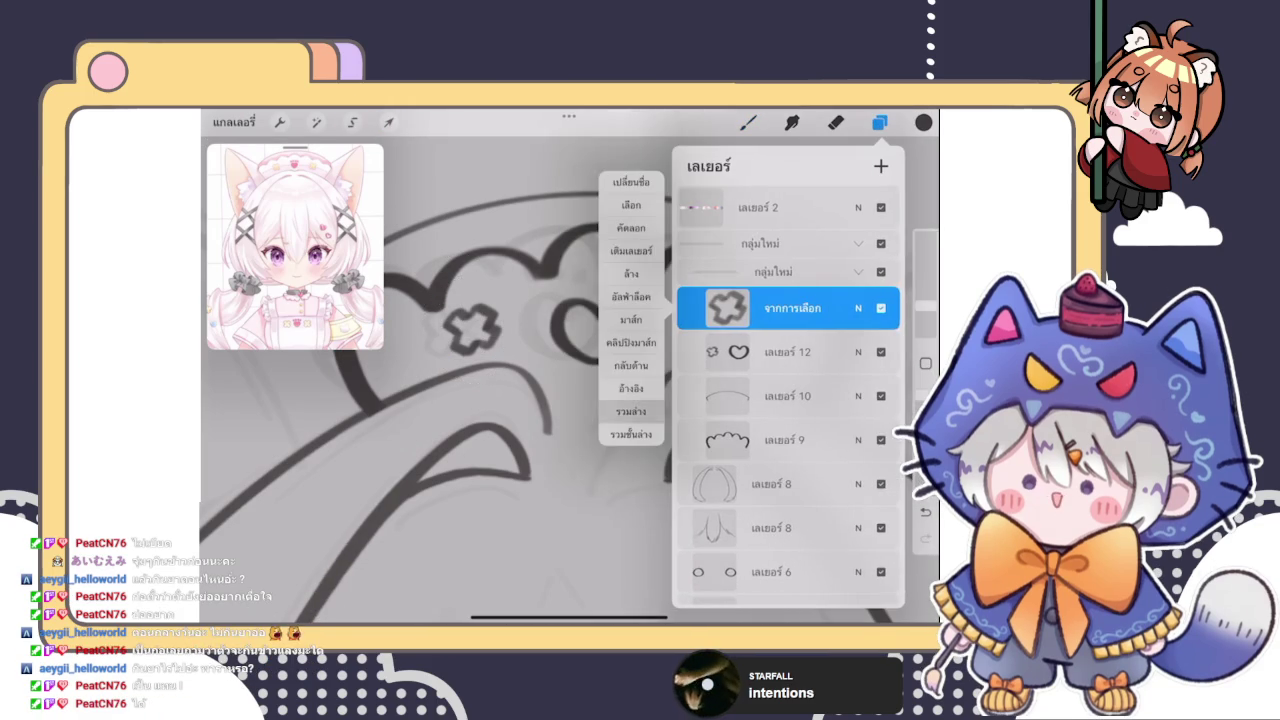
click(352, 122)
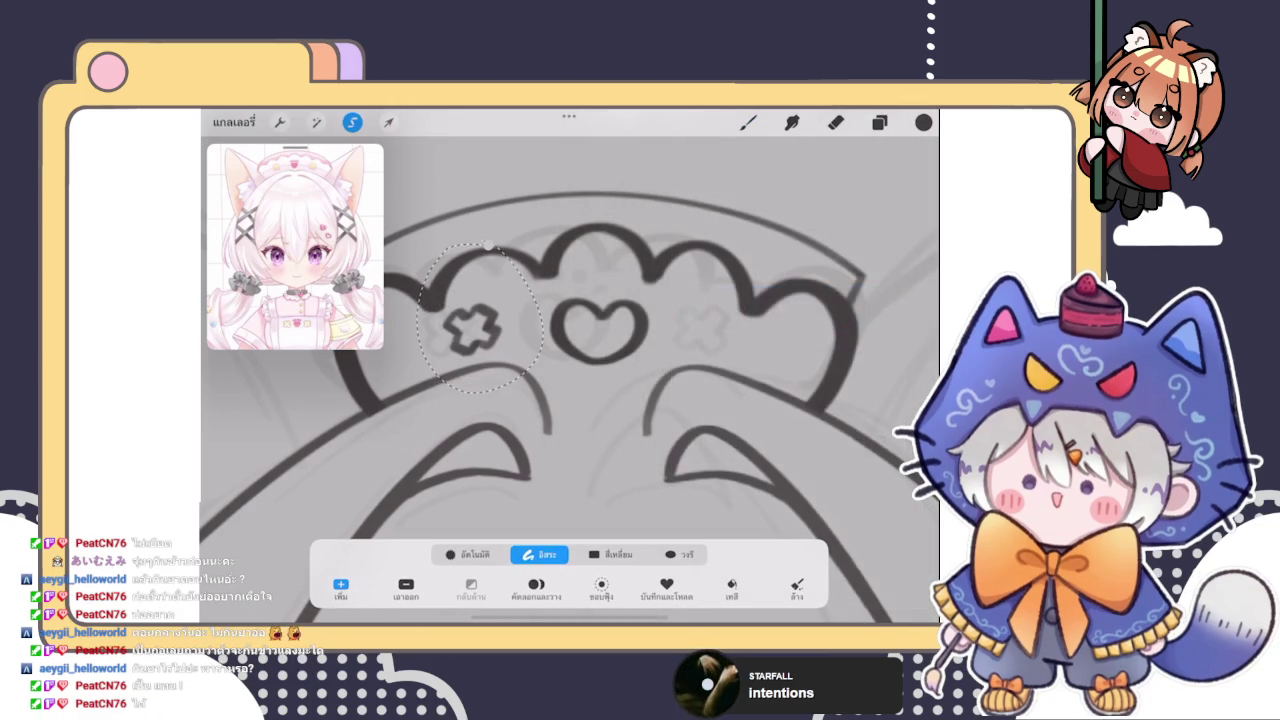
click(748, 122)
Move the cross copy freely to the right side of the heart
click(388, 122)
click(556, 554)
click(470, 554)
drag(463, 328, 712, 330)
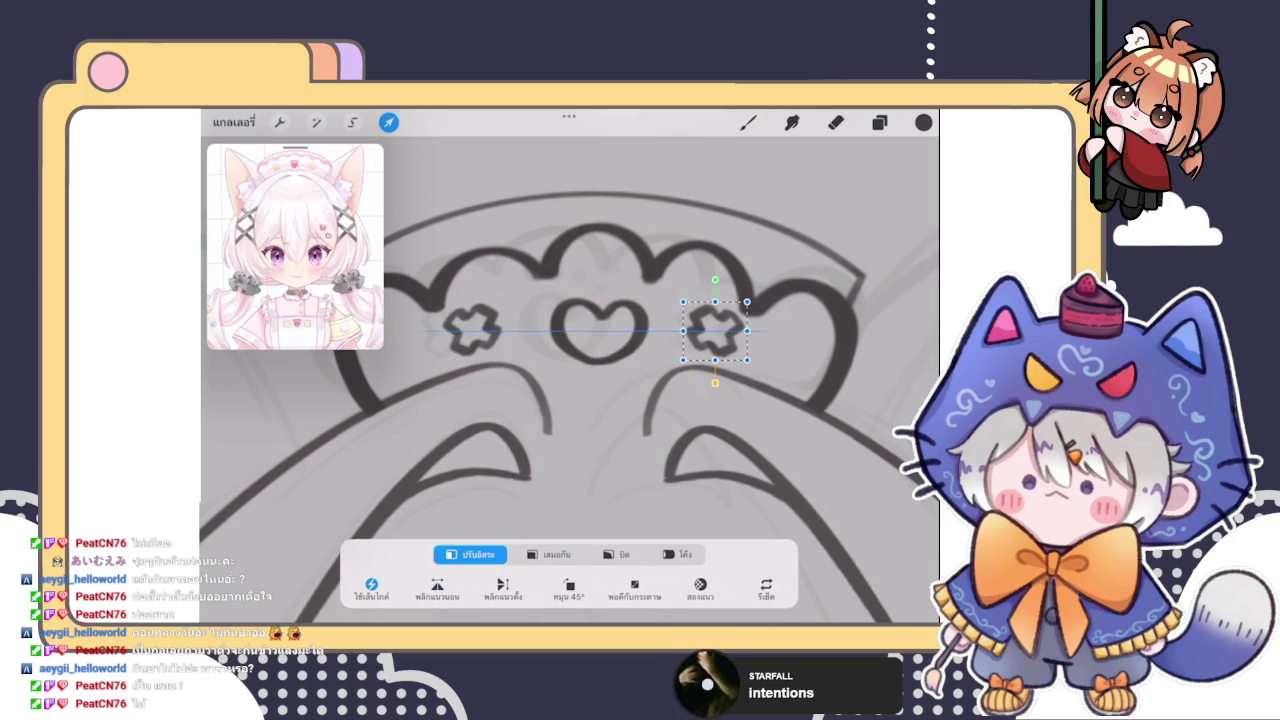
click(748, 122)
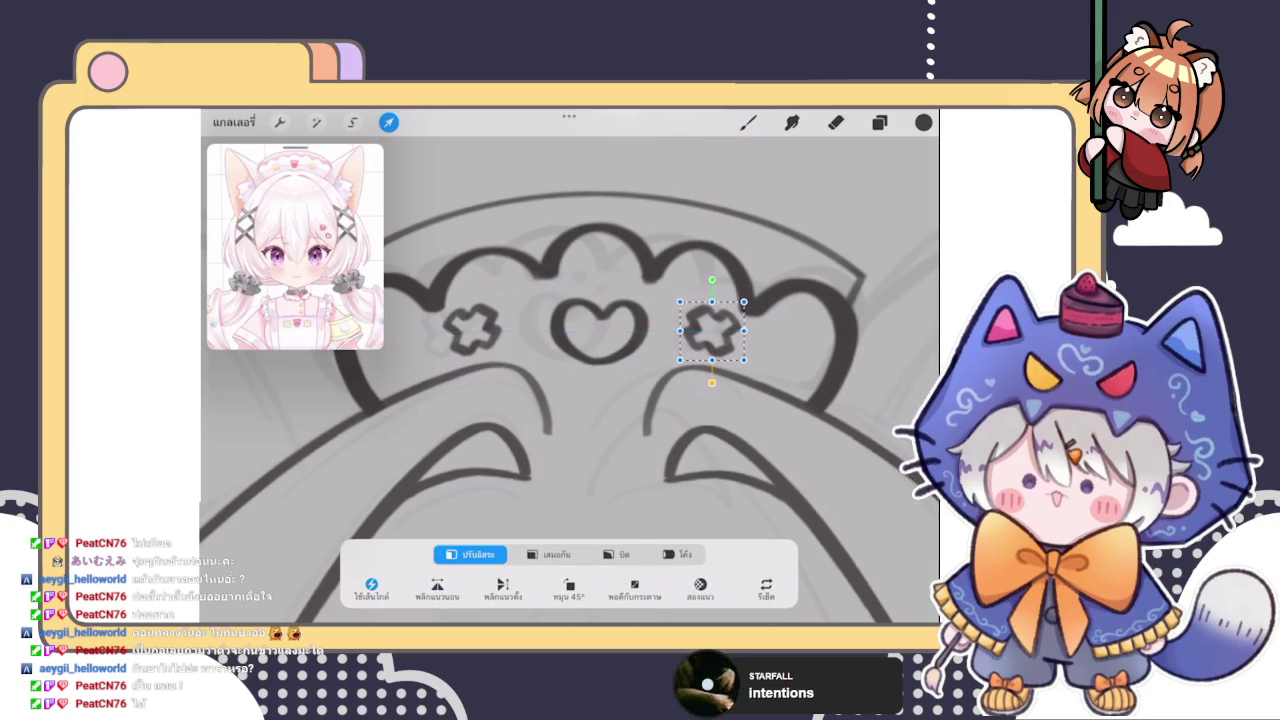
click(879, 122)
click(879, 122)
scroll(600, 400, down, 3)
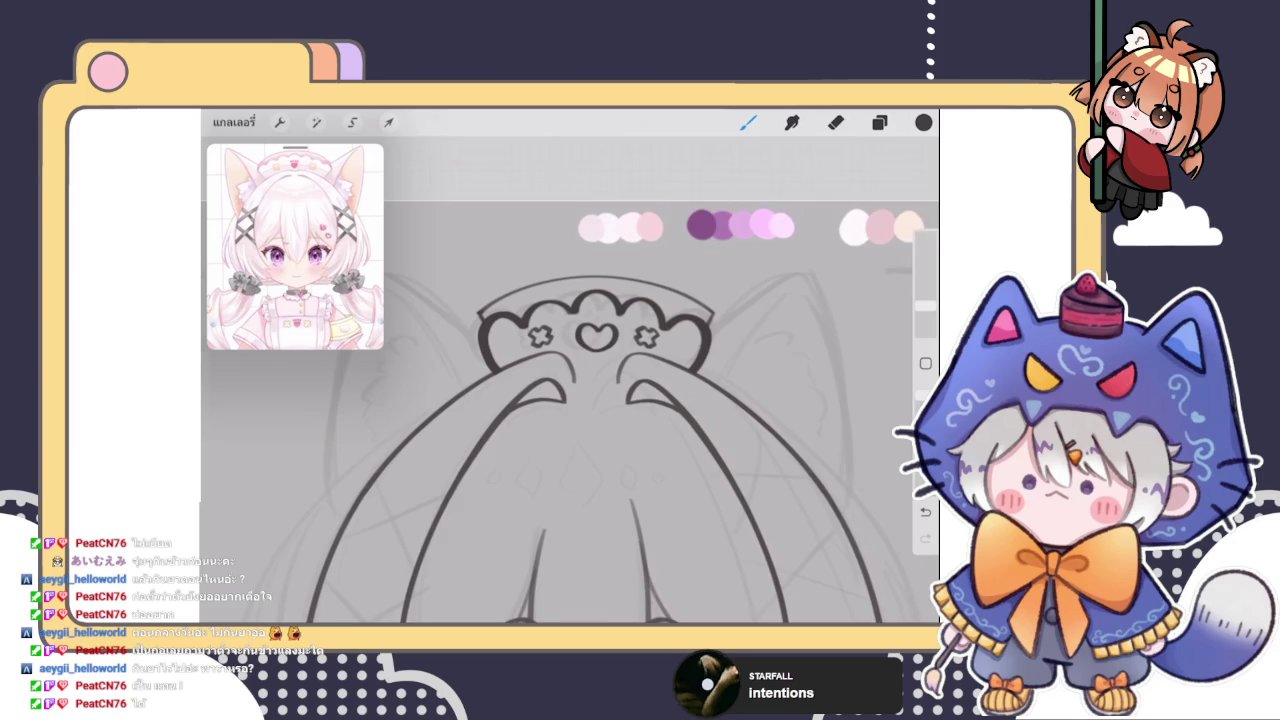
Merge the cross copy layer down into the headband layer
click(879, 122)
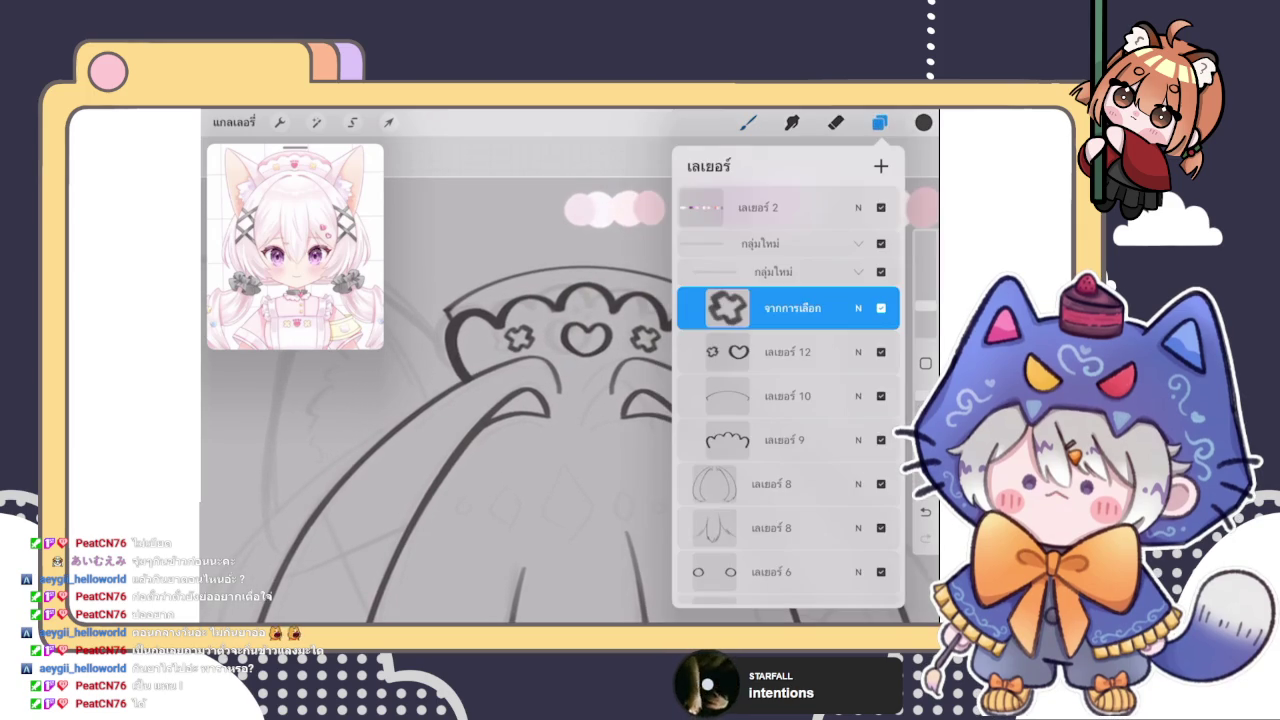
click(790, 308)
click(630, 335)
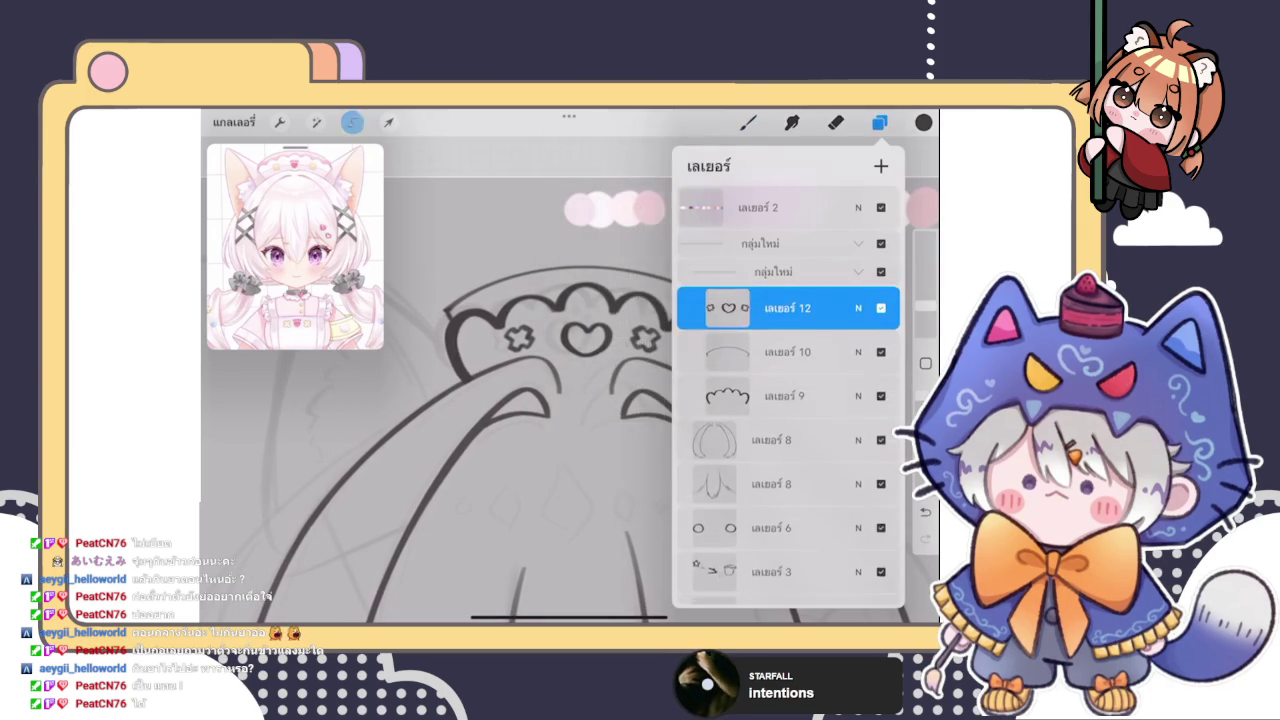
click(352, 122)
Make the centre heart on the headband slightly narrower
click(389, 122)
drag(613, 339, 582, 337)
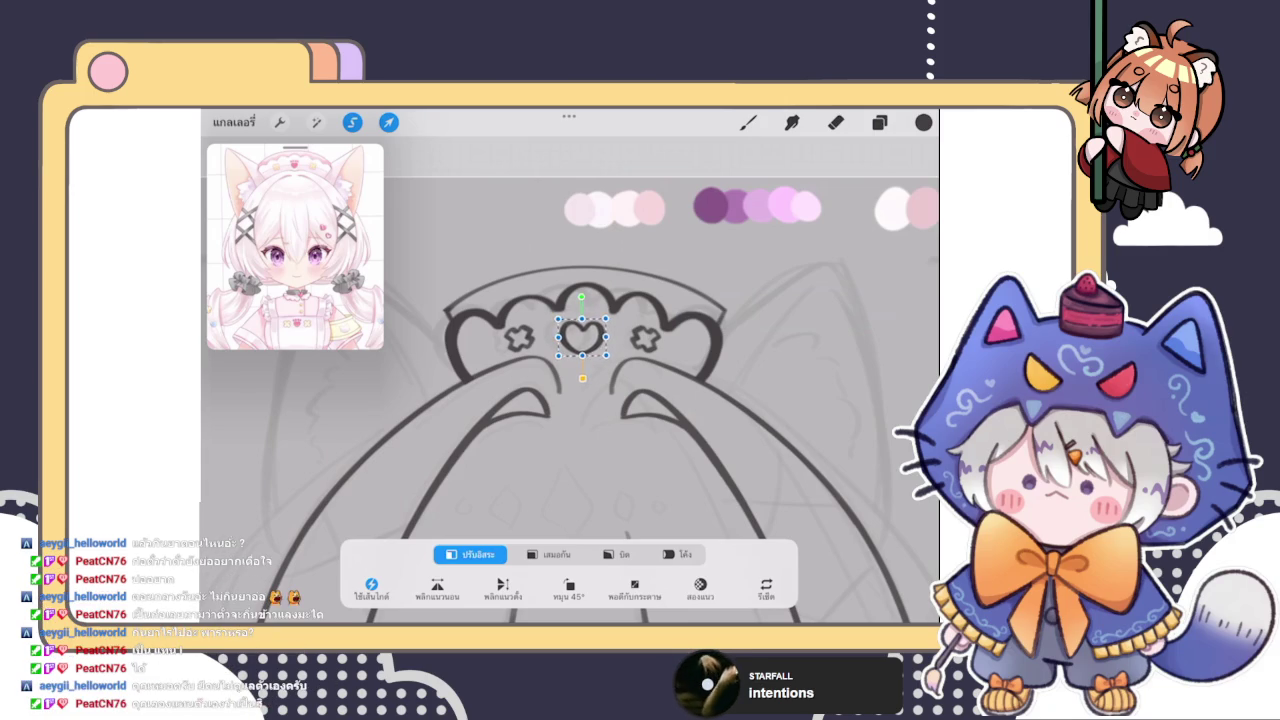
click(748, 122)
scroll(588, 437, down, 5)
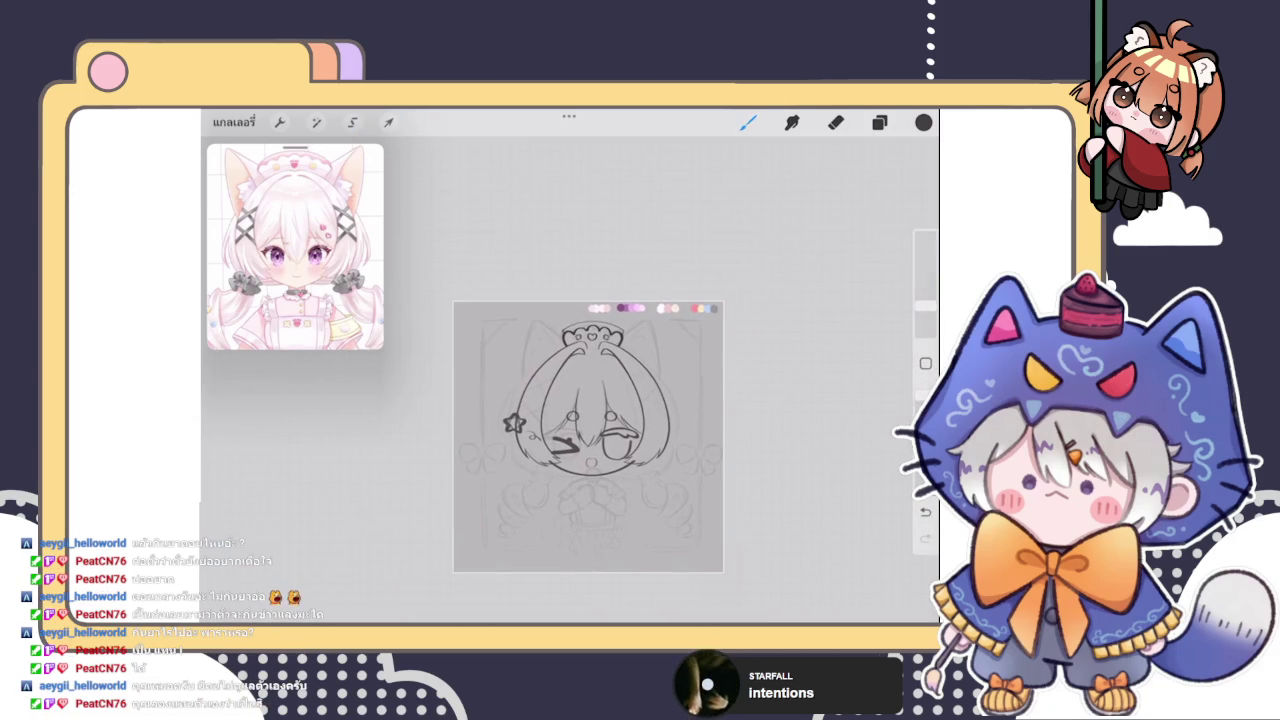
Drag Layer 12 up so it sits between the two layer groups
scroll(588, 437, up, 2)
click(879, 122)
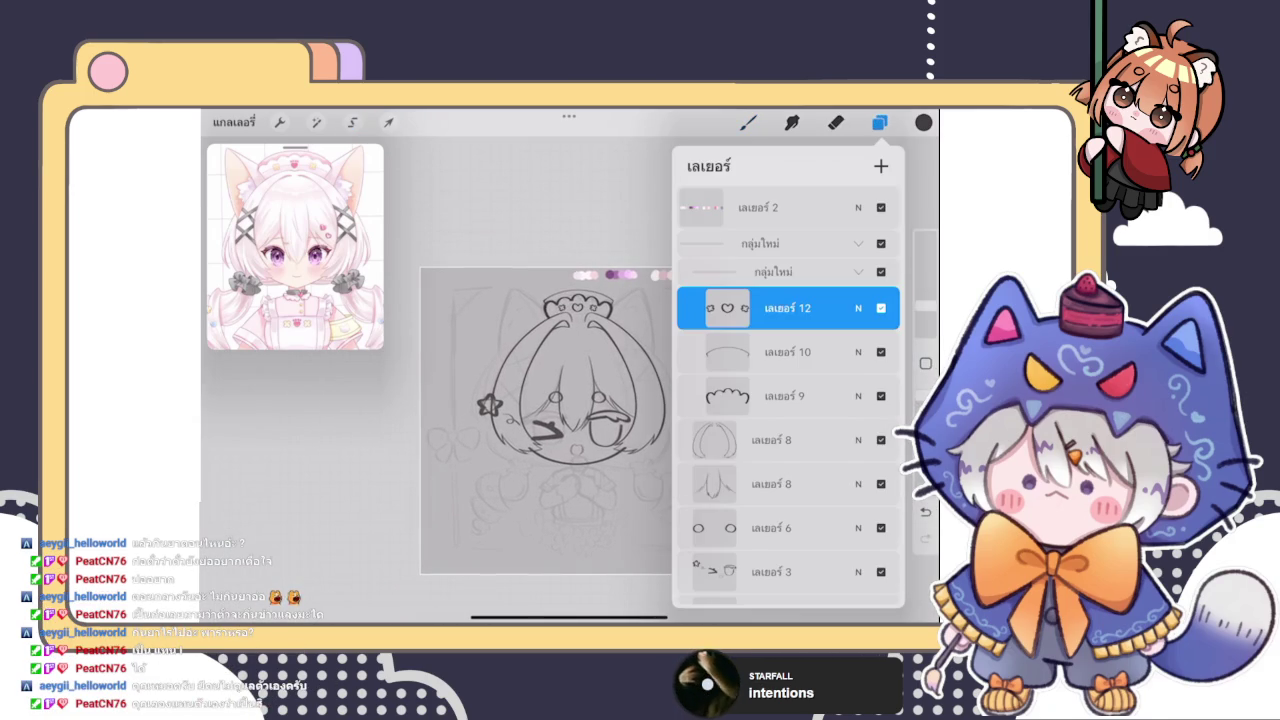
drag(787, 308, 787, 278)
click(748, 122)
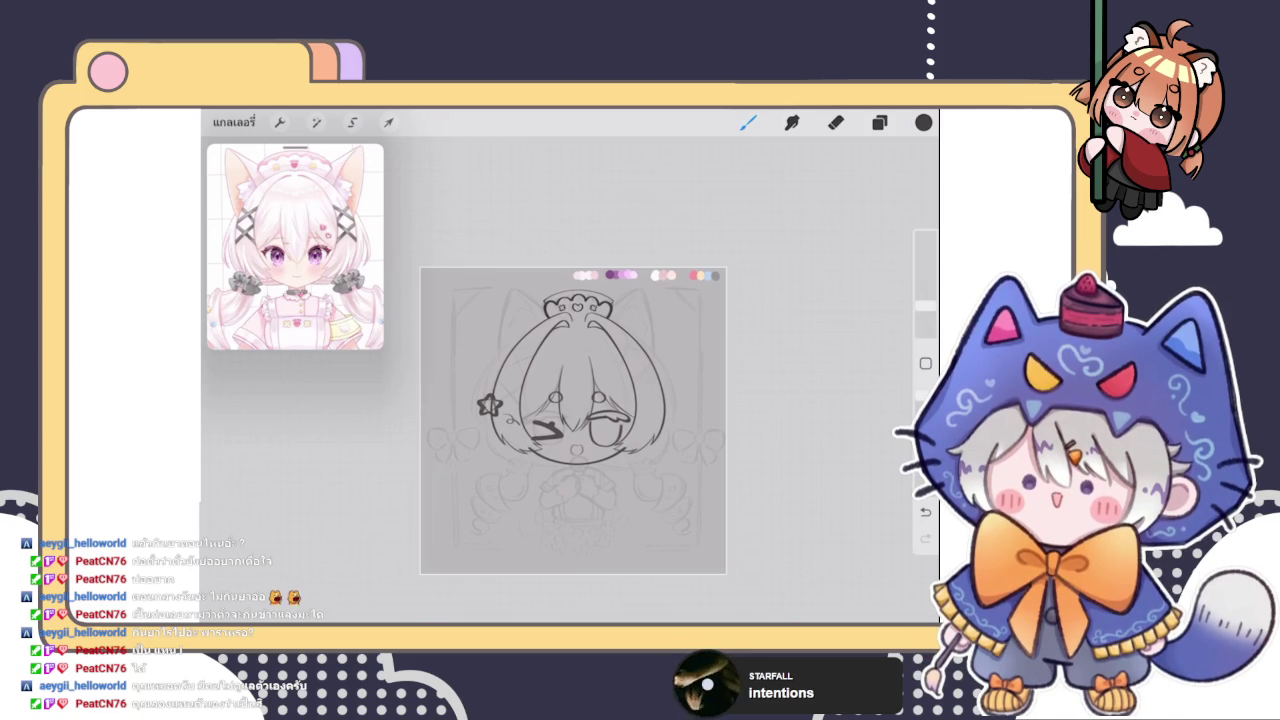
scroll(573, 420, up, 3)
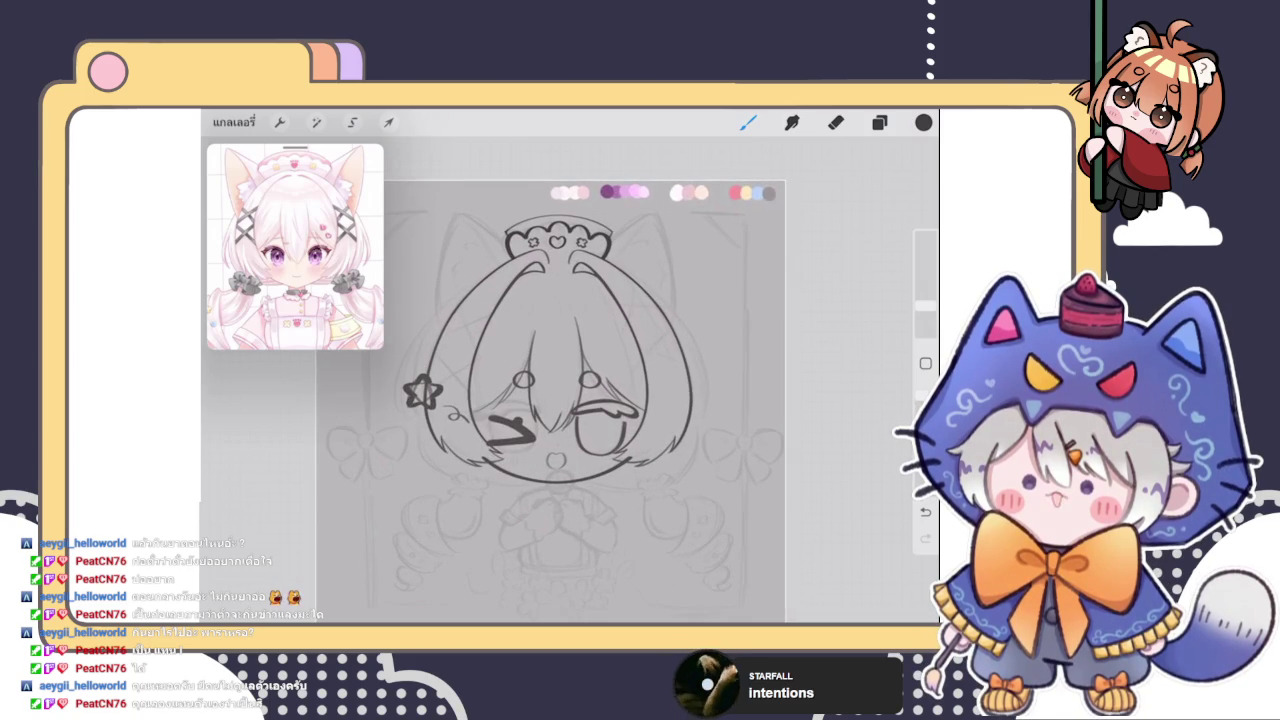
click(879, 122)
click(748, 122)
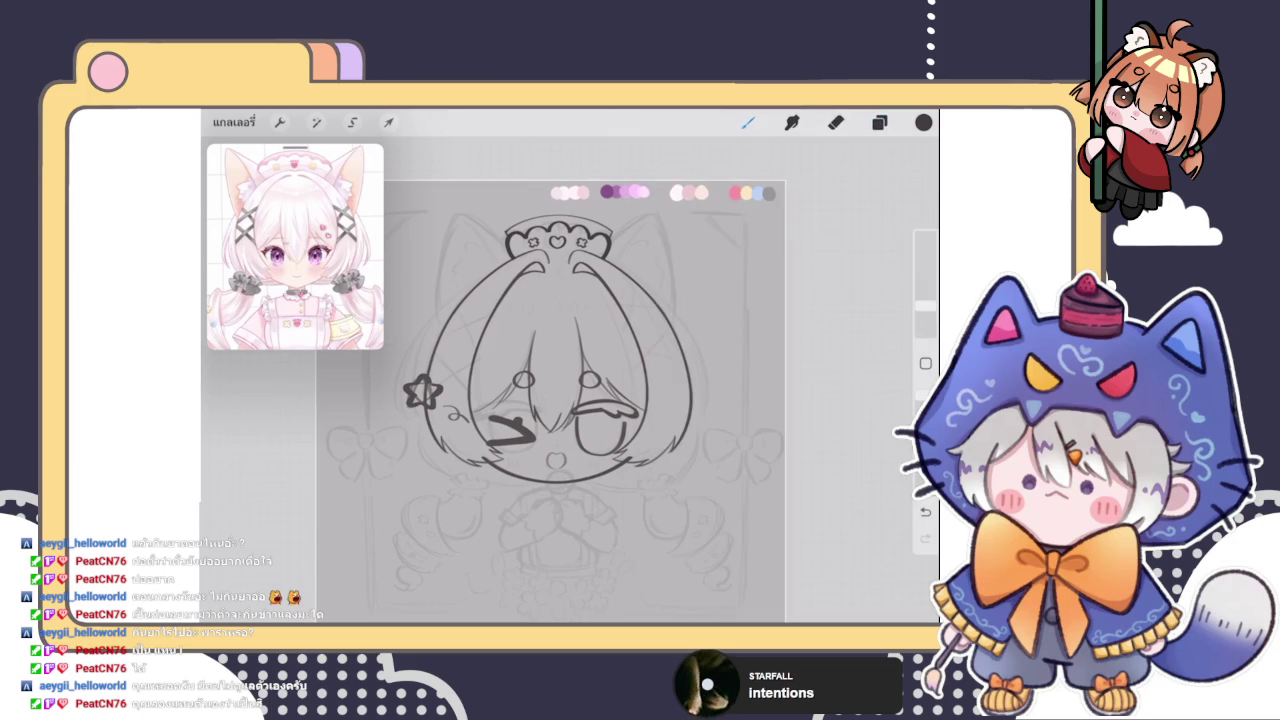
scroll(560, 400, up, 3)
click(879, 122)
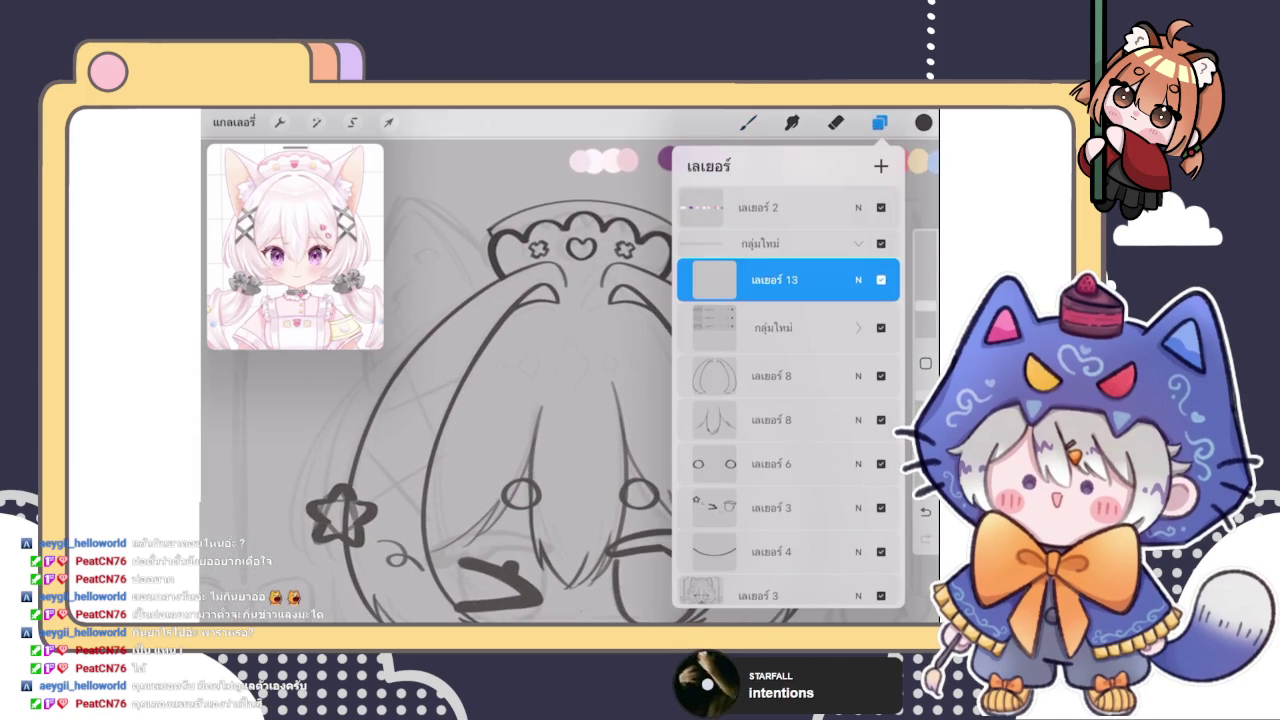
Draw the outer edge of the left ear, redoing the first stroke
click(748, 122)
scroll(570, 400, up, 2)
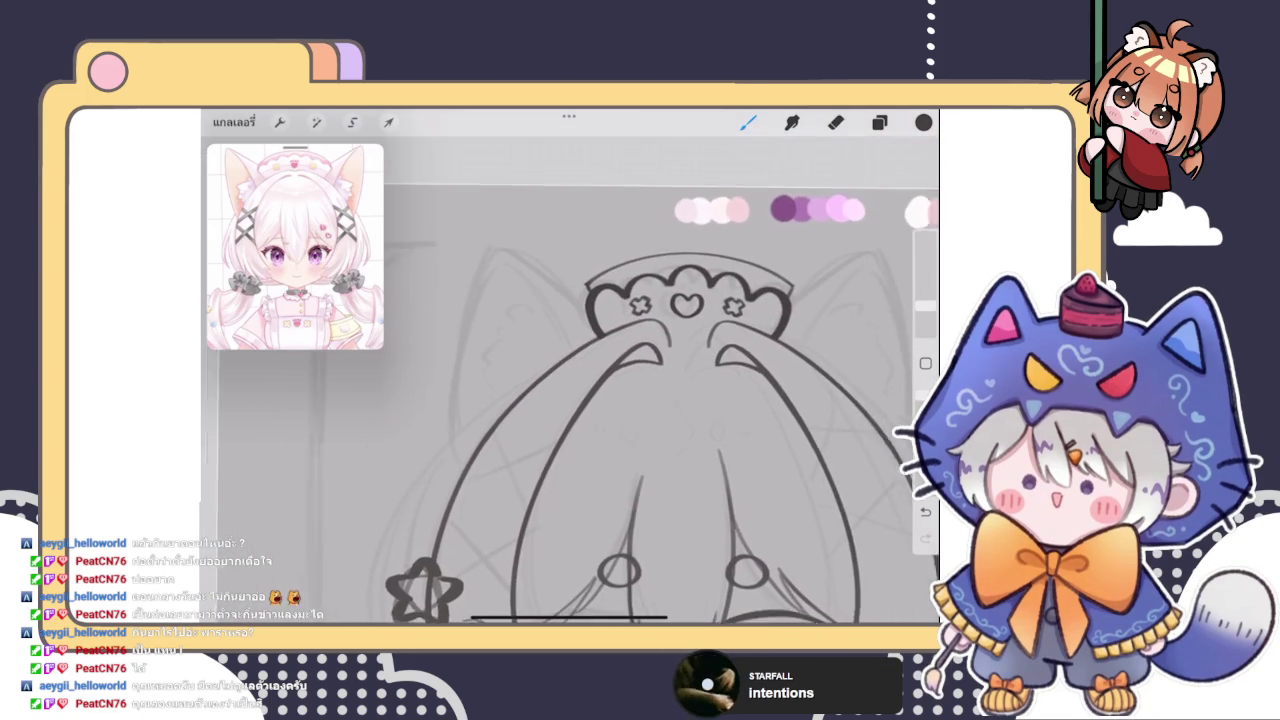
drag(480, 426, 470, 460)
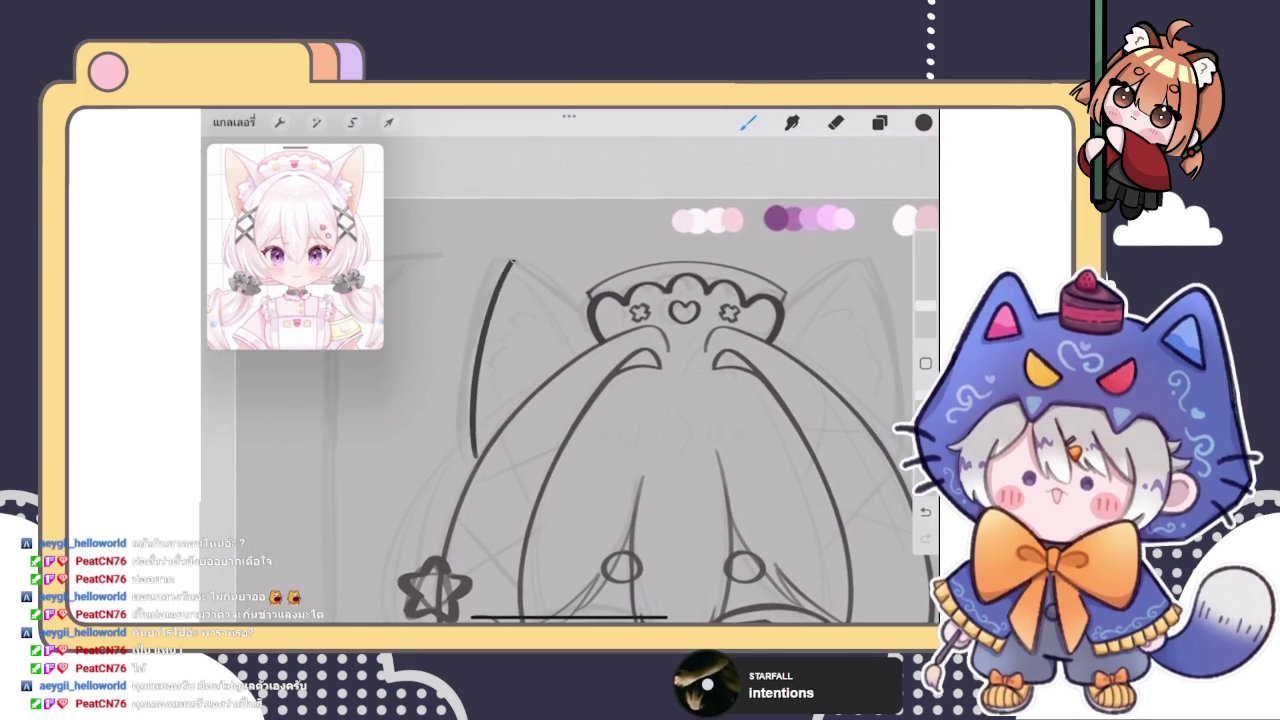
key(ctrl+z)
drag(498, 262, 464, 436)
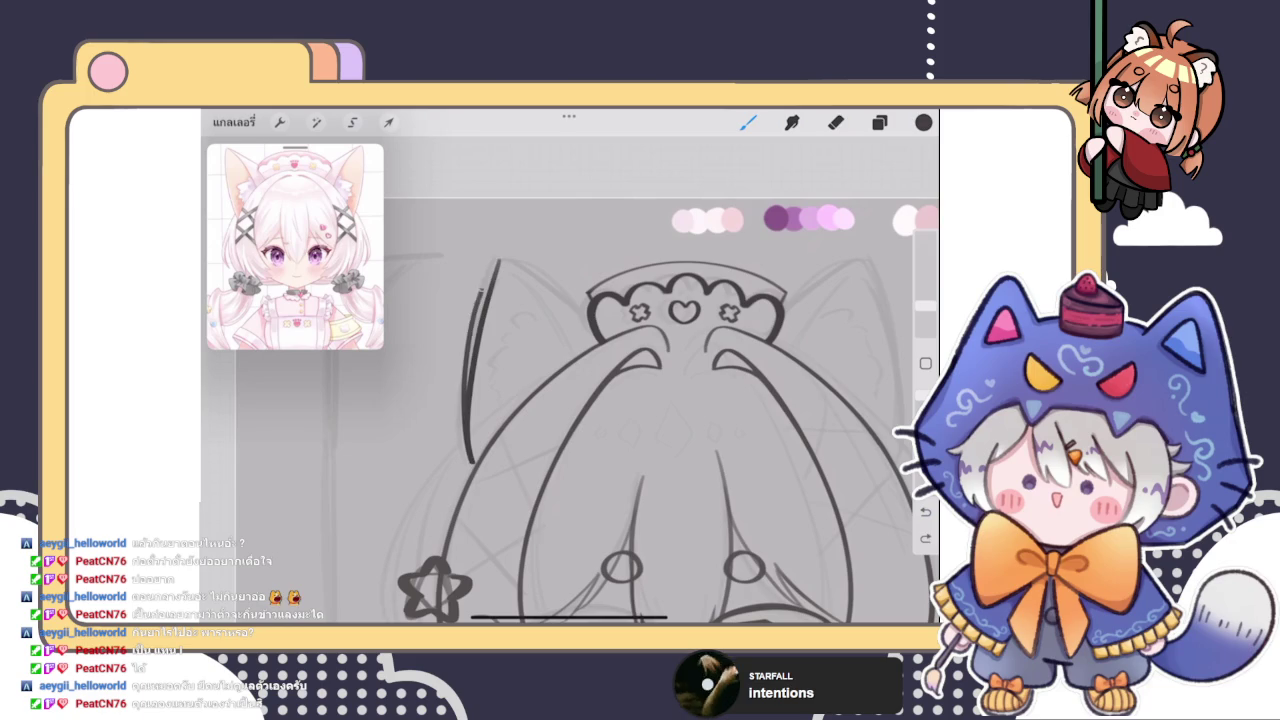
scroll(570, 420, down, 5)
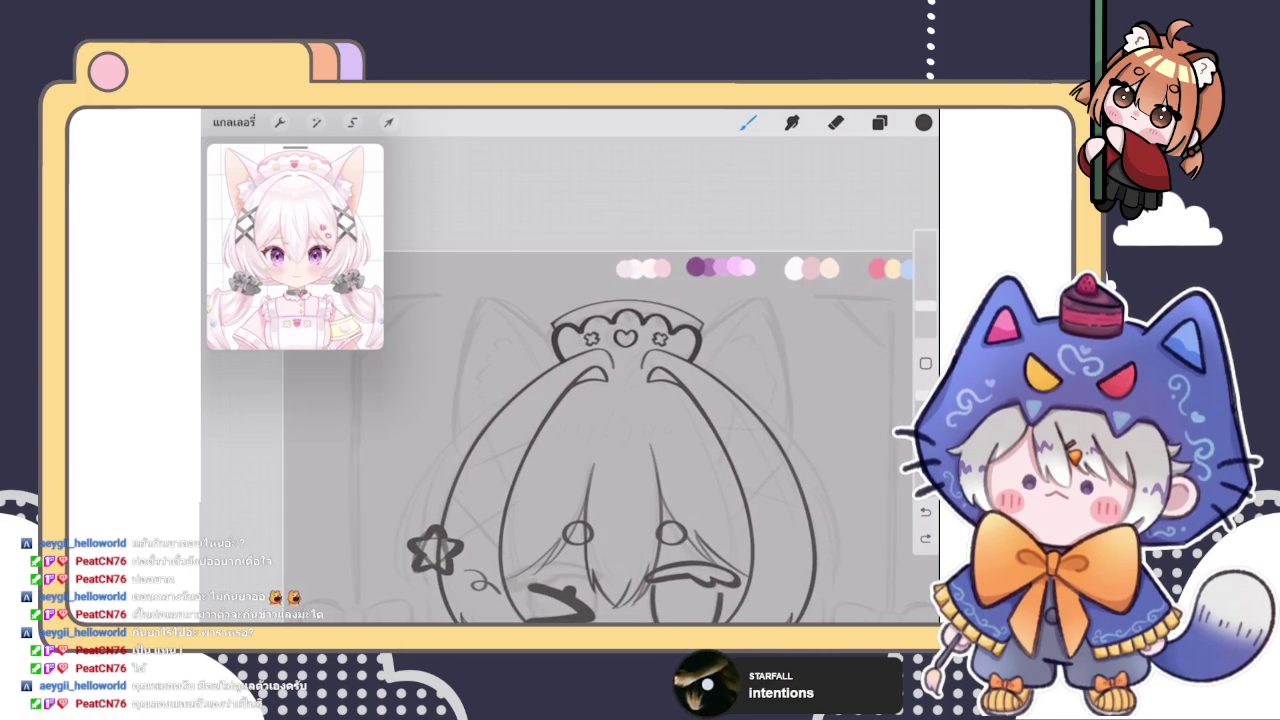
Draw a line at the top of the left ear and convert it to a curve
drag(488, 288, 554, 350)
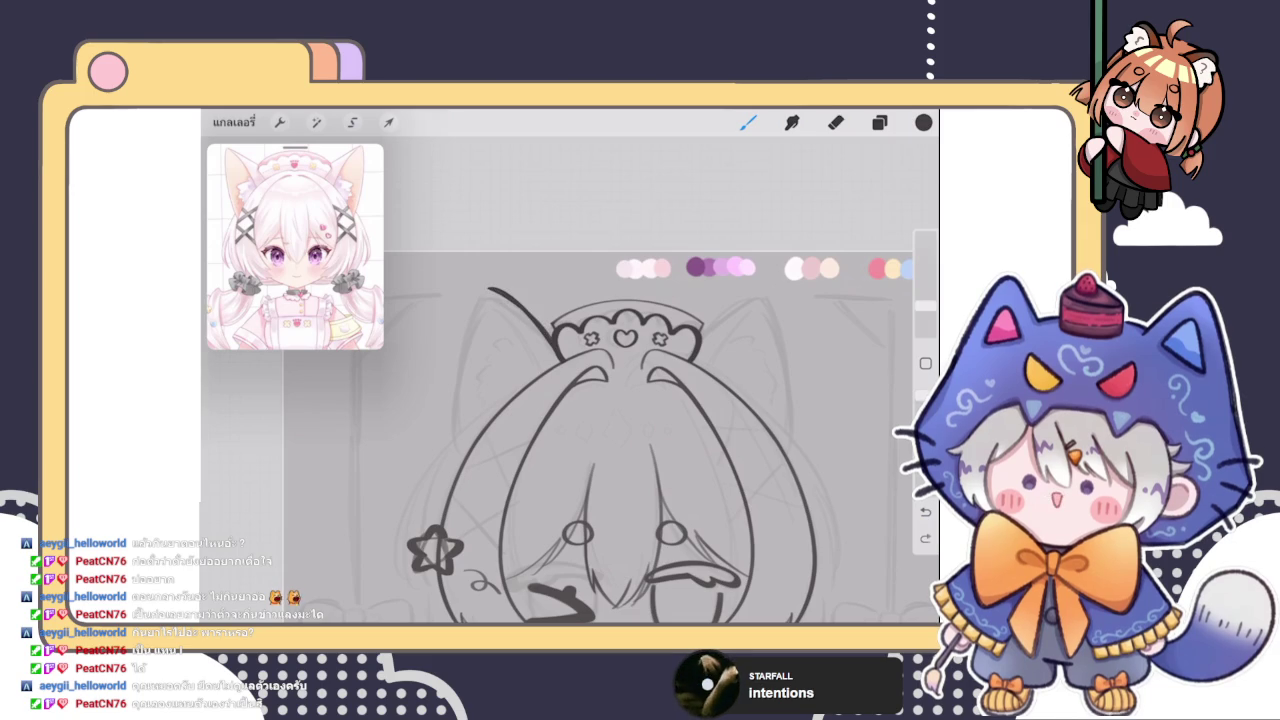
key(ctrl+z)
mouse_move(480, 277)
mouse_down()
mouse_move(565, 365)
mouse_move(516, 304)
mouse_up()
click(567, 145)
click(600, 177)
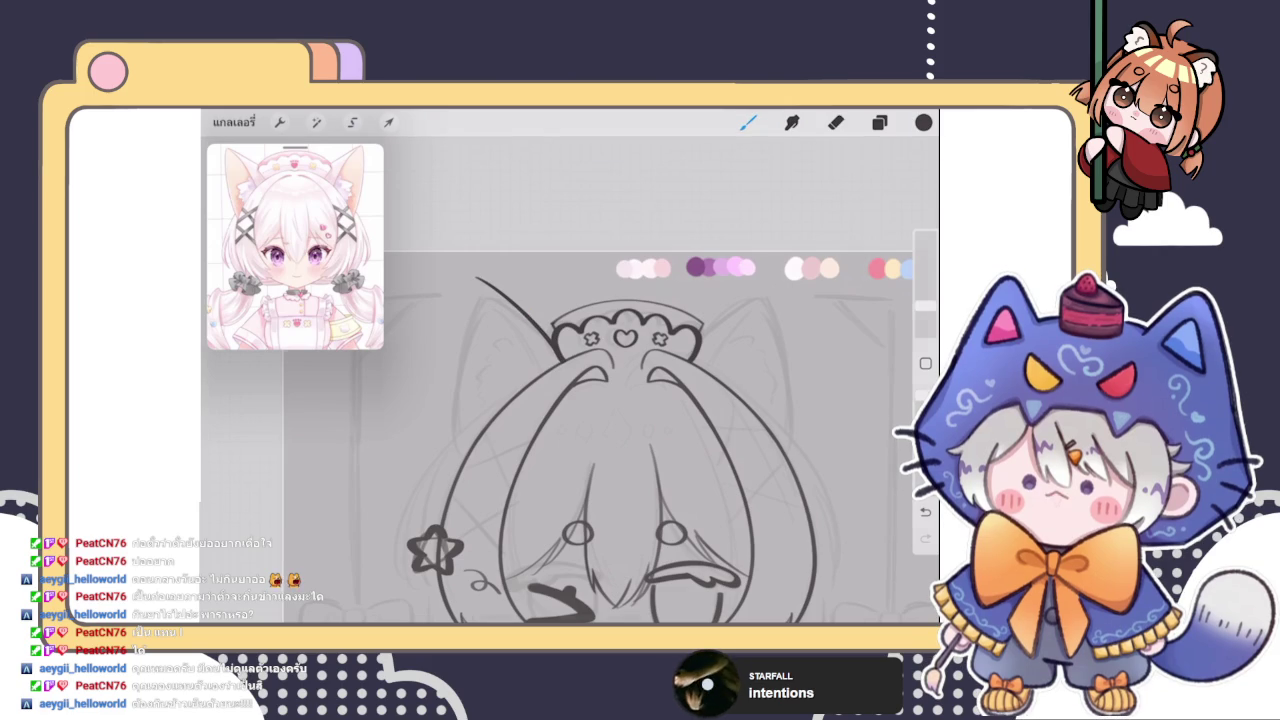
scroll(600, 440, down, 3)
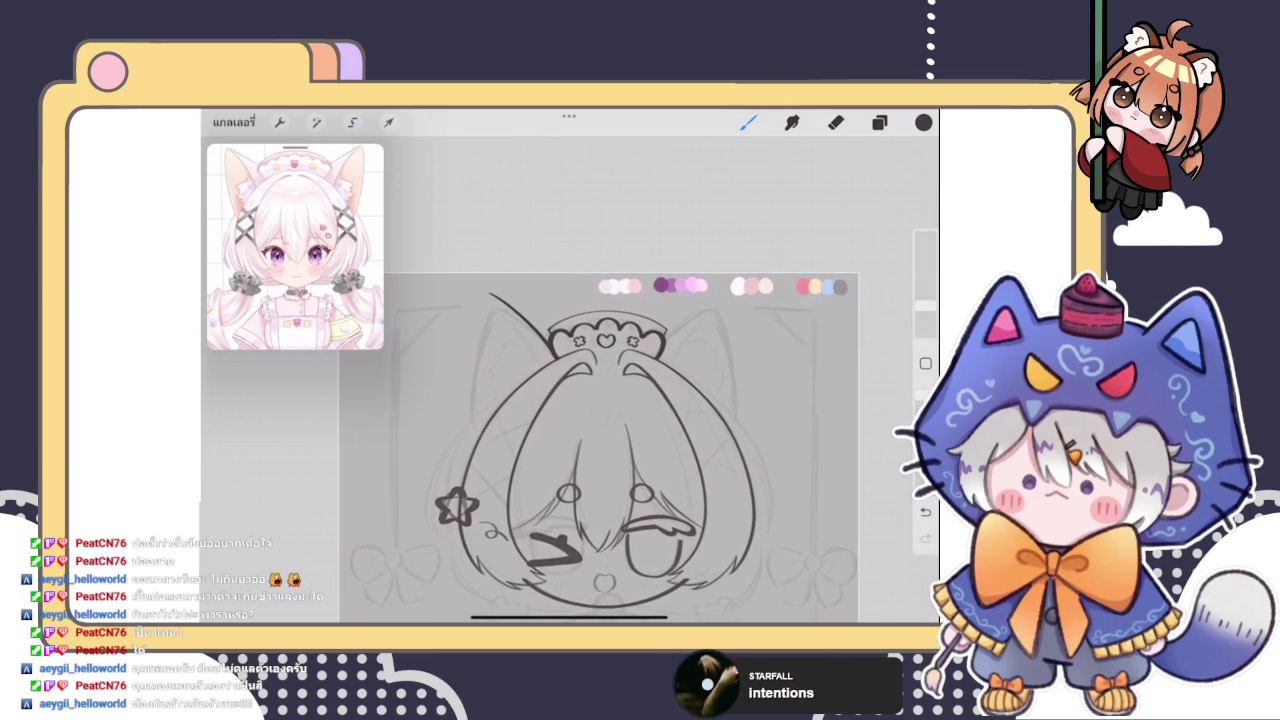
Draw the left ear's side edge and bend it into a smooth curve
drag(488, 295, 482, 432)
click(570, 143)
click(569, 177)
drag(479, 356, 475, 366)
click(748, 122)
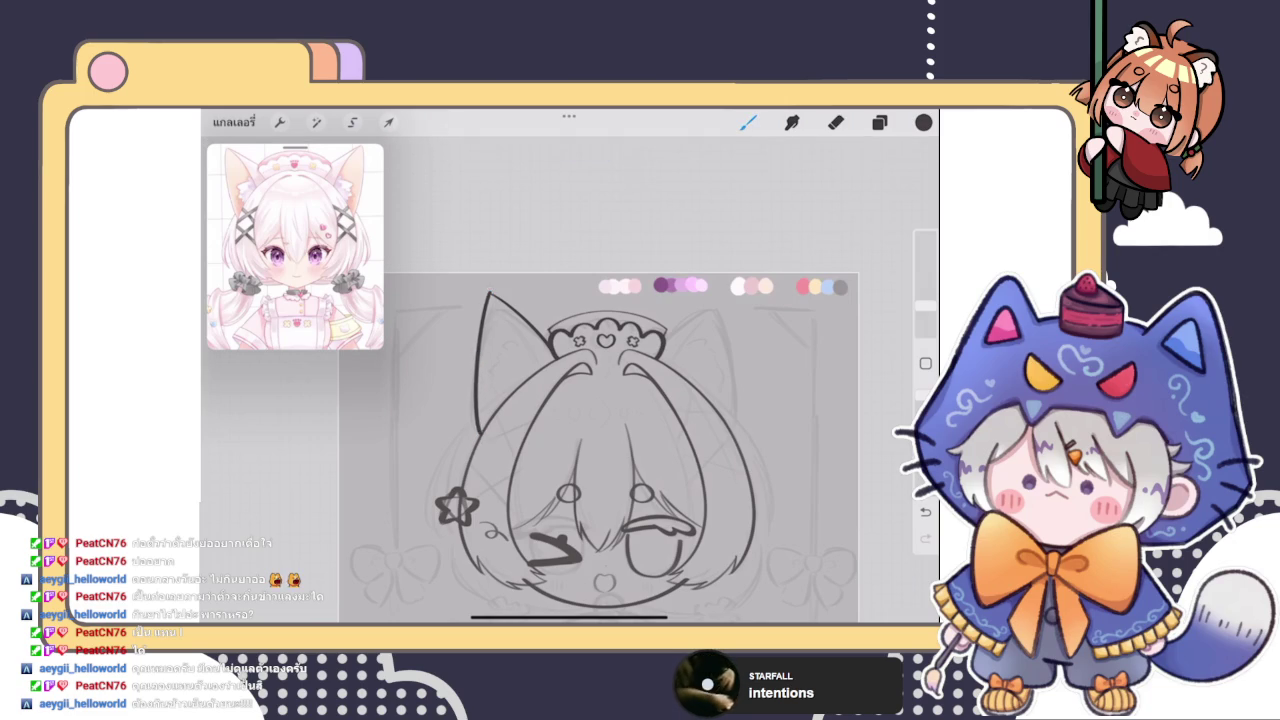
scroll(598, 448, down, 5)
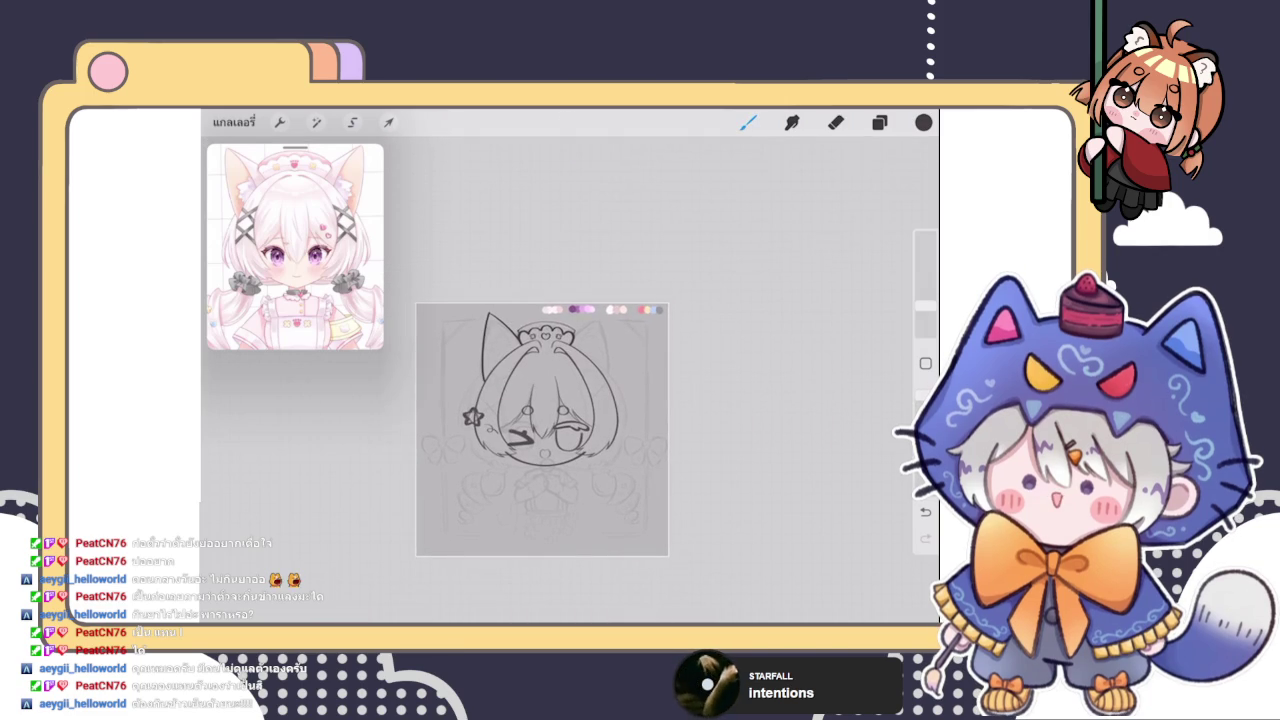
scroll(542, 430, up, 10)
Erase stray strokes around the left ear, then return to the brush
key(e)
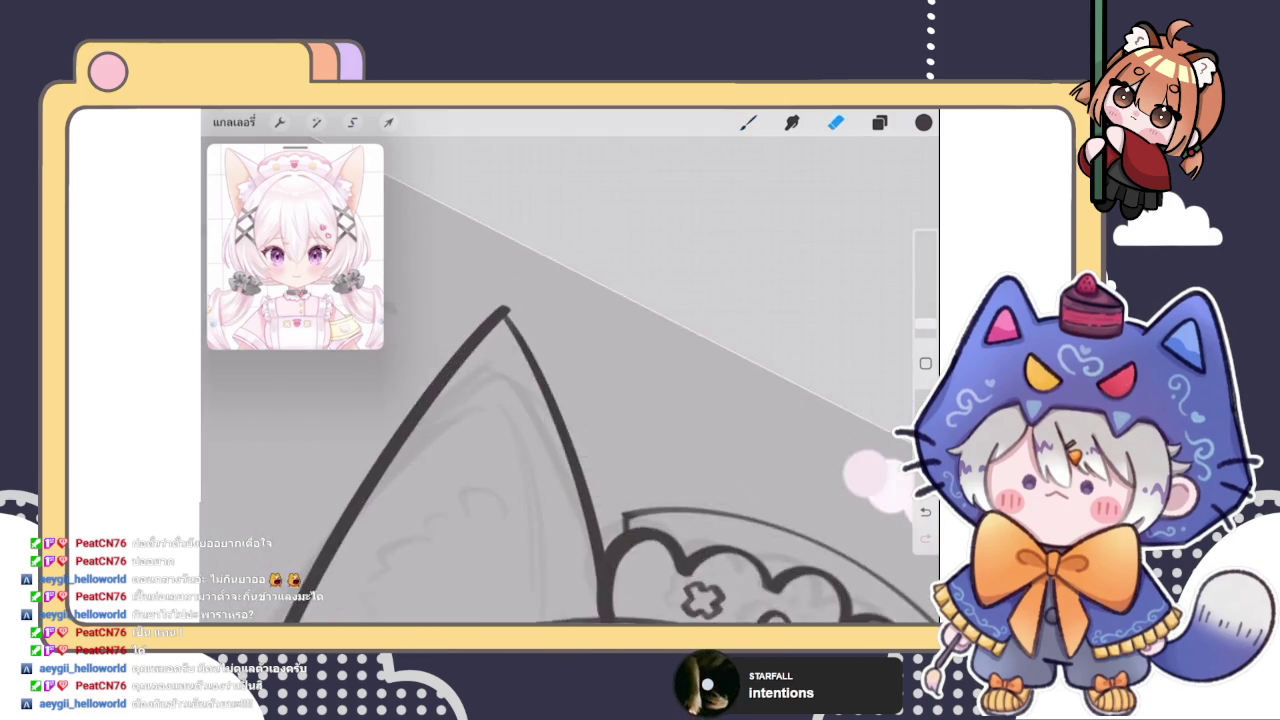
scroll(570, 460, up, 3)
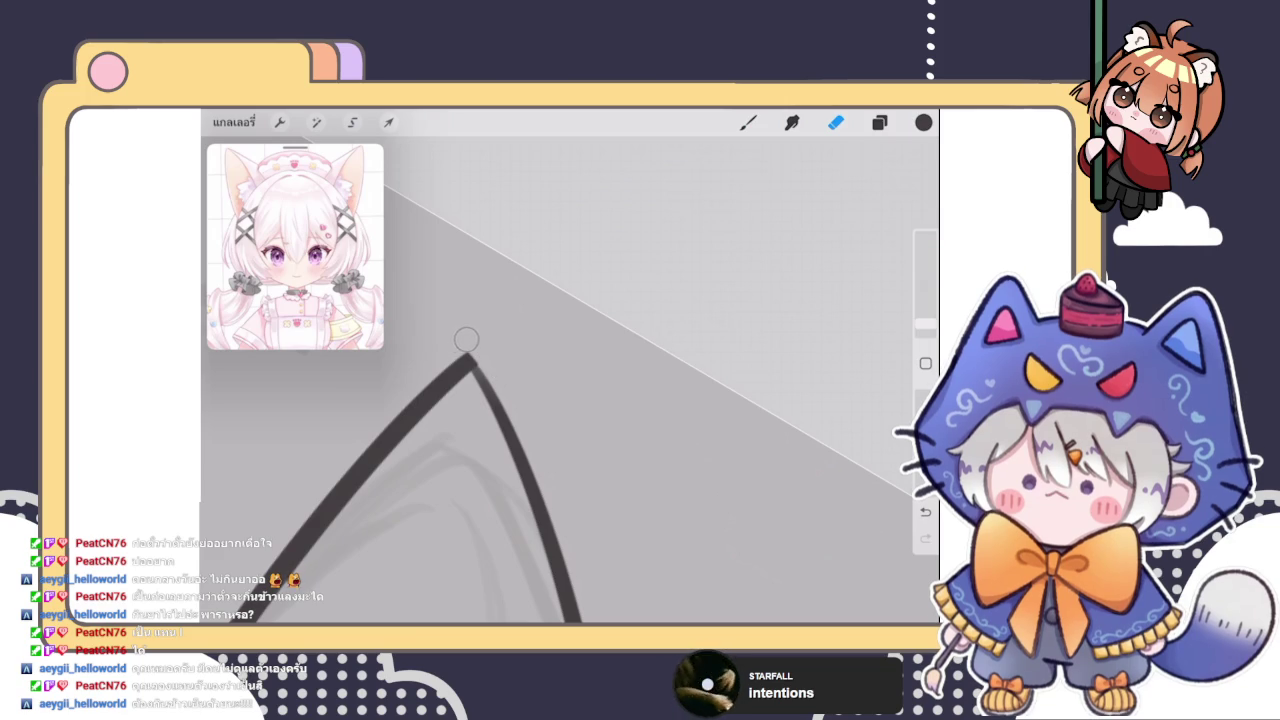
key(b)
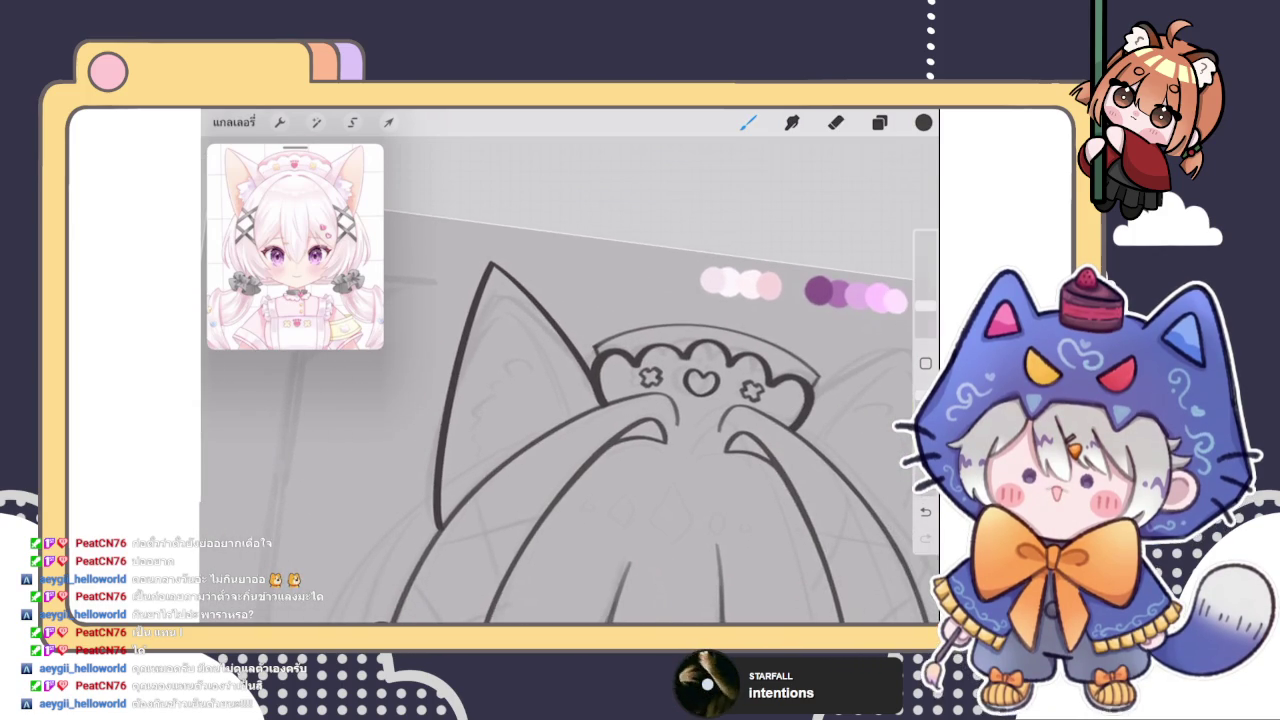
Warp the left ear tip slightly up and outward
click(389, 122)
drag(462, 256, 465, 255)
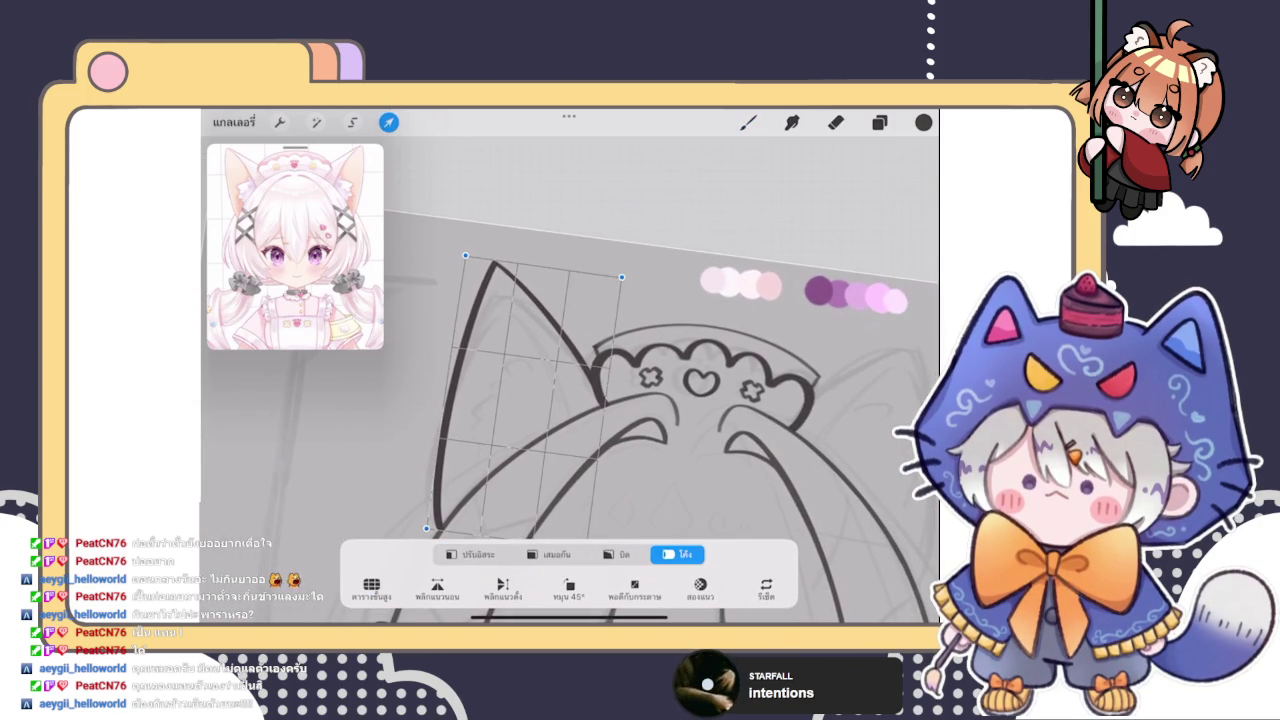
click(748, 122)
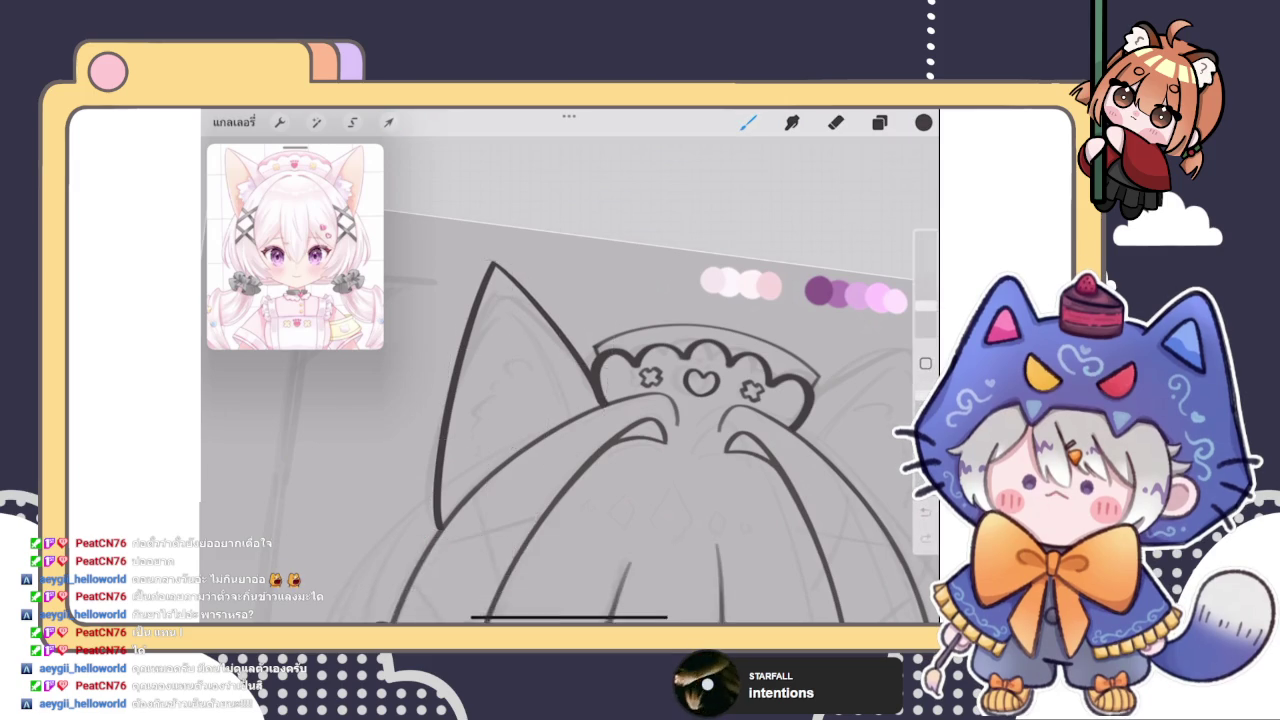
scroll(603, 461, down, 3)
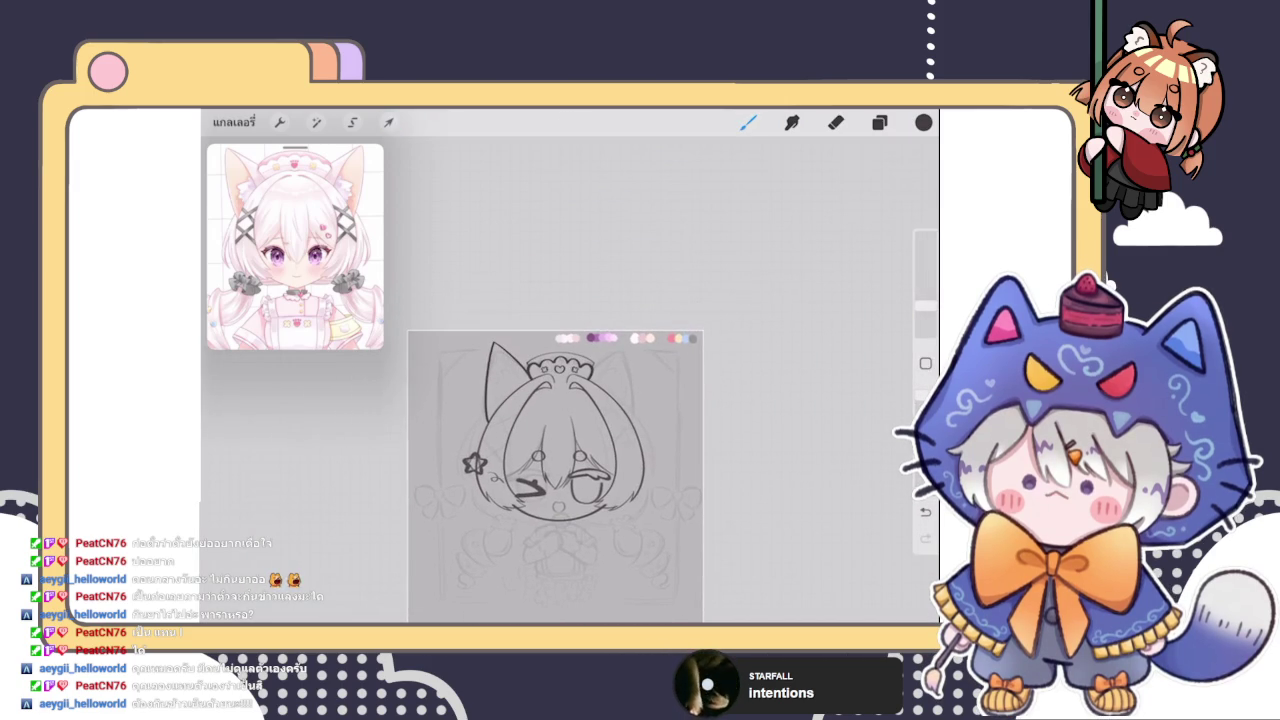
scroll(478, 397, up, 3)
Ink the left ear's outer edge and snap it into a curved line
scroll(478, 397, up, 3)
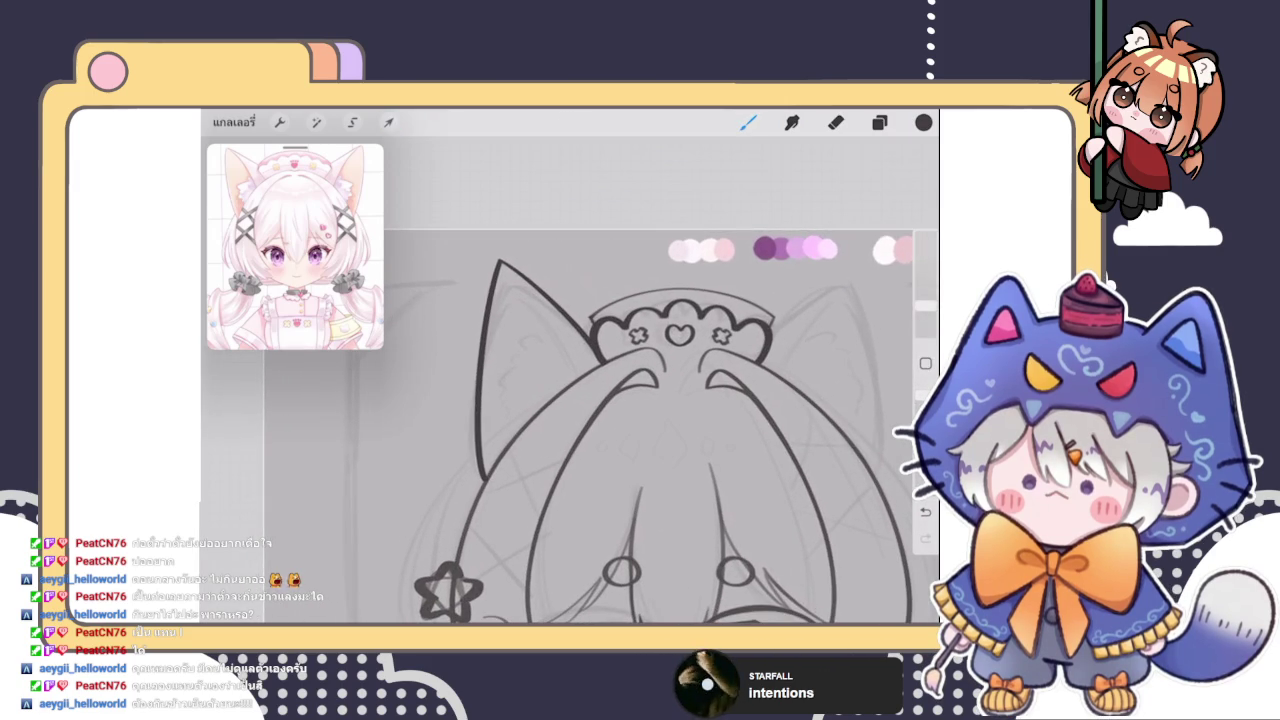
drag(488, 302, 475, 484)
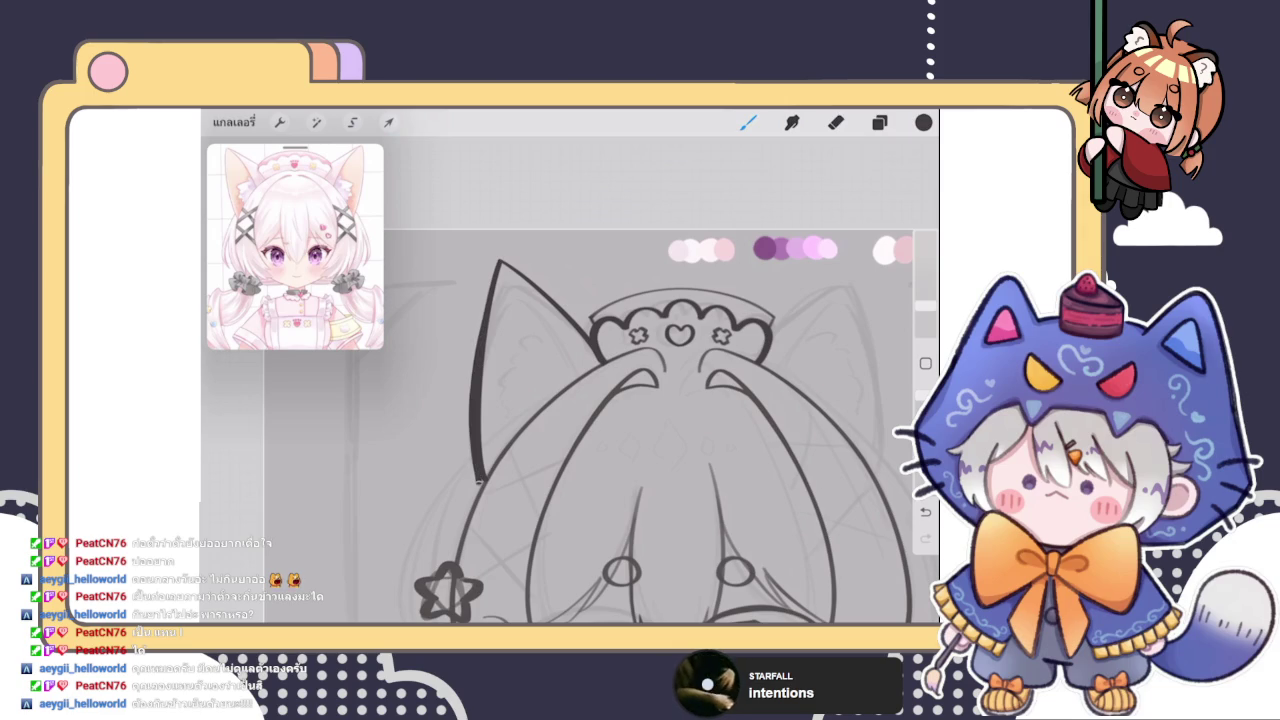
drag(498, 266, 484, 476)
click(566, 145)
click(599, 177)
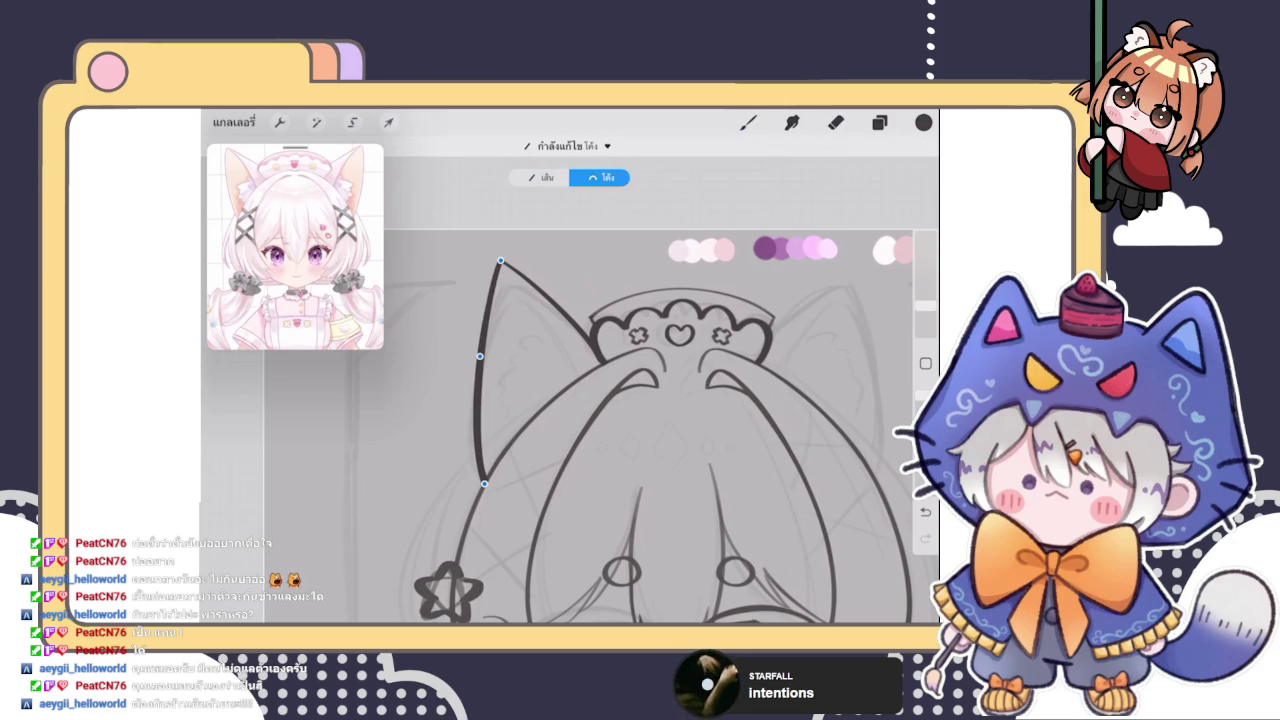
click(748, 122)
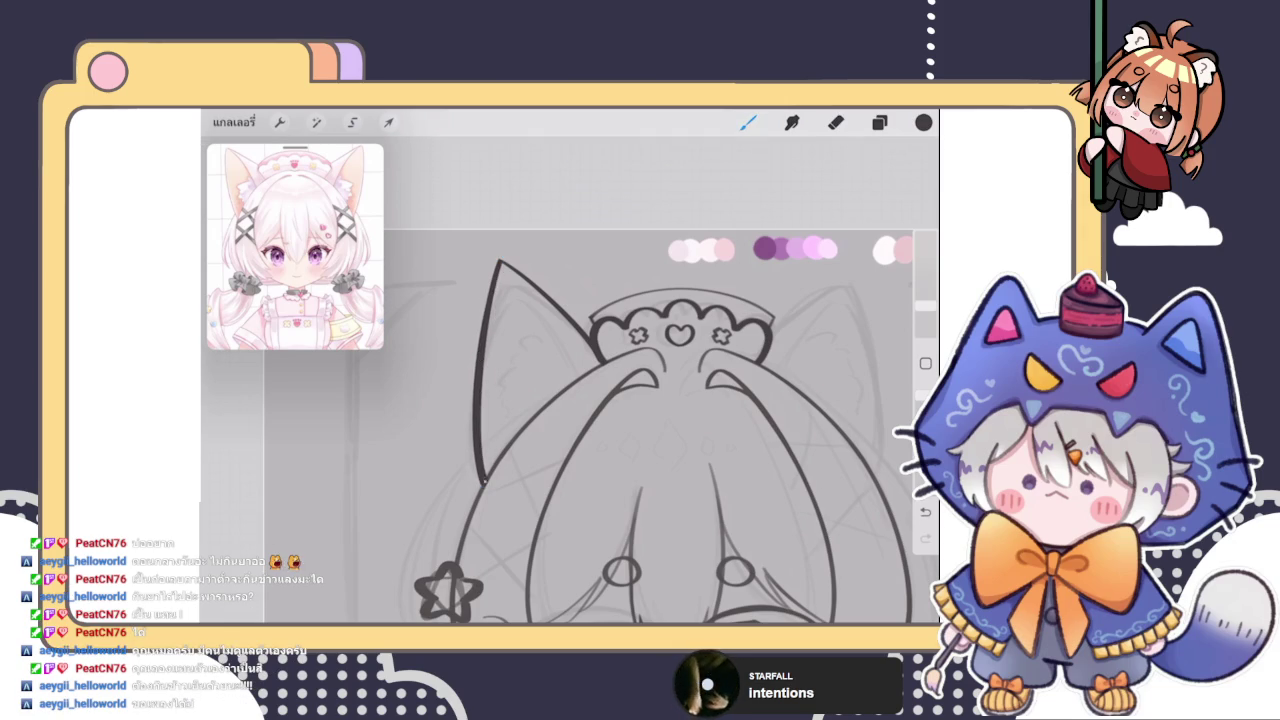
scroll(600, 380, up, 5)
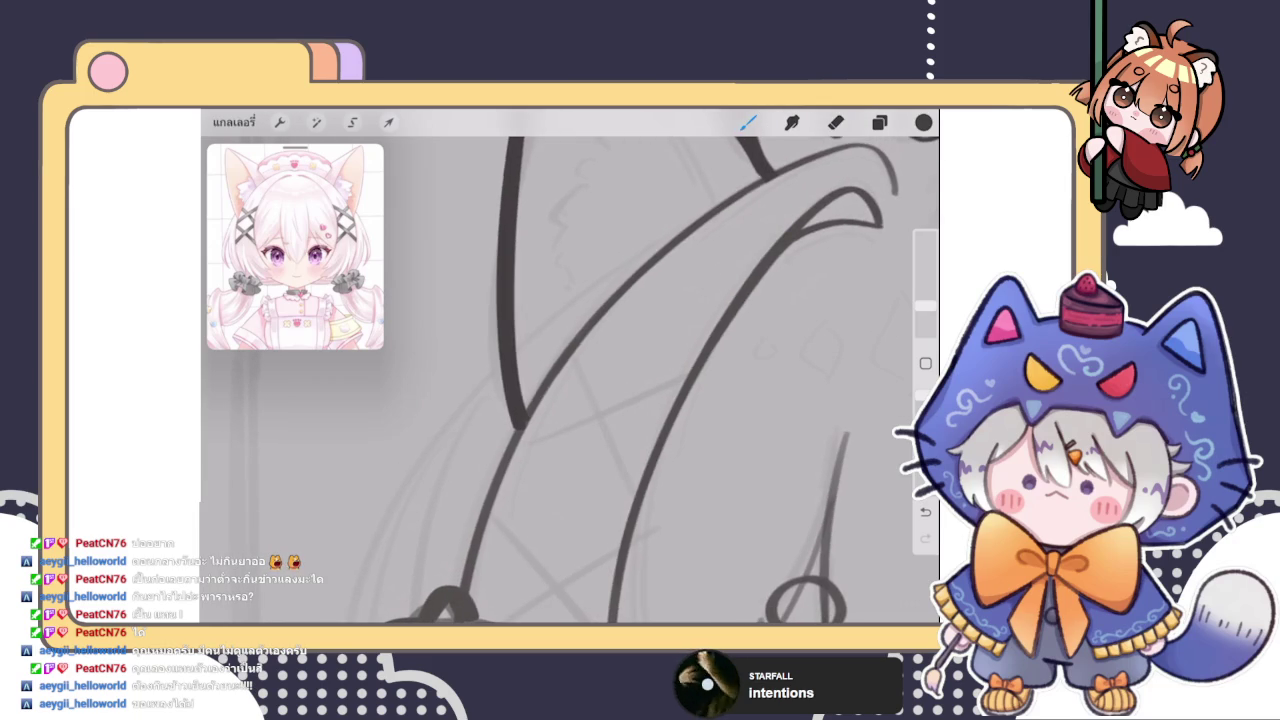
Erase stray ink around the left ear and hair, toggling Eraser and Brush
click(836, 122)
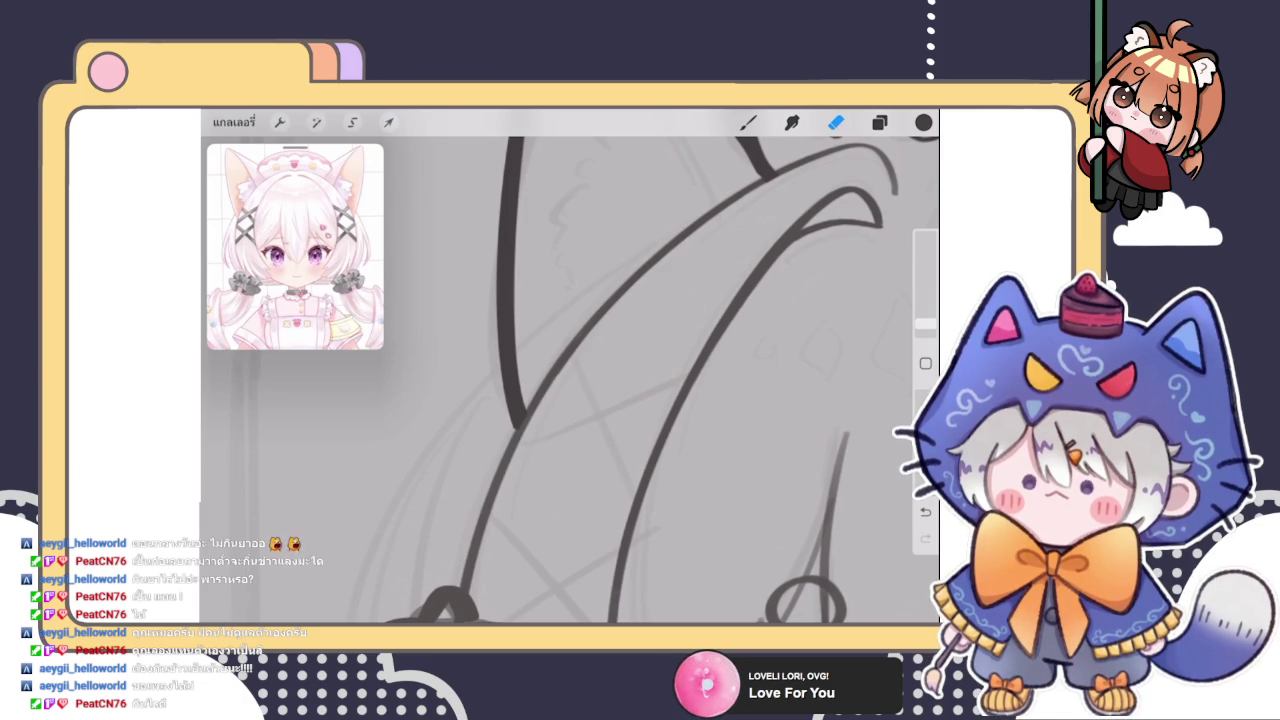
key(b)
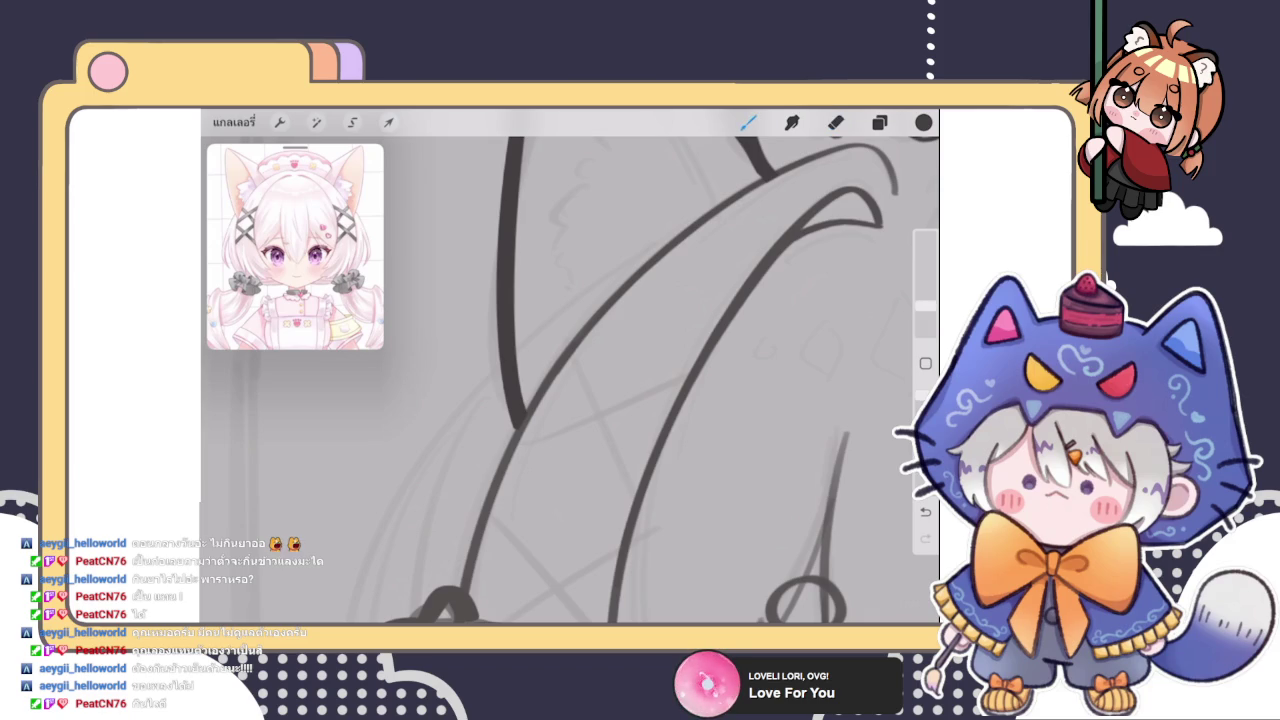
scroll(660, 380, down, 3)
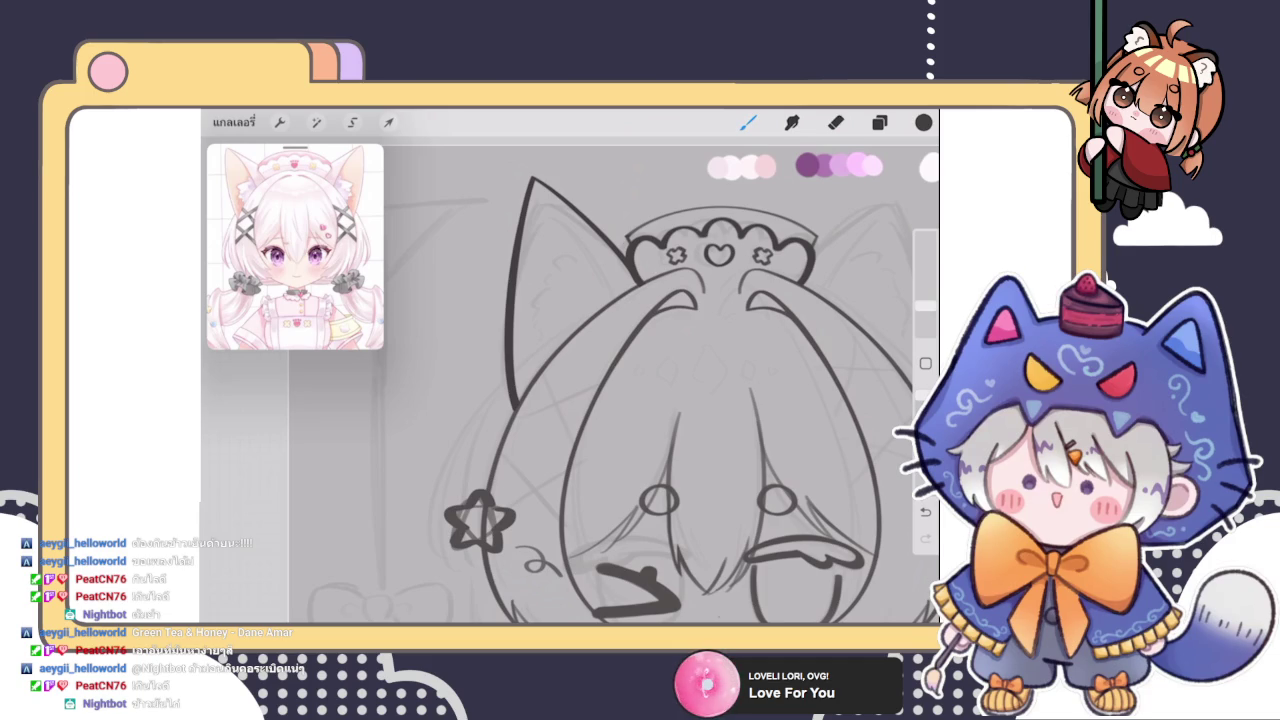
key(e)
Add a new layer, Layer 14, beneath the ear outline layer
click(879, 122)
click(879, 122)
click(879, 122)
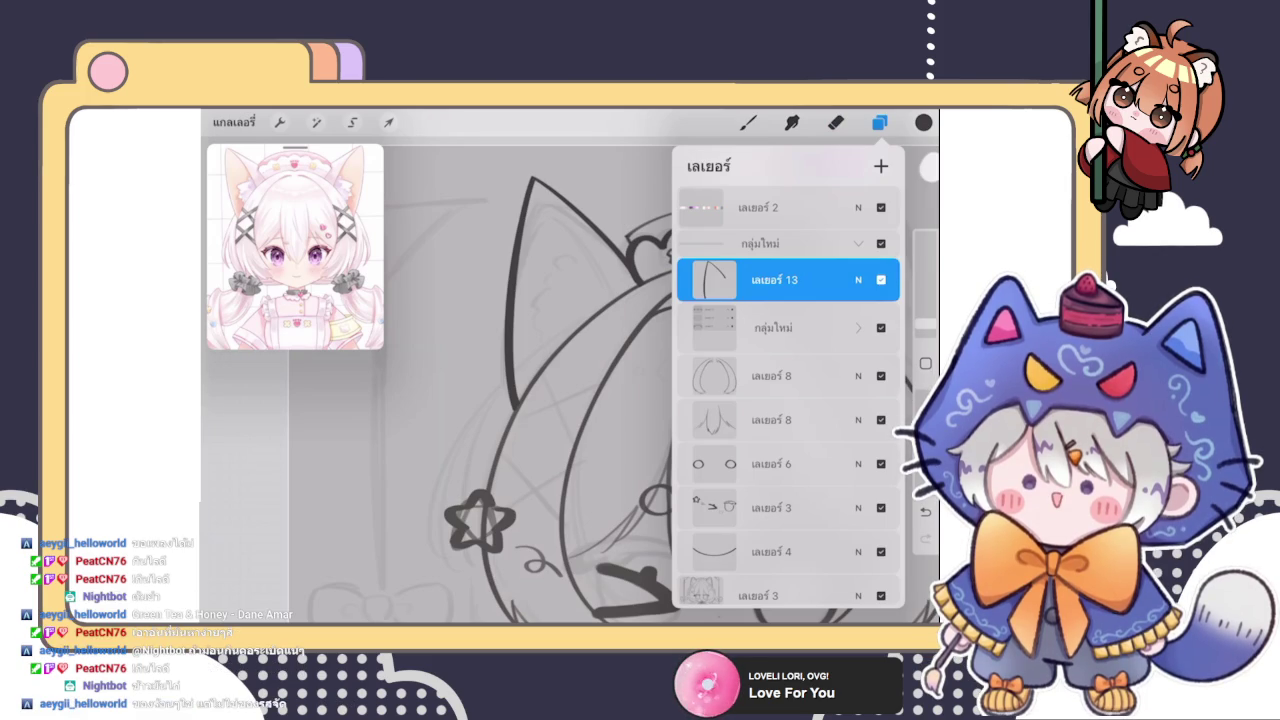
click(881, 166)
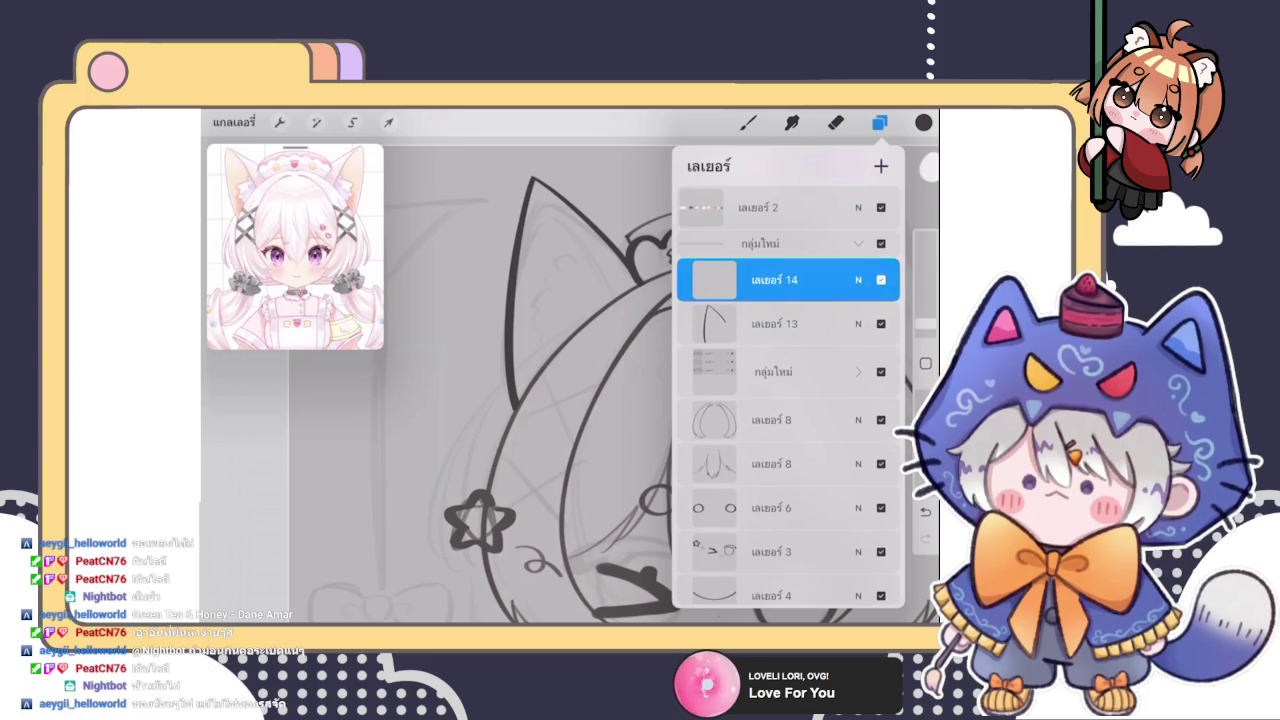
drag(788, 280, 788, 323)
click(835, 122)
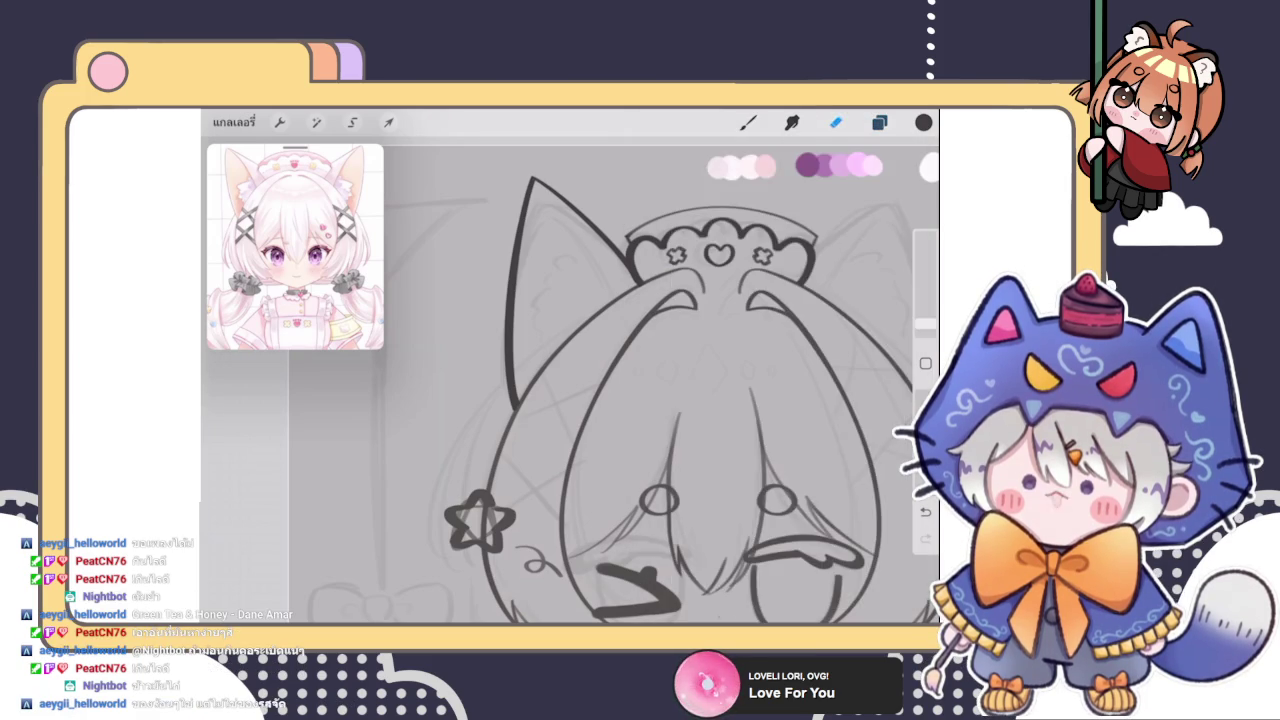
Draw the left ear's inner edge down from the tip and snap it to an arc
key(b)
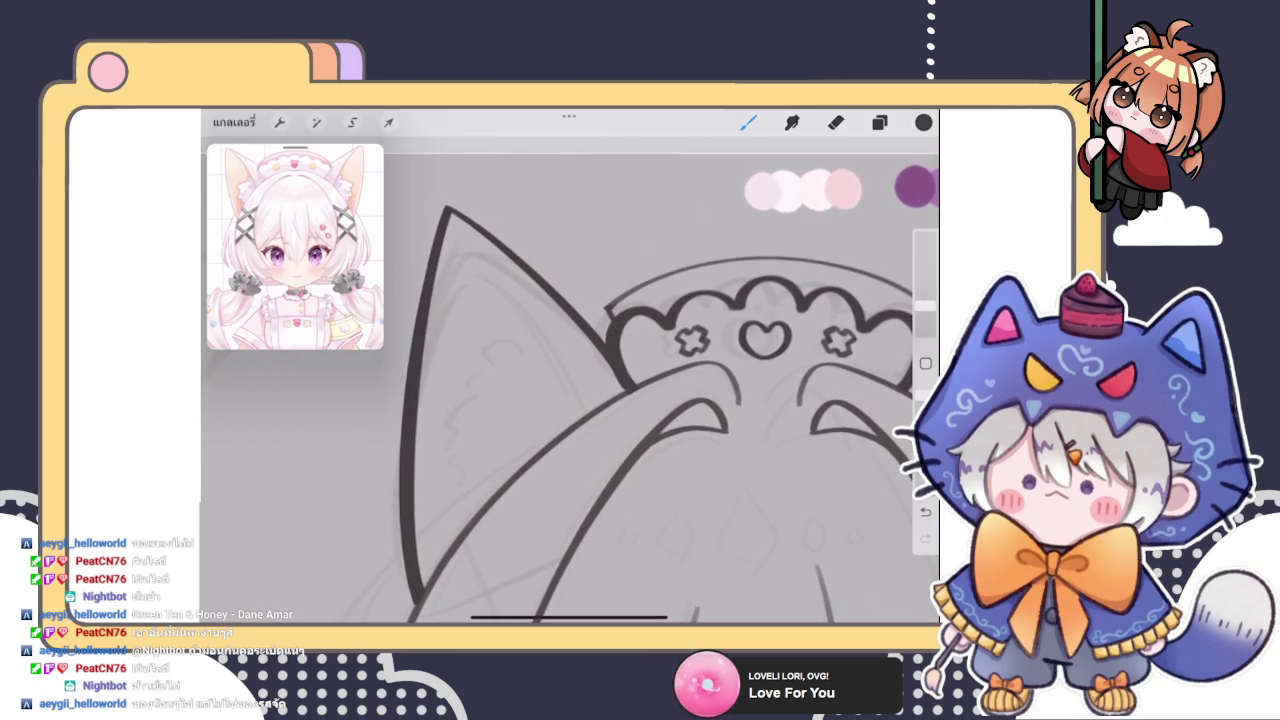
scroll(650, 400, down, 3)
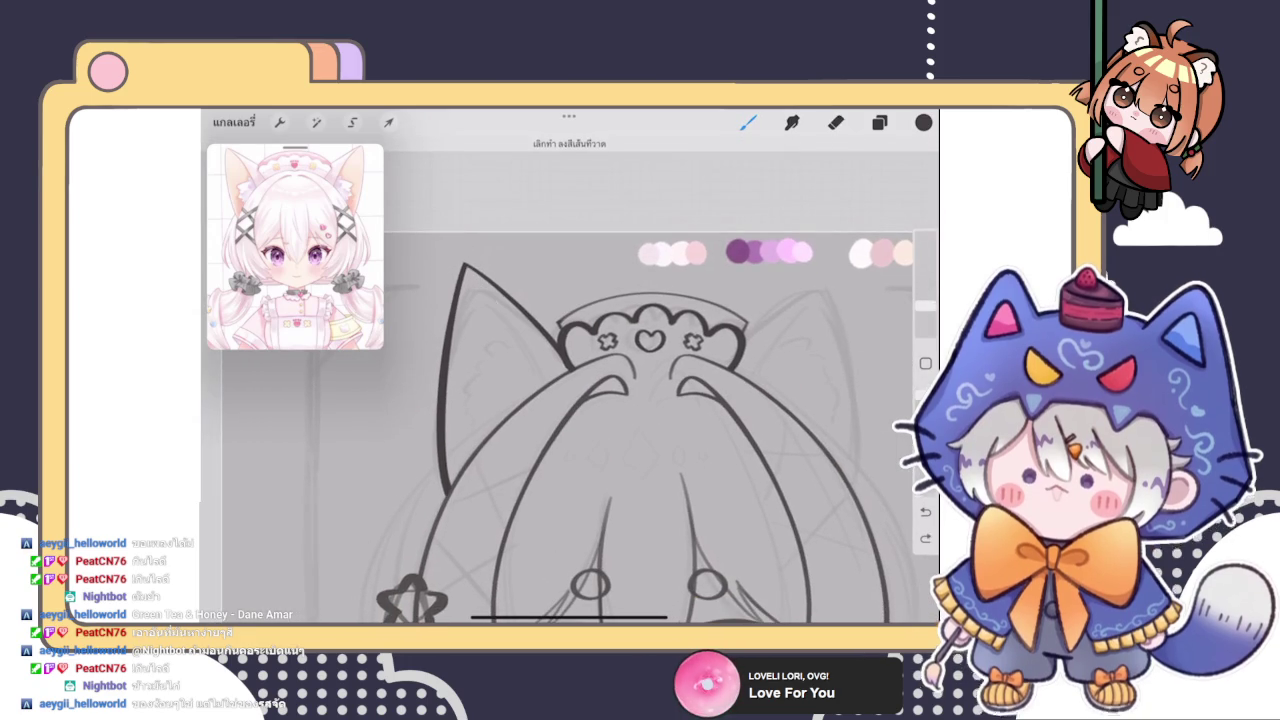
drag(464, 265, 538, 382)
key(ctrl+z)
drag(466, 267, 545, 385)
click(566, 146)
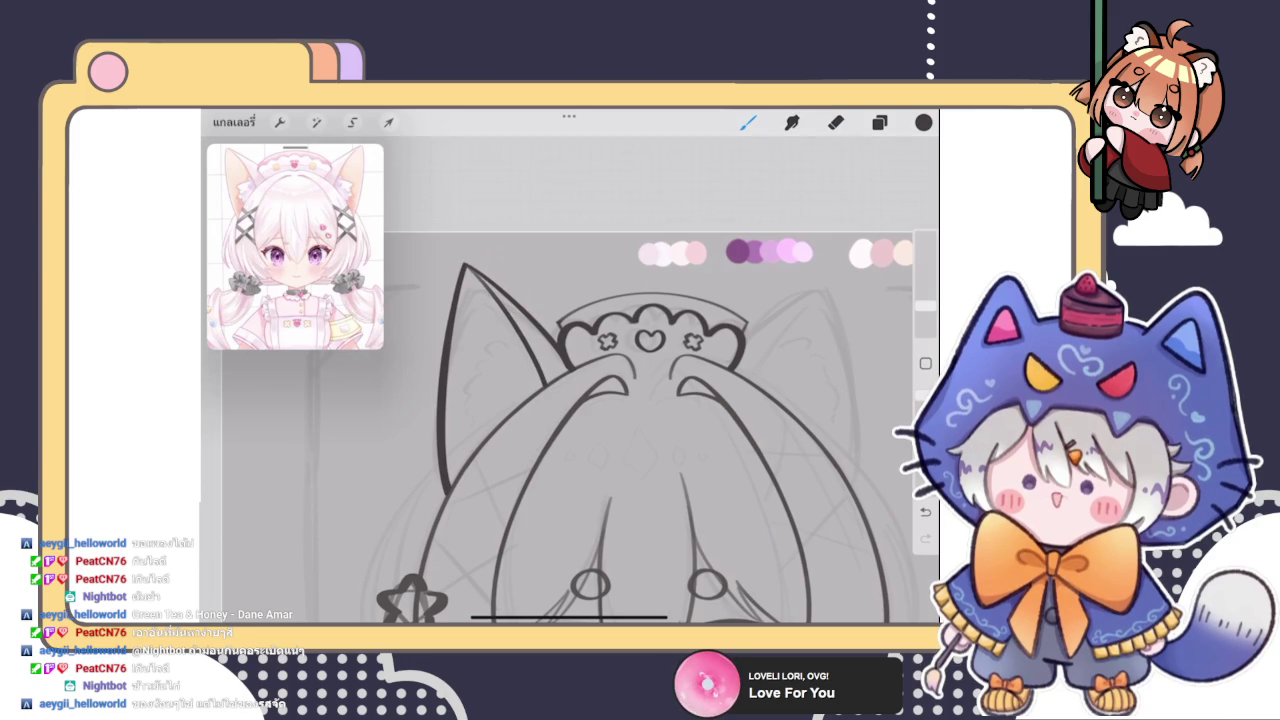
scroll(640, 430, down, 2)
scroll(590, 430, down, 2)
scroll(590, 430, down, 1)
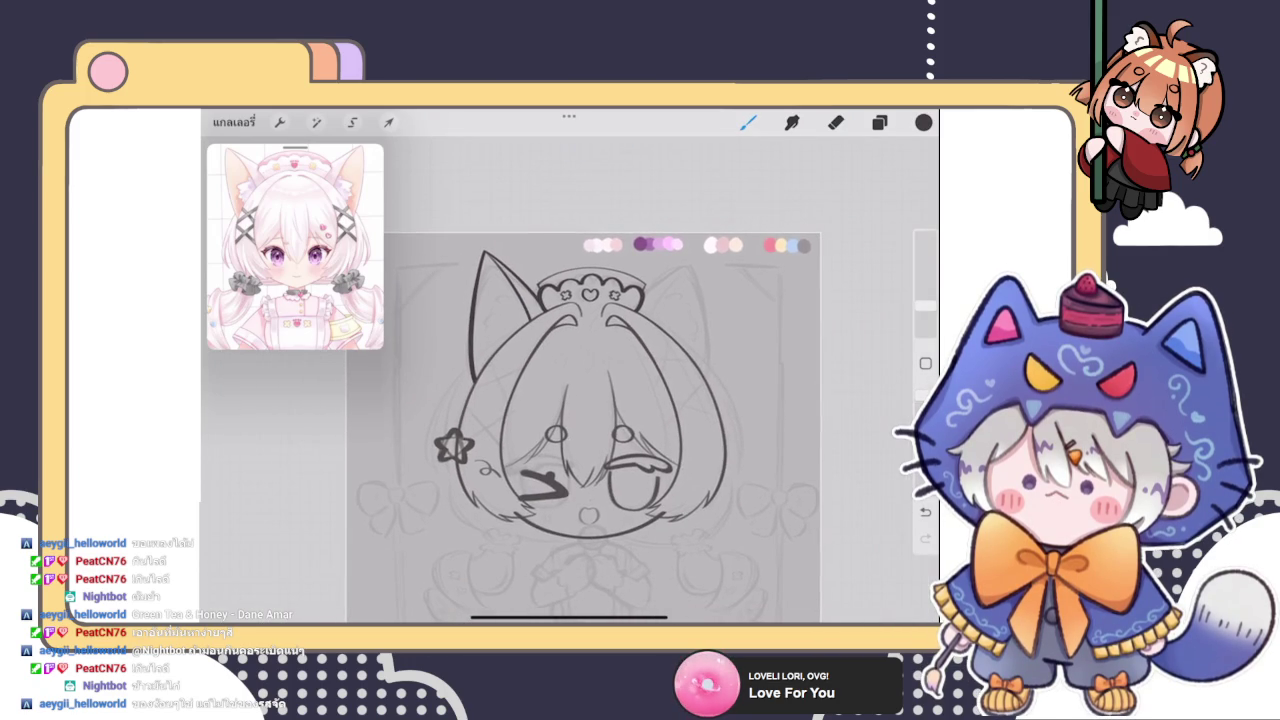
Change the inner-ear layer's quick options in the layer list
click(879, 122)
drag(850, 323, 730, 323)
click(720, 323)
click(774, 323)
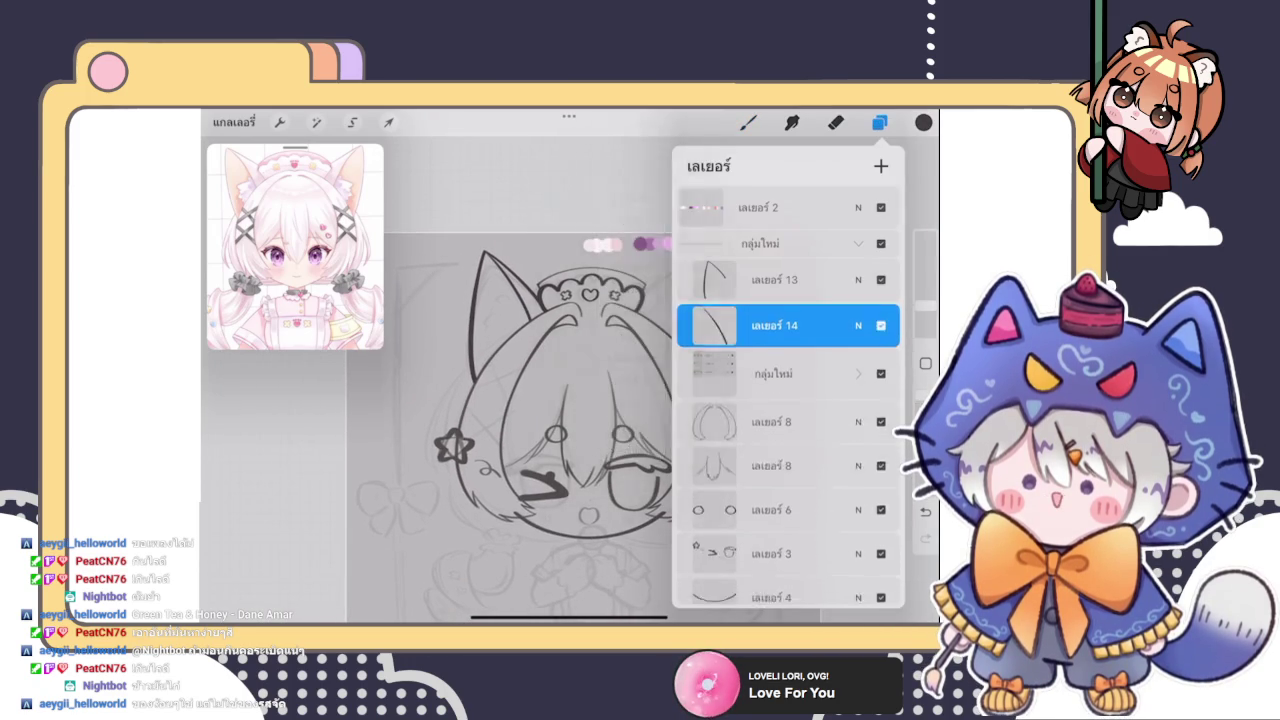
click(879, 122)
scroll(520, 350, up, 5)
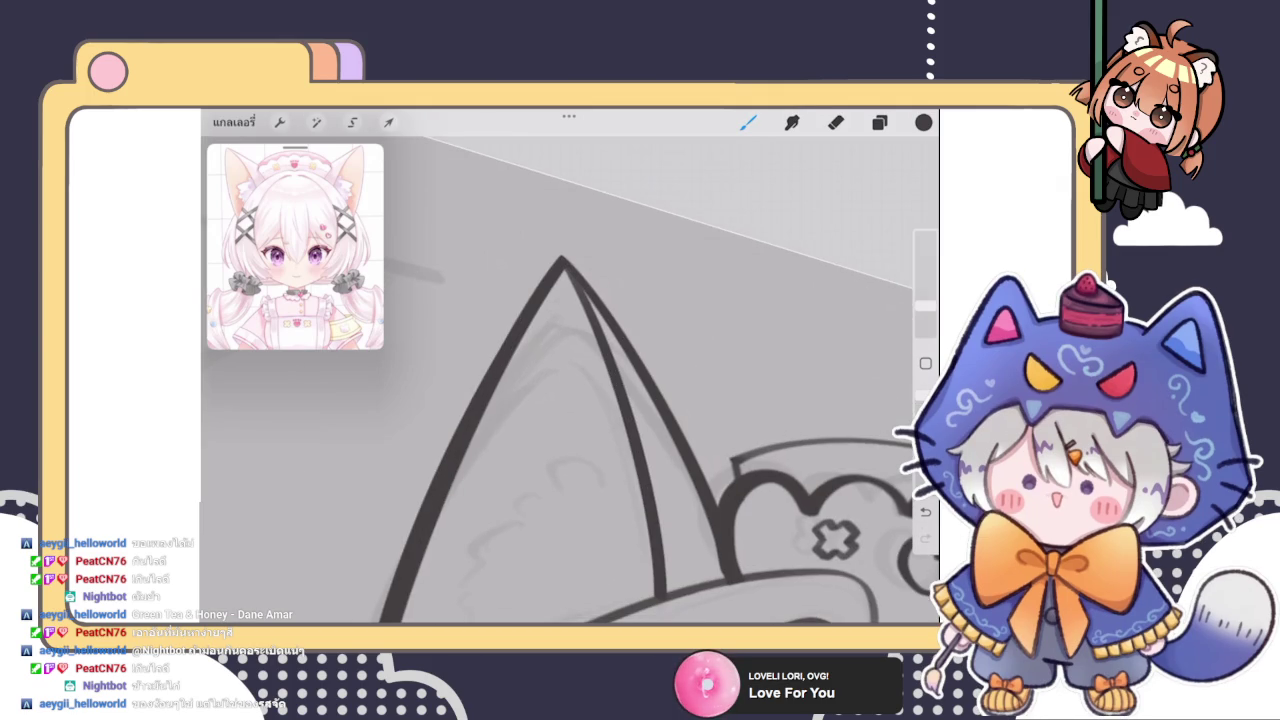
scroll(557, 427, up, 3)
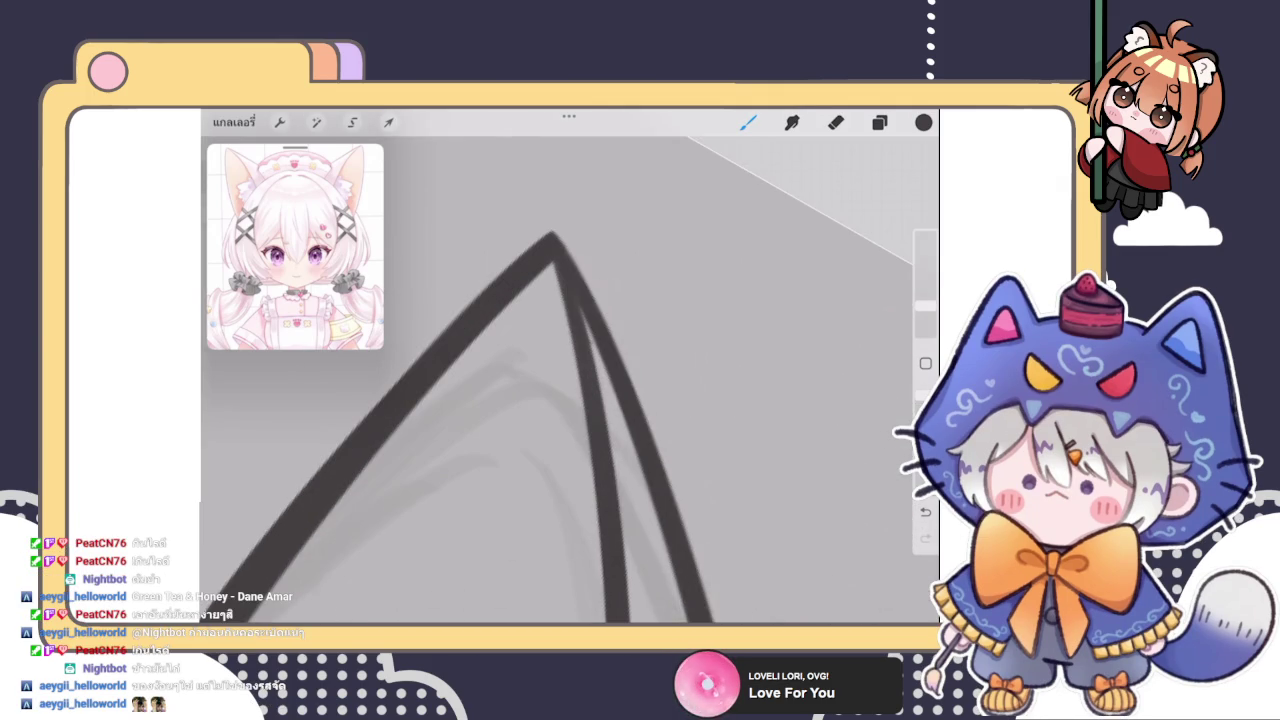
Erase the excess inner line at the left ear tip
key(e)
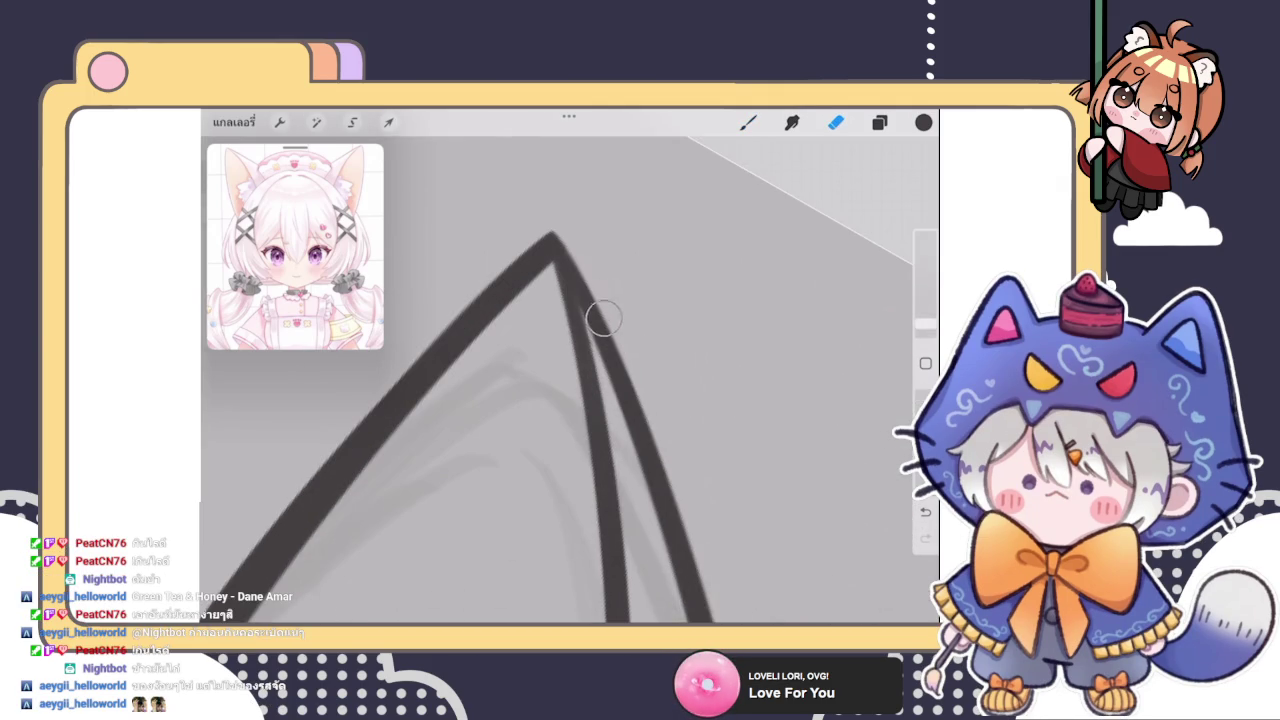
key(b)
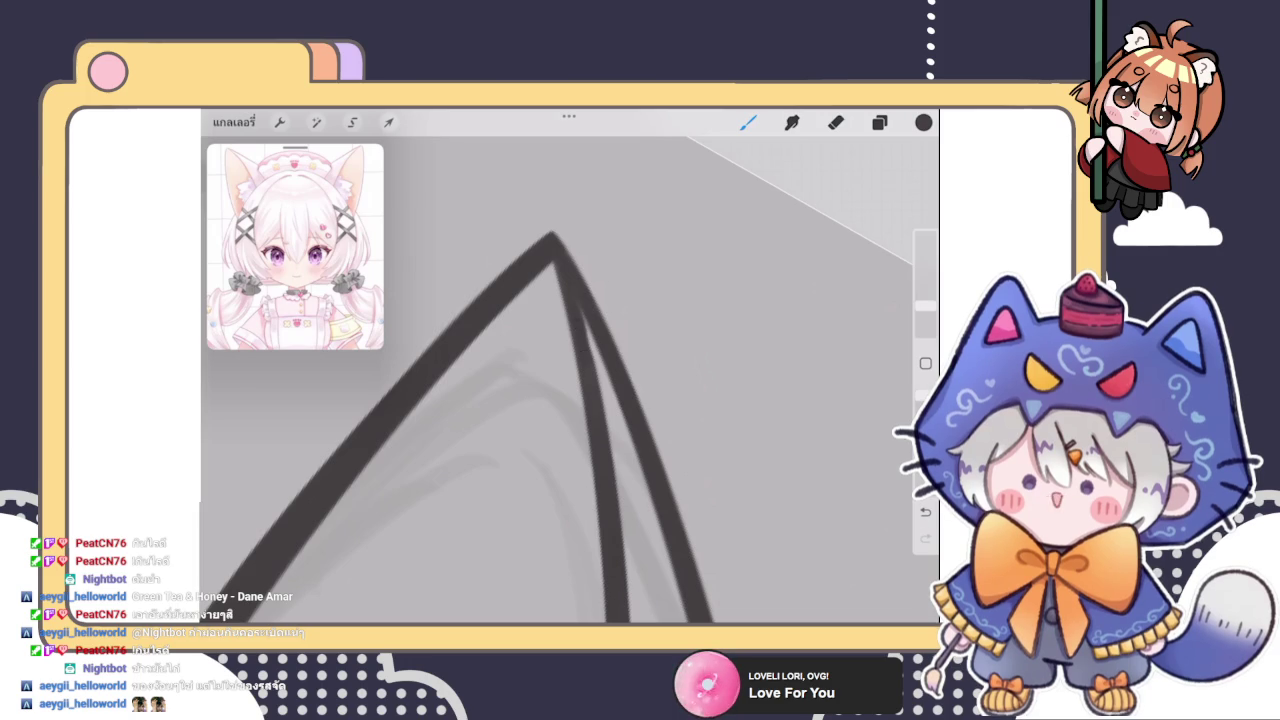
scroll(570, 380, down, 2)
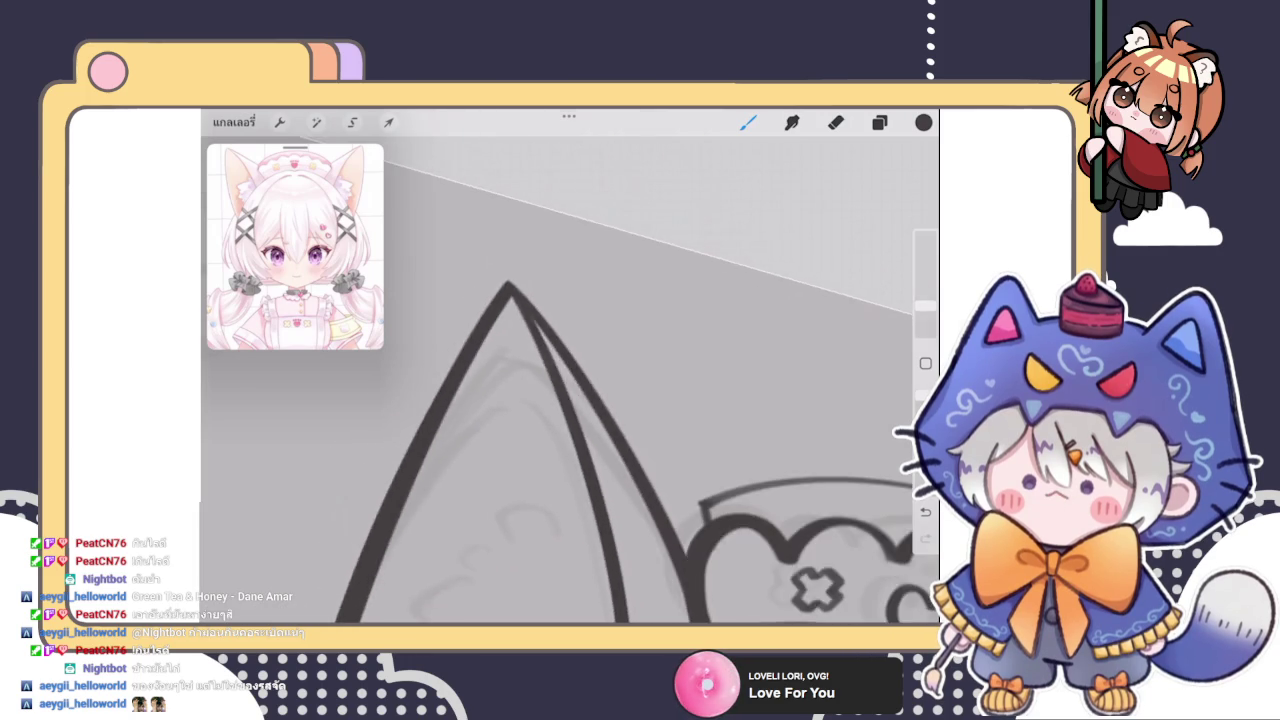
scroll(570, 380, down, 2)
scroll(570, 380, down, 2)
scroll(570, 380, down, 2)
scroll(570, 450, up, 2)
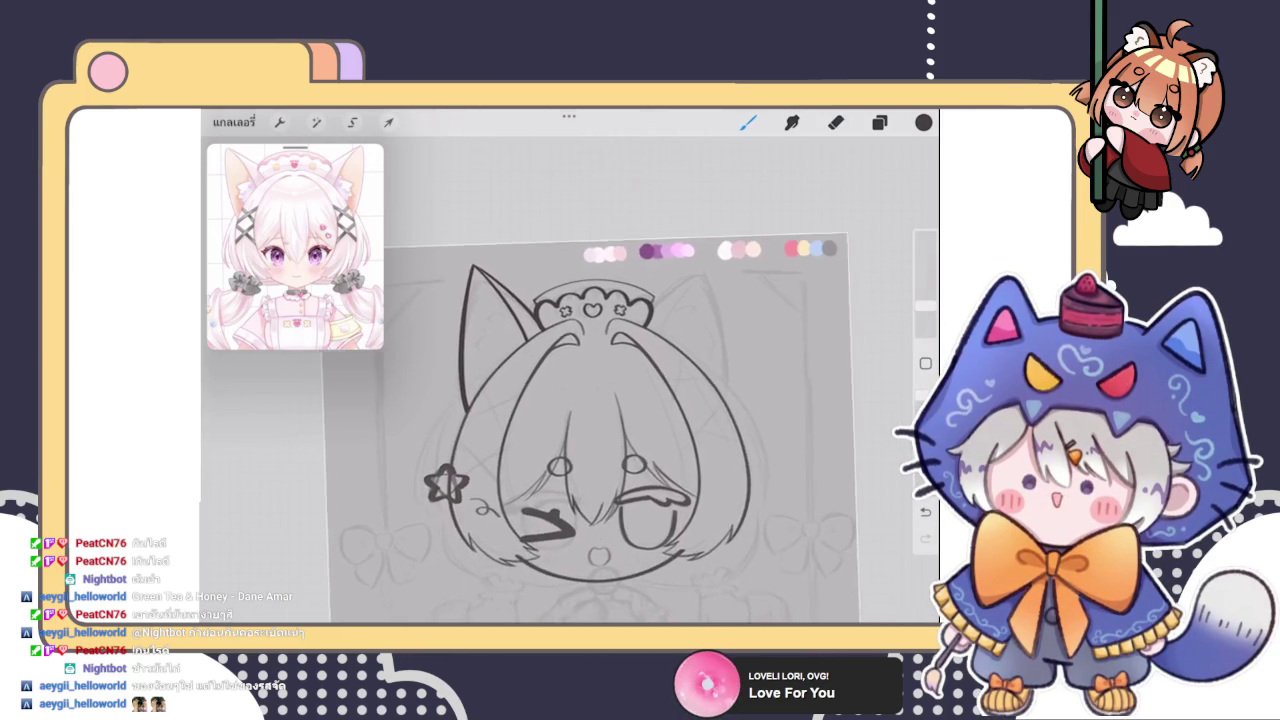
scroll(570, 450, up, 2)
scroll(570, 450, up, 2)
click(879, 122)
scroll(789, 400, up, 2)
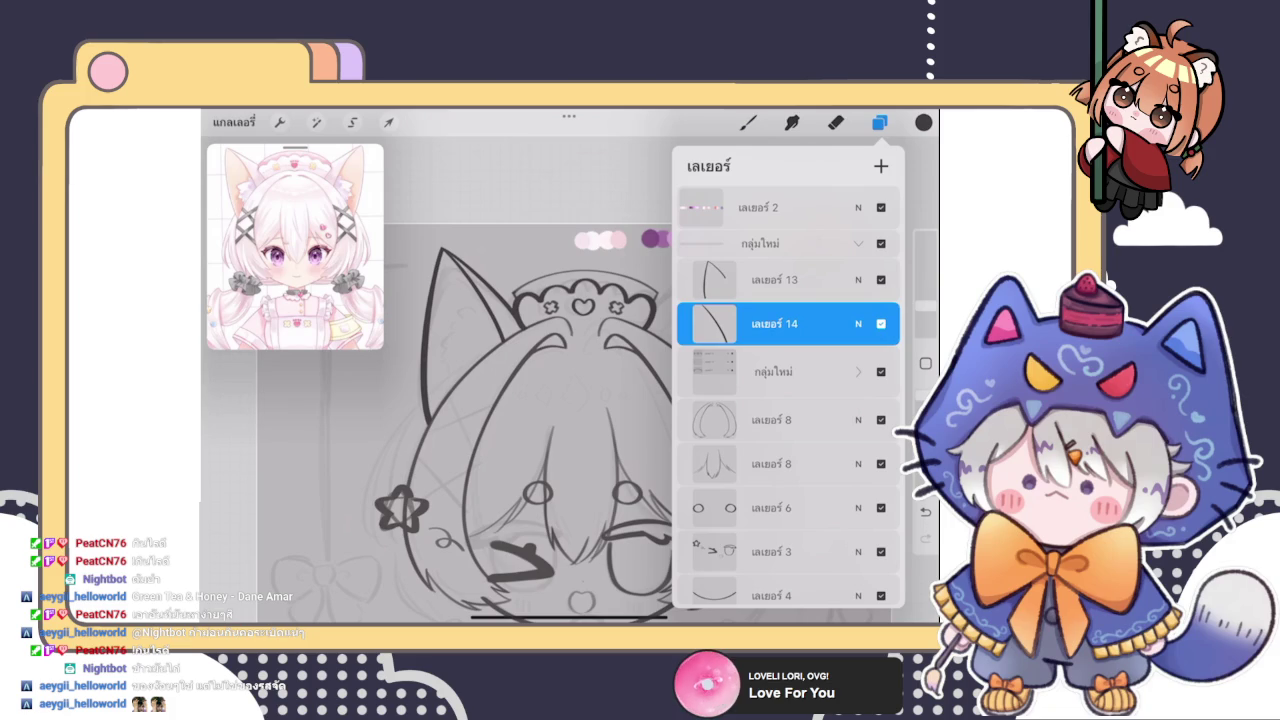
Duplicate Layer 13, the left ear outline layer
click(775, 280)
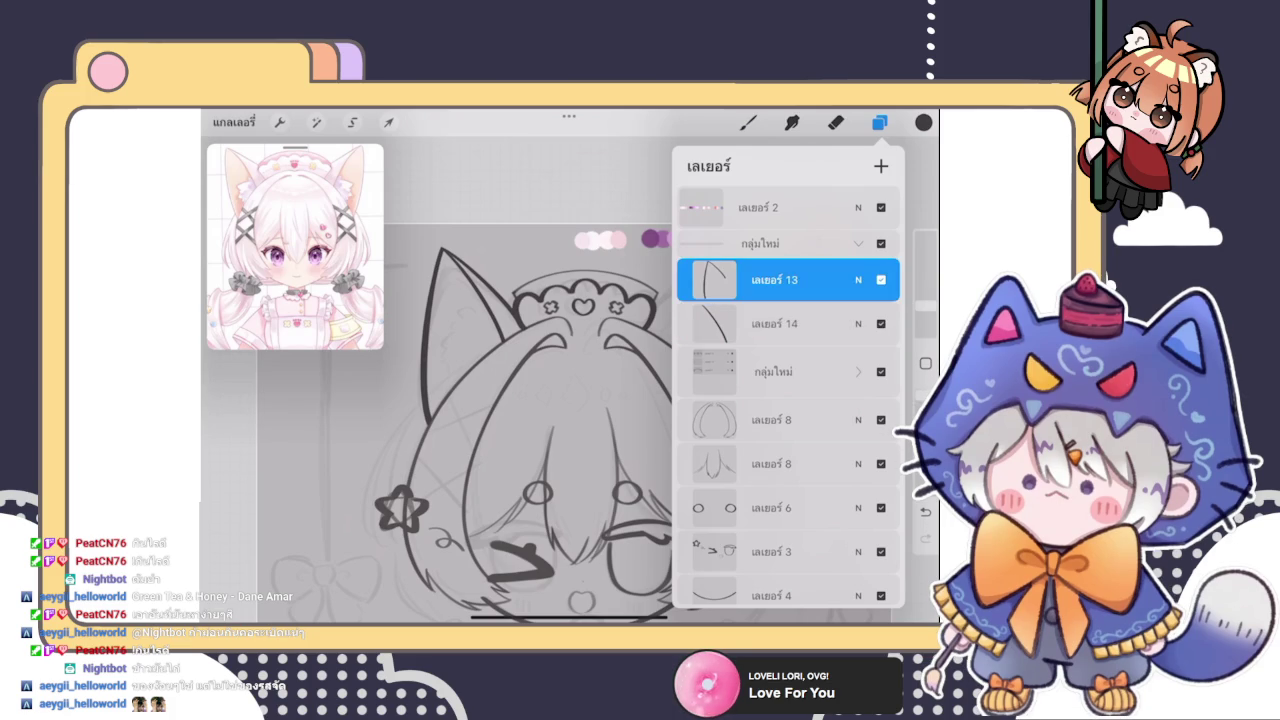
scroll(520, 420, down, 3)
scroll(520, 420, down, 1)
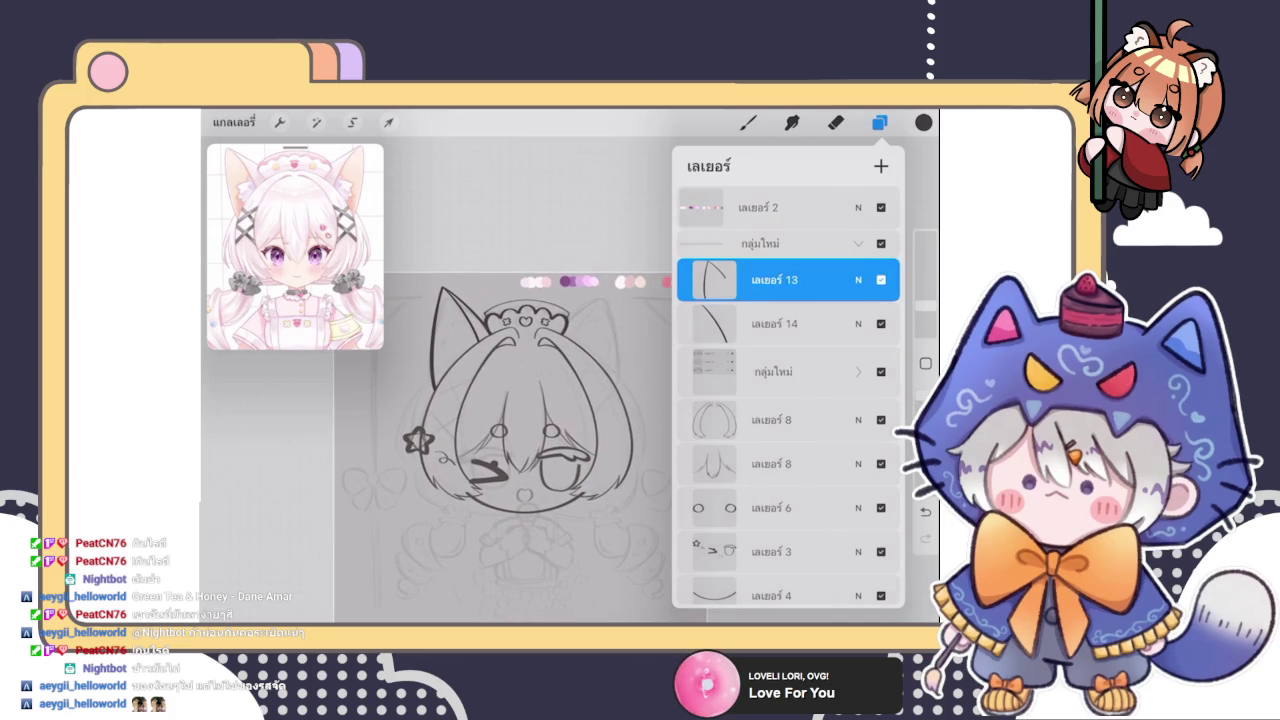
drag(850, 280, 720, 280)
Flip the ear copy horizontally and place it on the head's right side
click(389, 122)
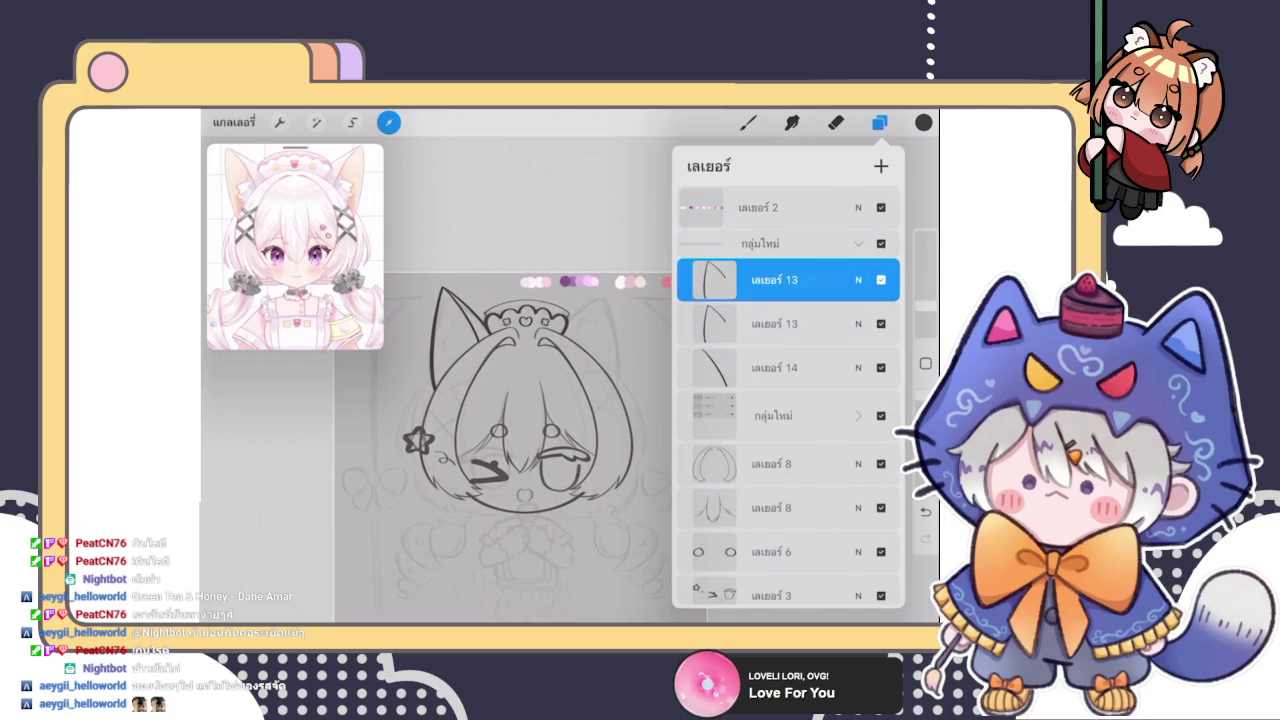
click(617, 554)
click(470, 554)
click(437, 590)
drag(460, 338, 597, 338)
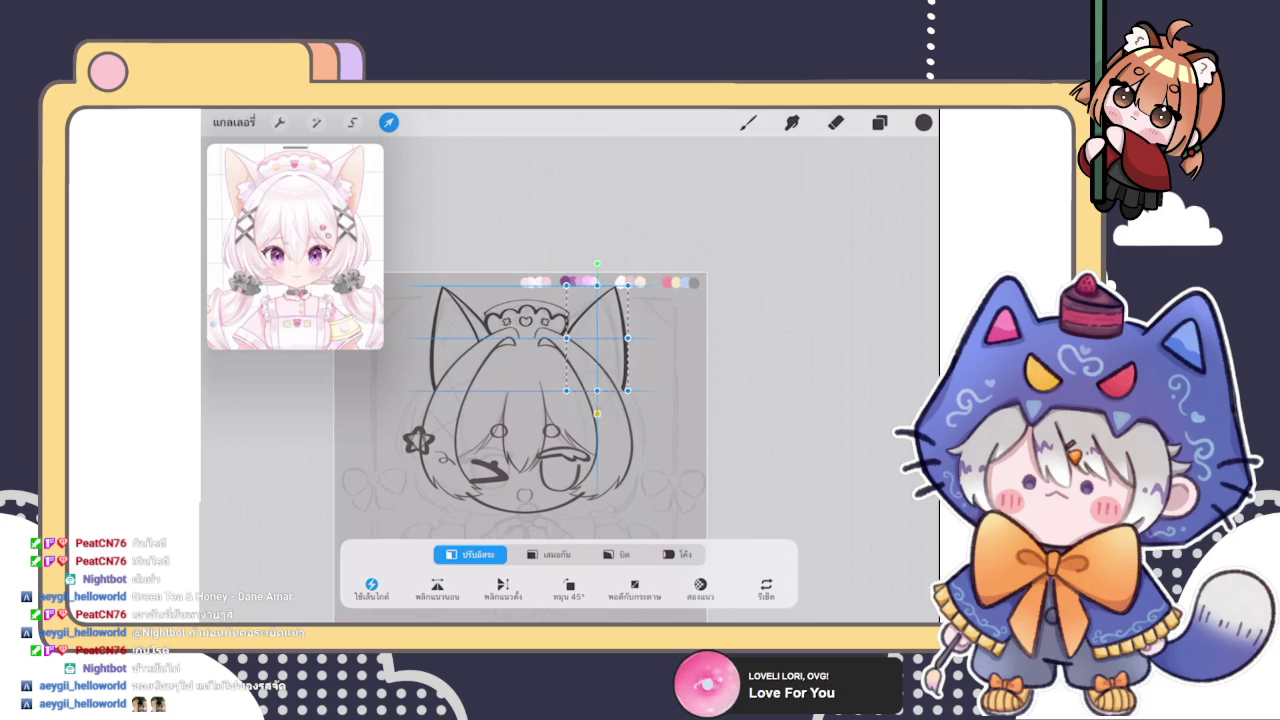
drag(597, 338, 592, 338)
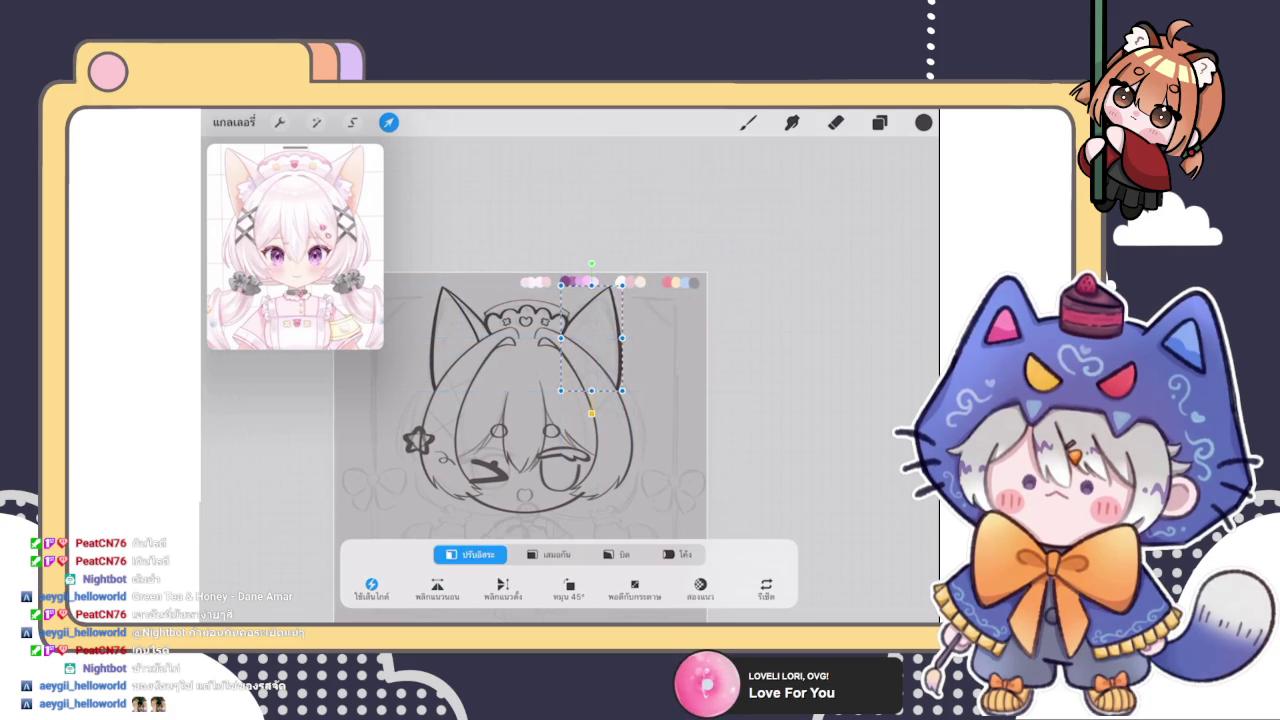
click(748, 122)
Fine-tune the mirrored right ear's position
scroll(520, 440, up, 3)
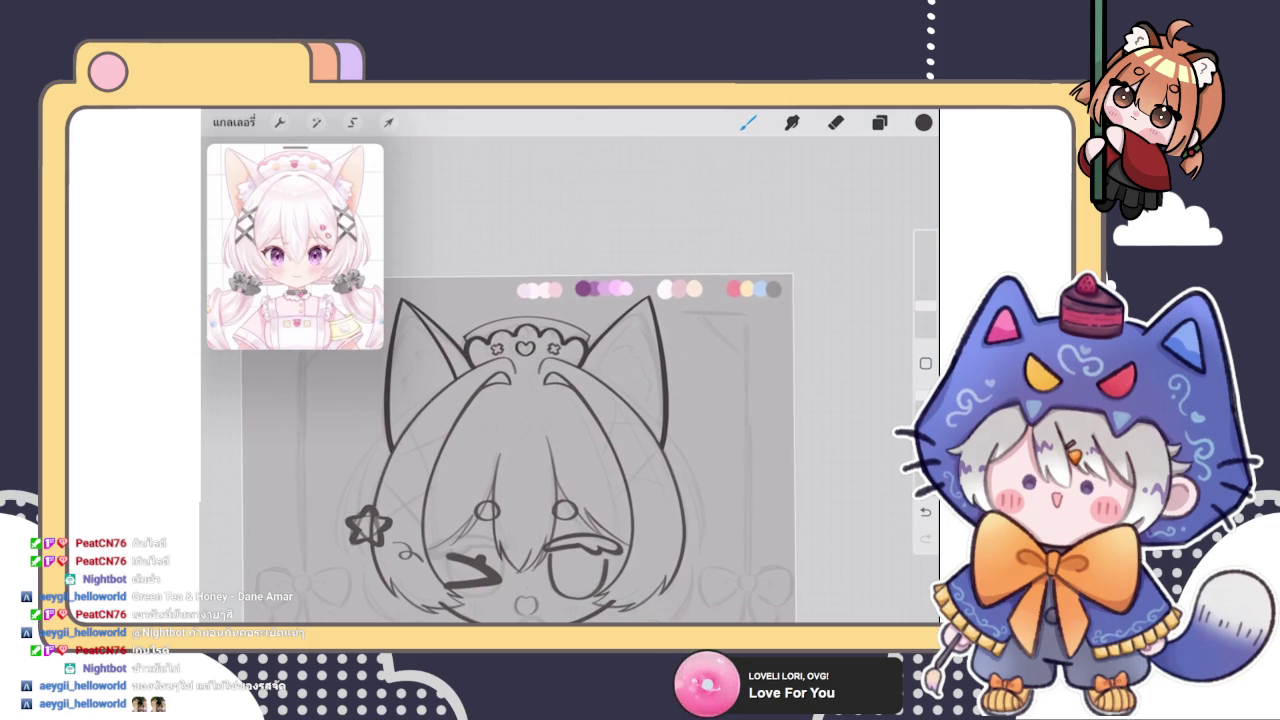
scroll(500, 450, right, 2)
click(388, 122)
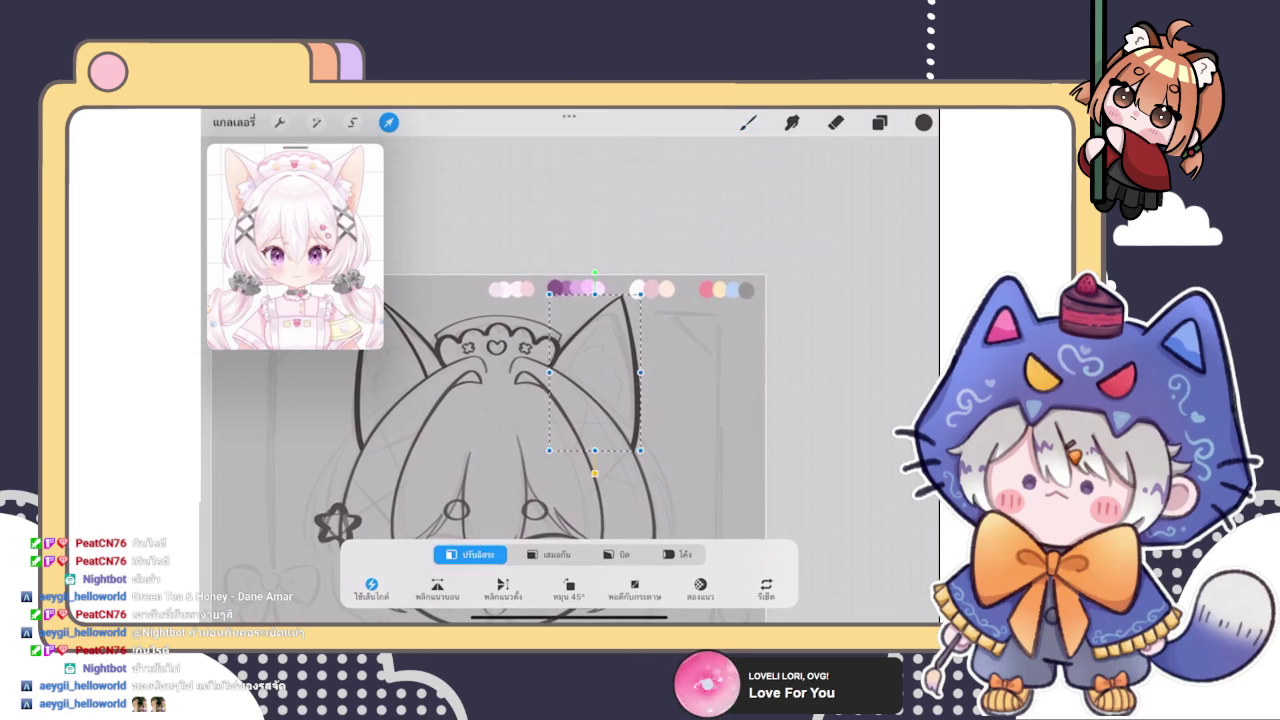
click(748, 122)
scroll(527, 450, down, 5)
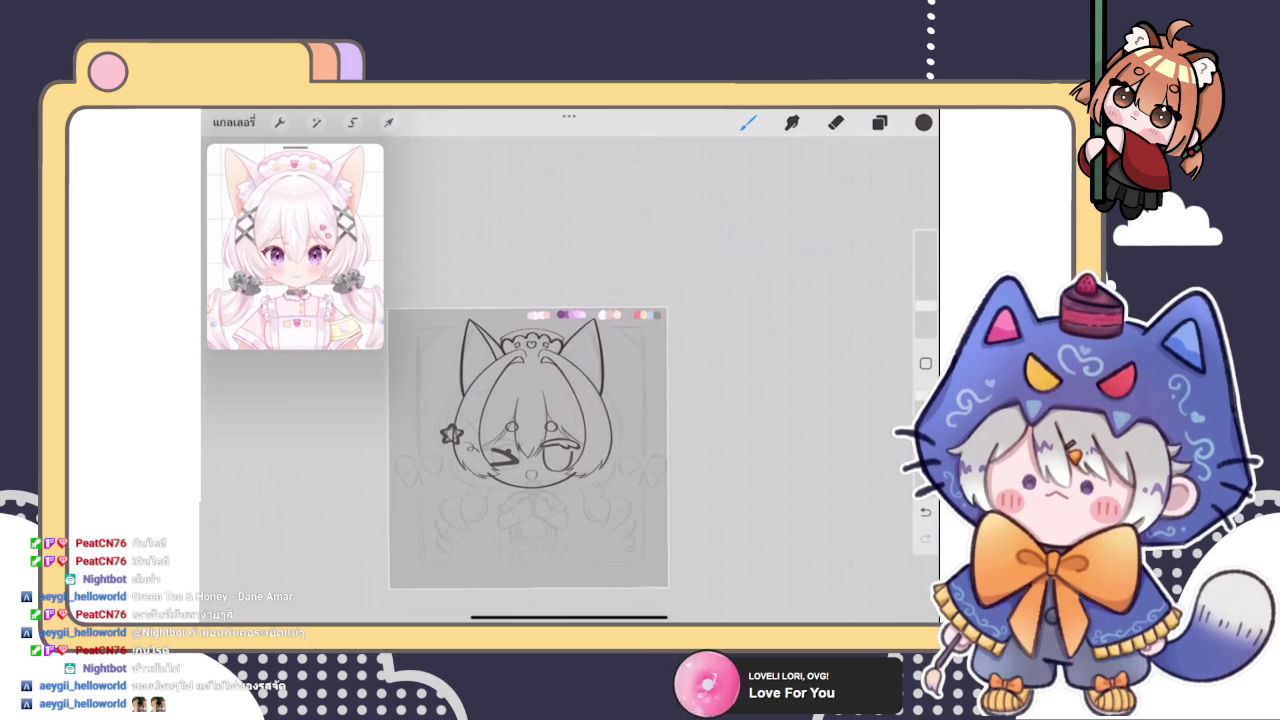
scroll(545, 450, up, 3)
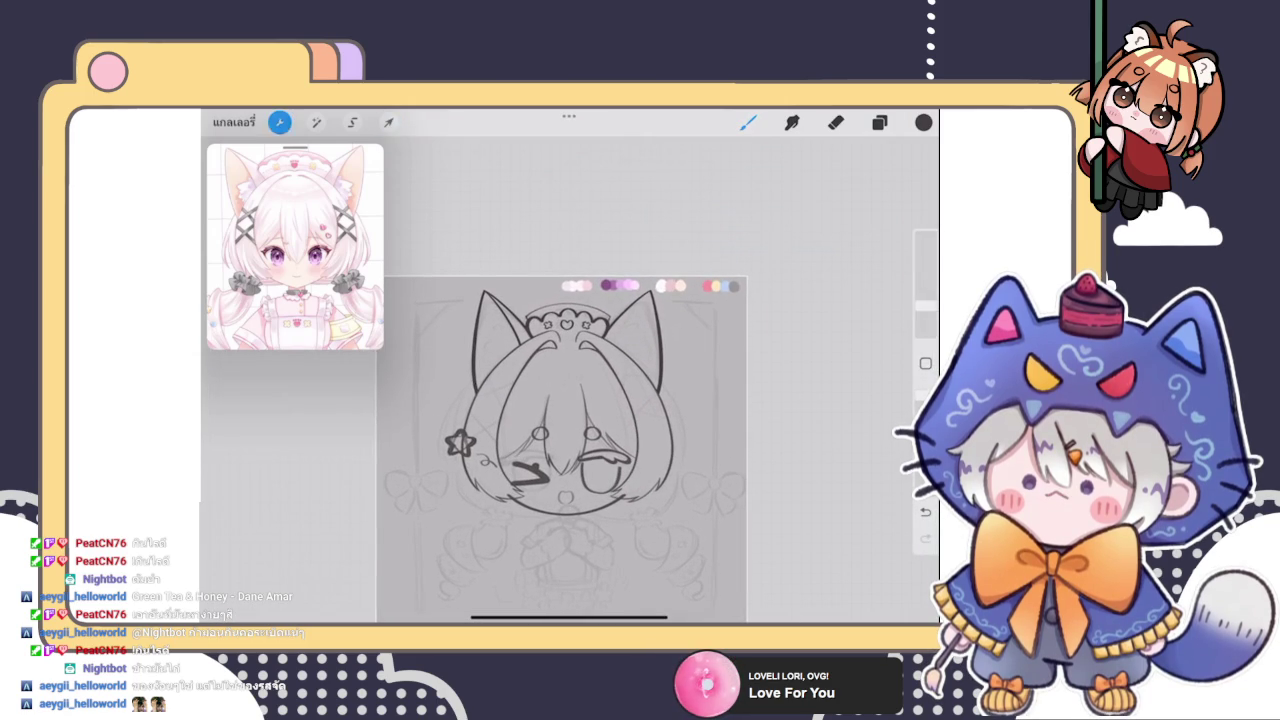
Flip the whole canvas horizontally
click(280, 122)
click(252, 435)
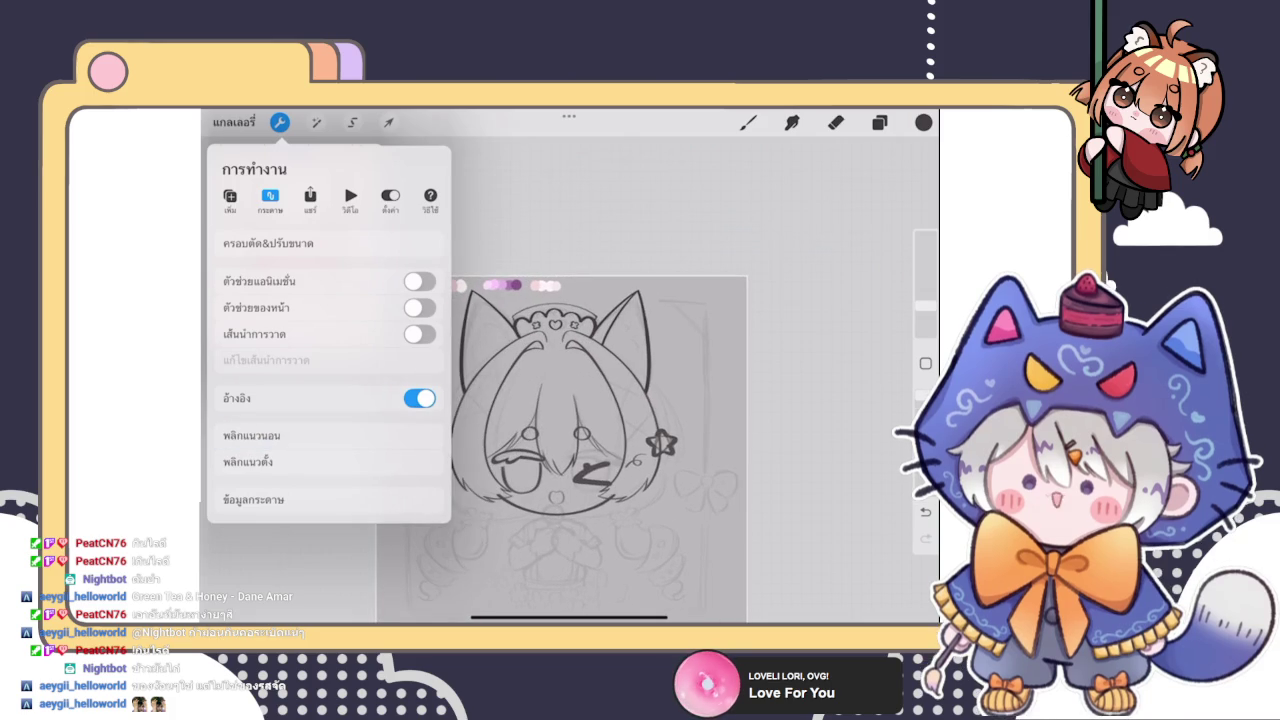
click(660, 220)
scroll(590, 430, down, 3)
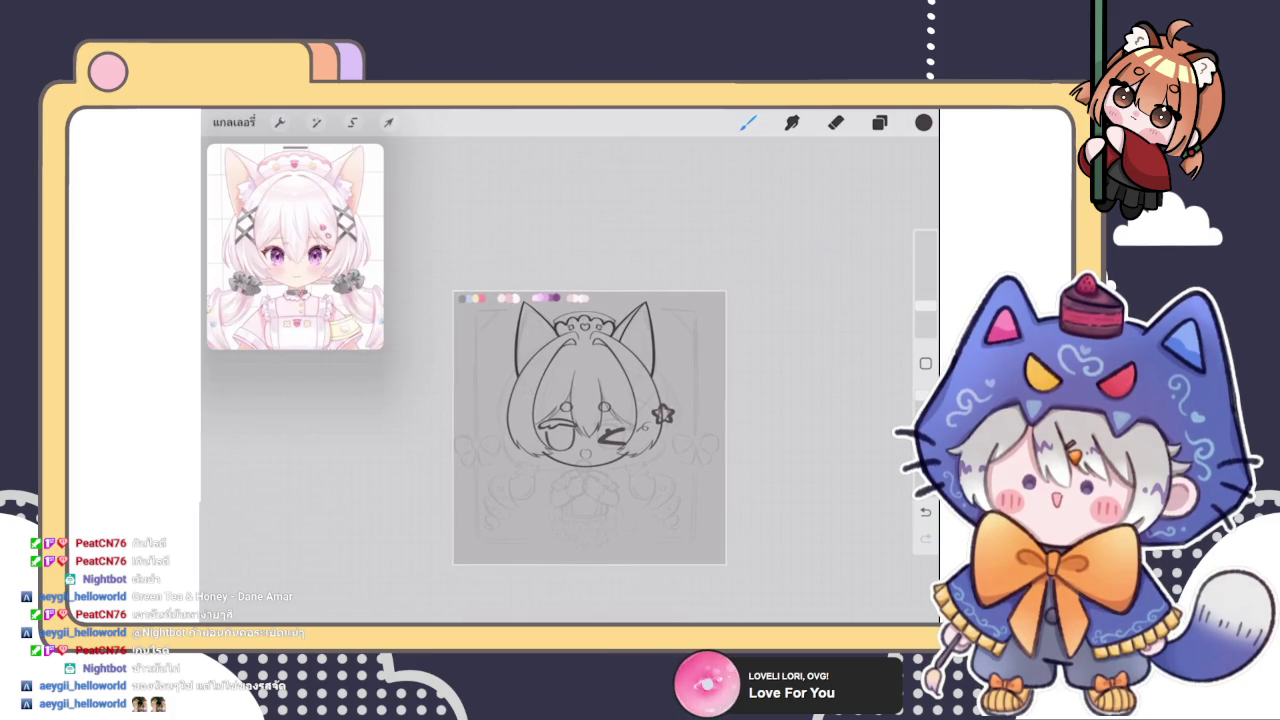
scroll(589, 428, up, 1)
Merge the two ear layers into one
click(879, 122)
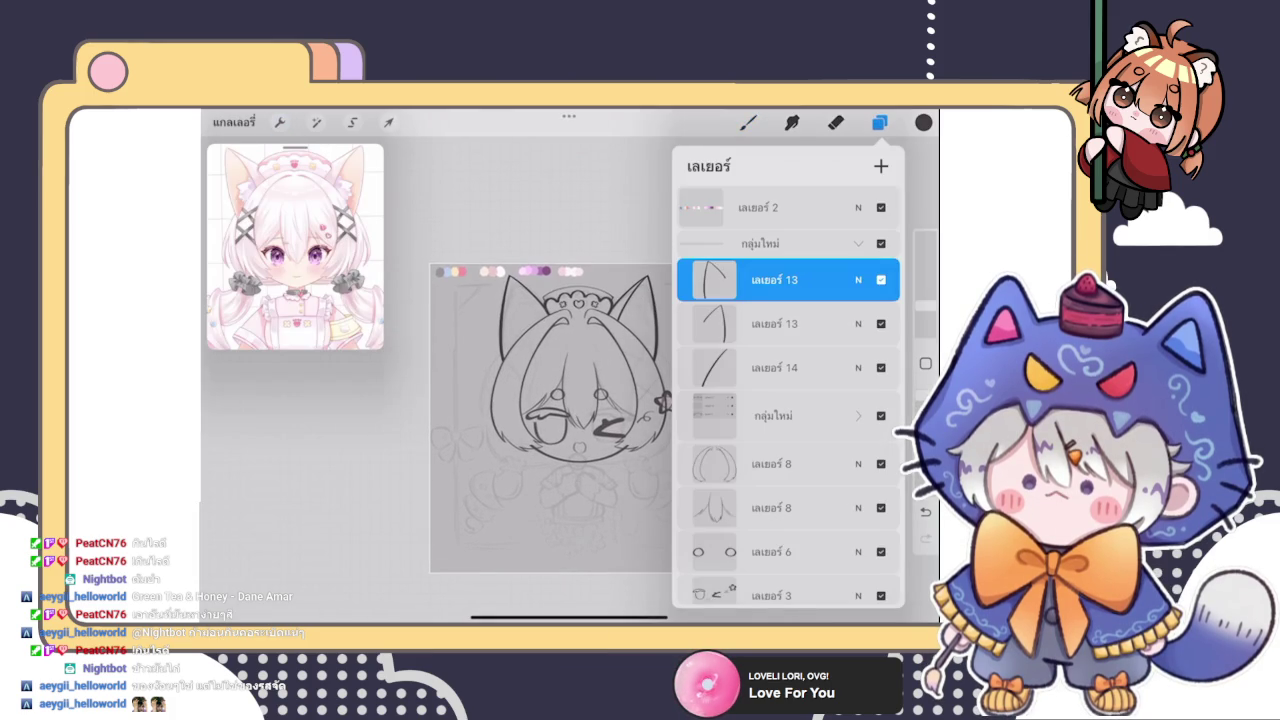
click(775, 290)
click(881, 290)
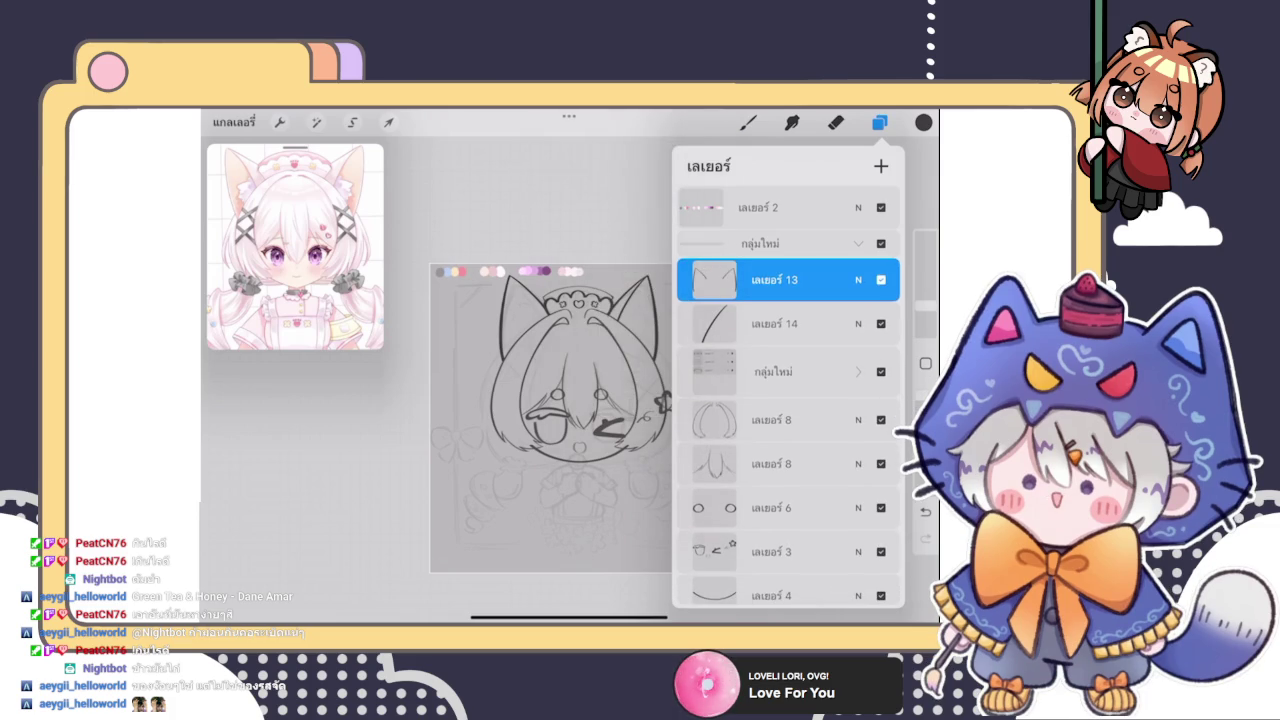
click(389, 122)
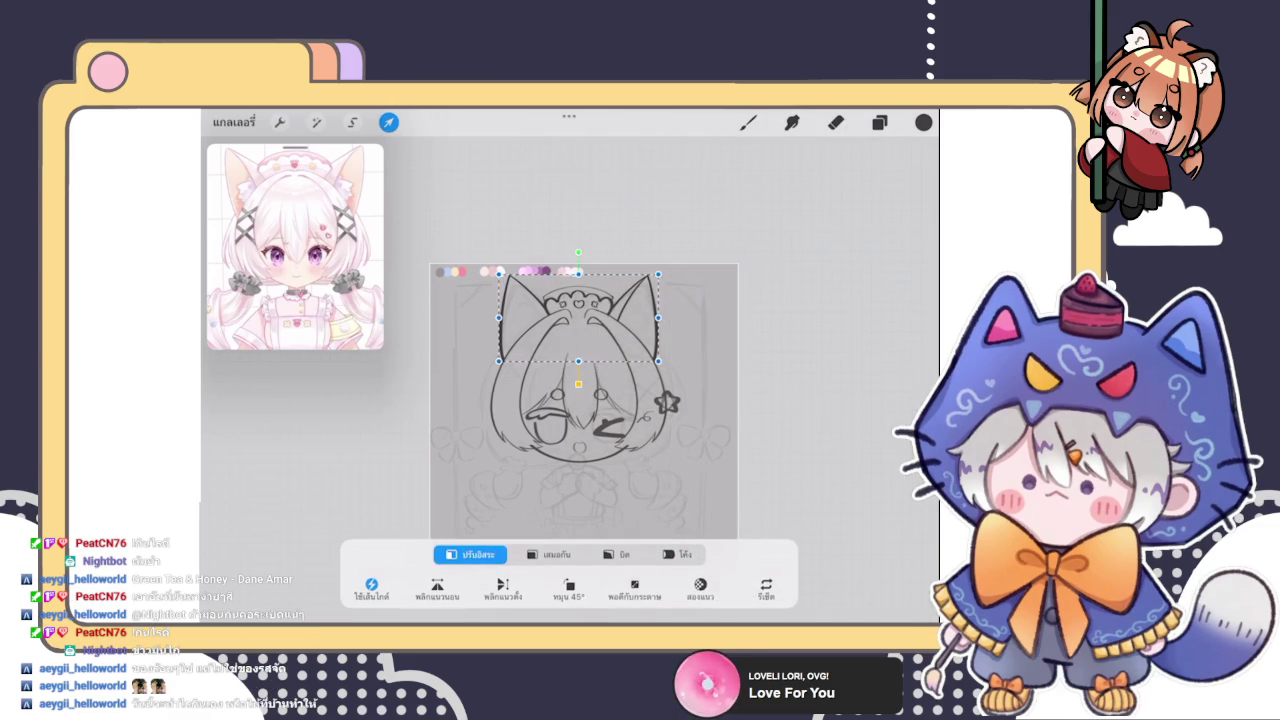
Duplicate layer 14 and move the copied inner-ear strokes onto the left ear
click(879, 122)
click(790, 323)
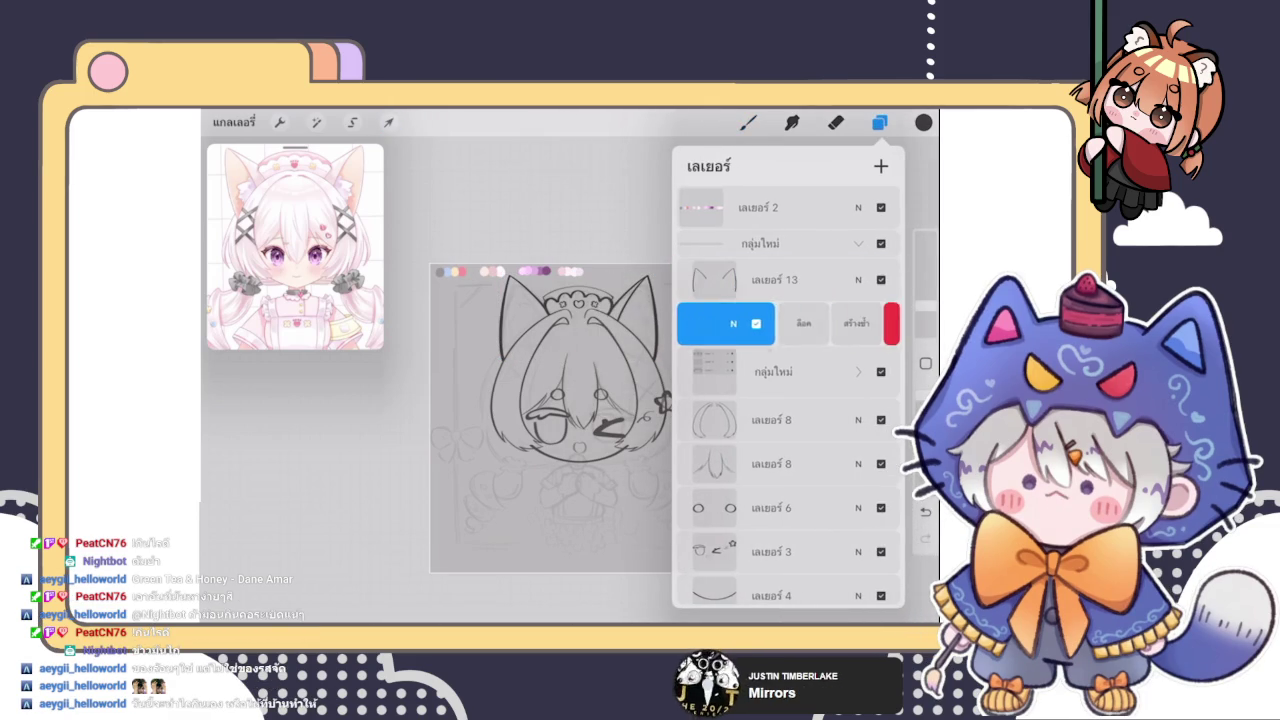
click(389, 122)
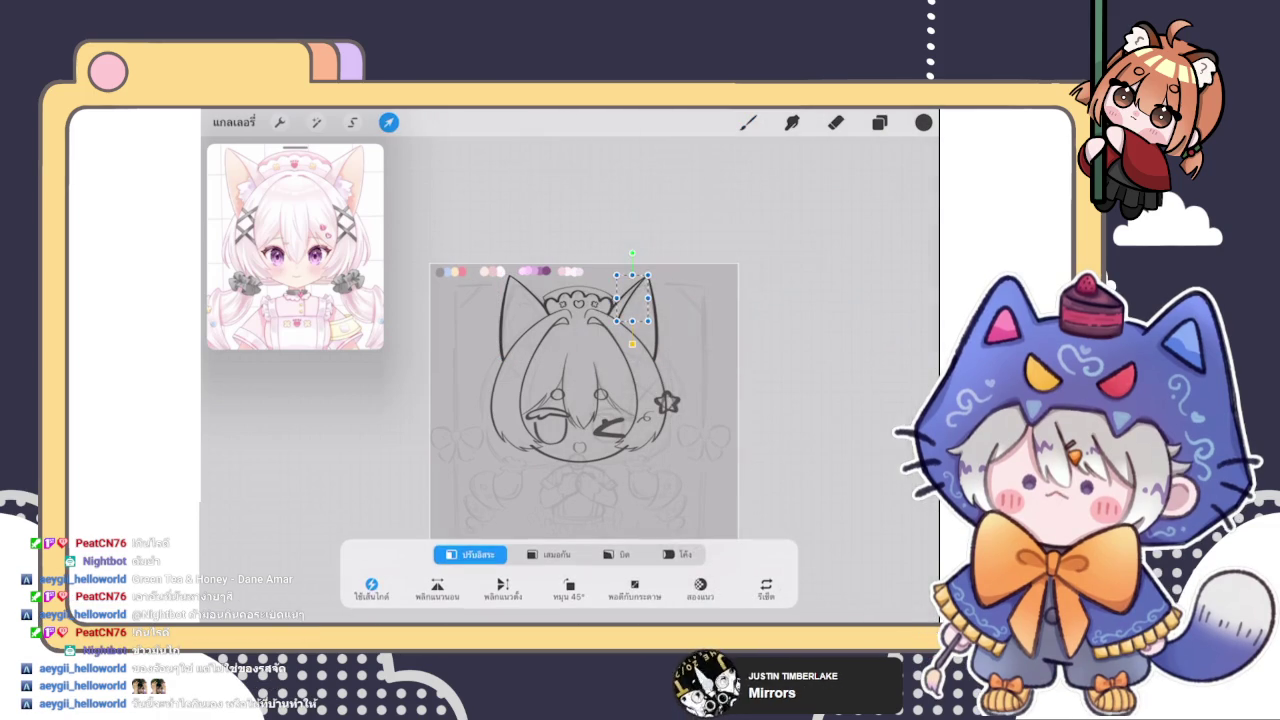
scroll(584, 400, up, 3)
scroll(584, 400, up, 2)
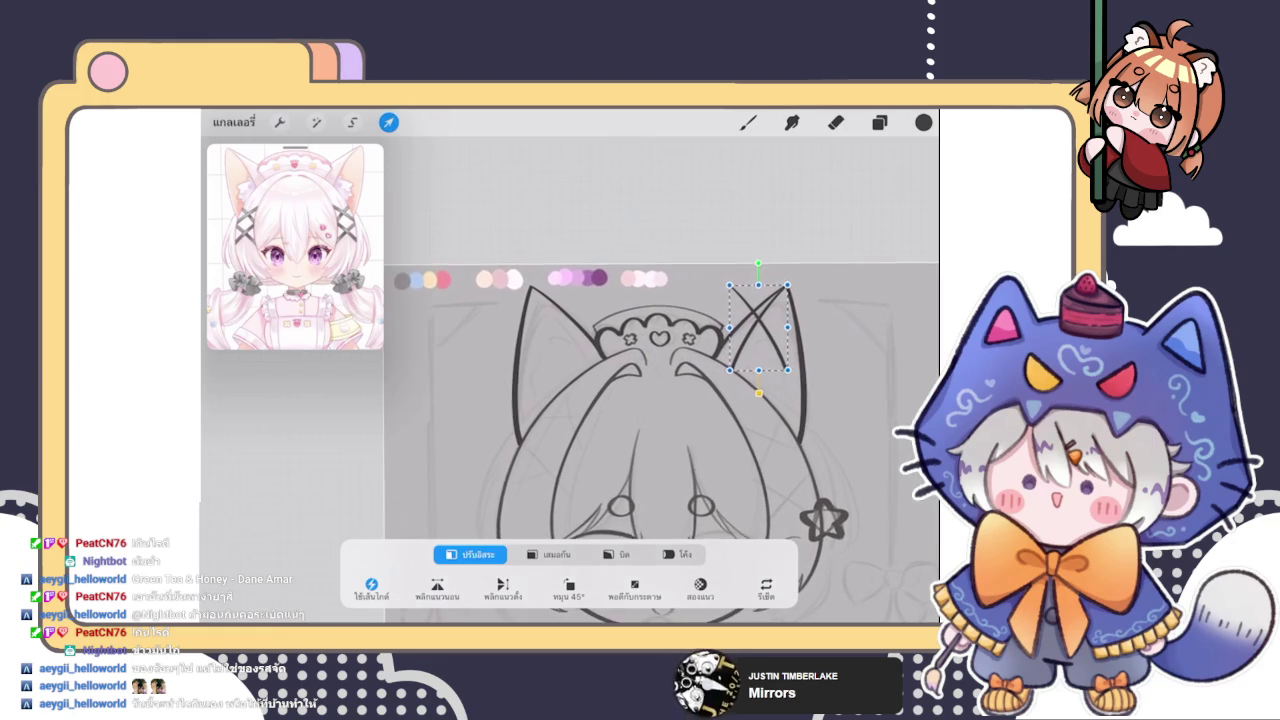
drag(758, 330, 545, 331)
scroll(660, 430, up, 2)
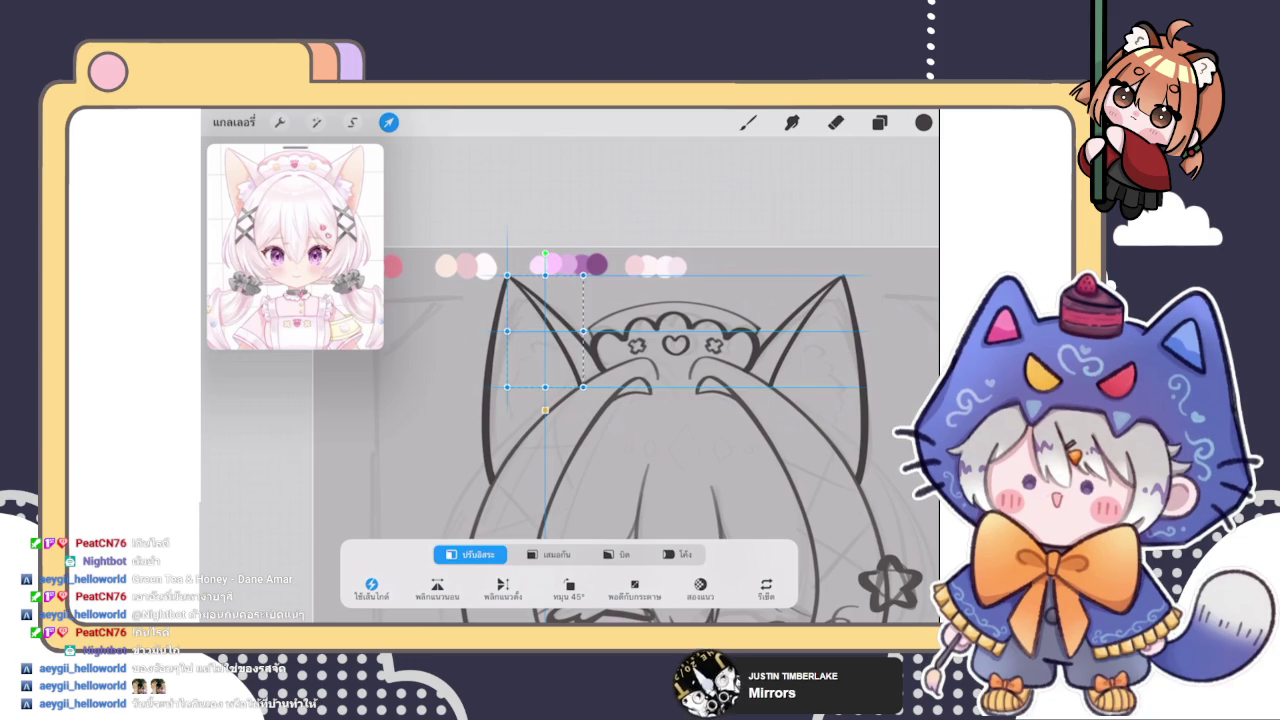
click(748, 122)
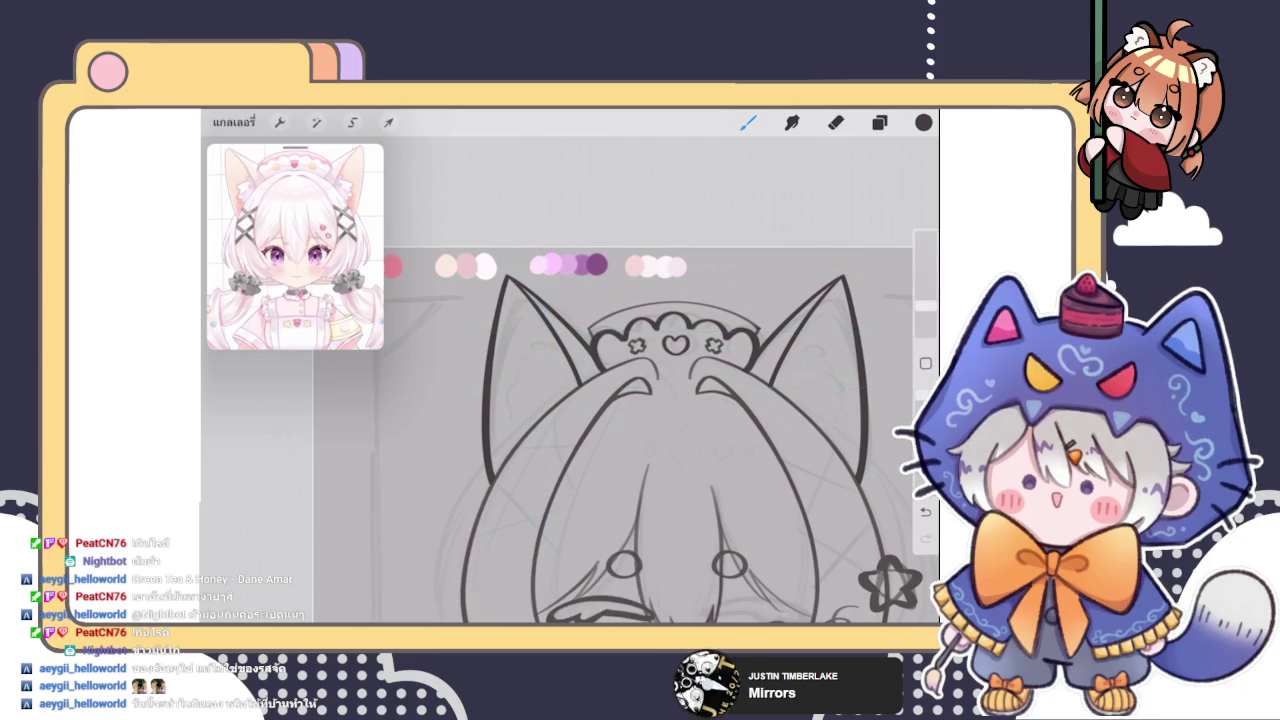
scroll(650, 440, down, 3)
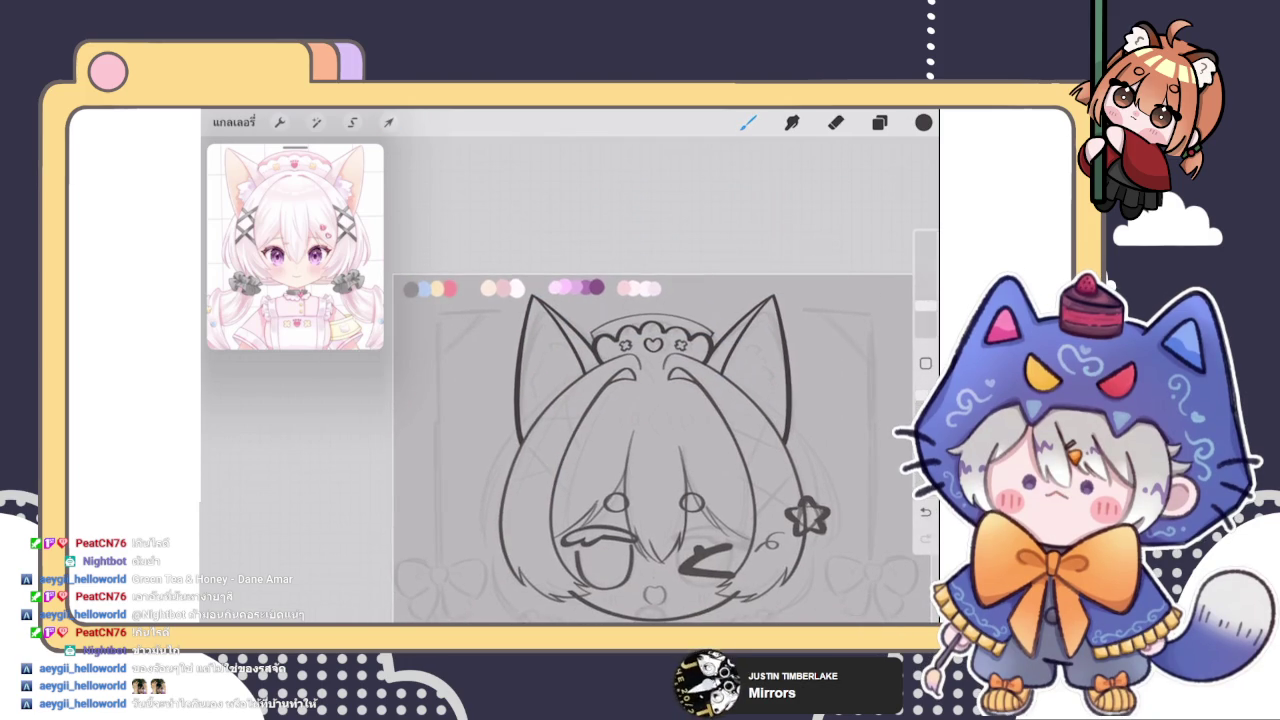
scroll(600, 440, up, 2)
click(879, 122)
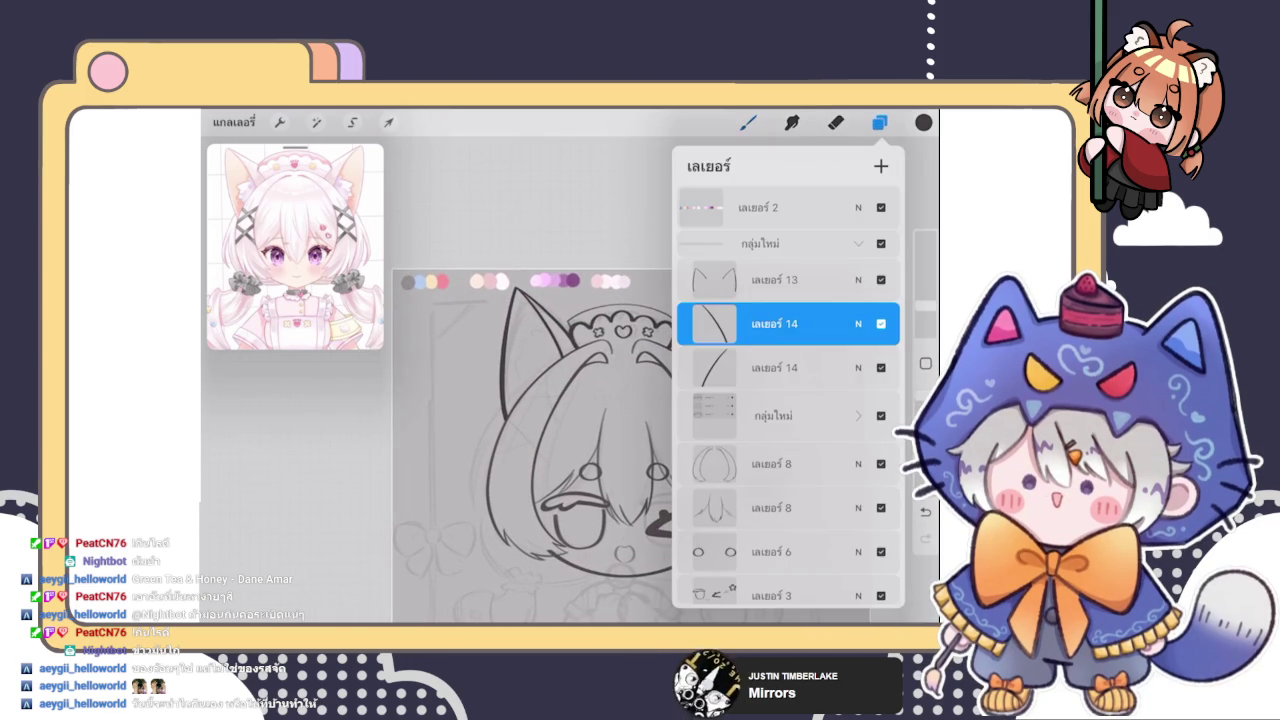
Merge the duplicate layer 14 down into the inner-ear layer and select layer 13
click(774, 323)
click(630, 427)
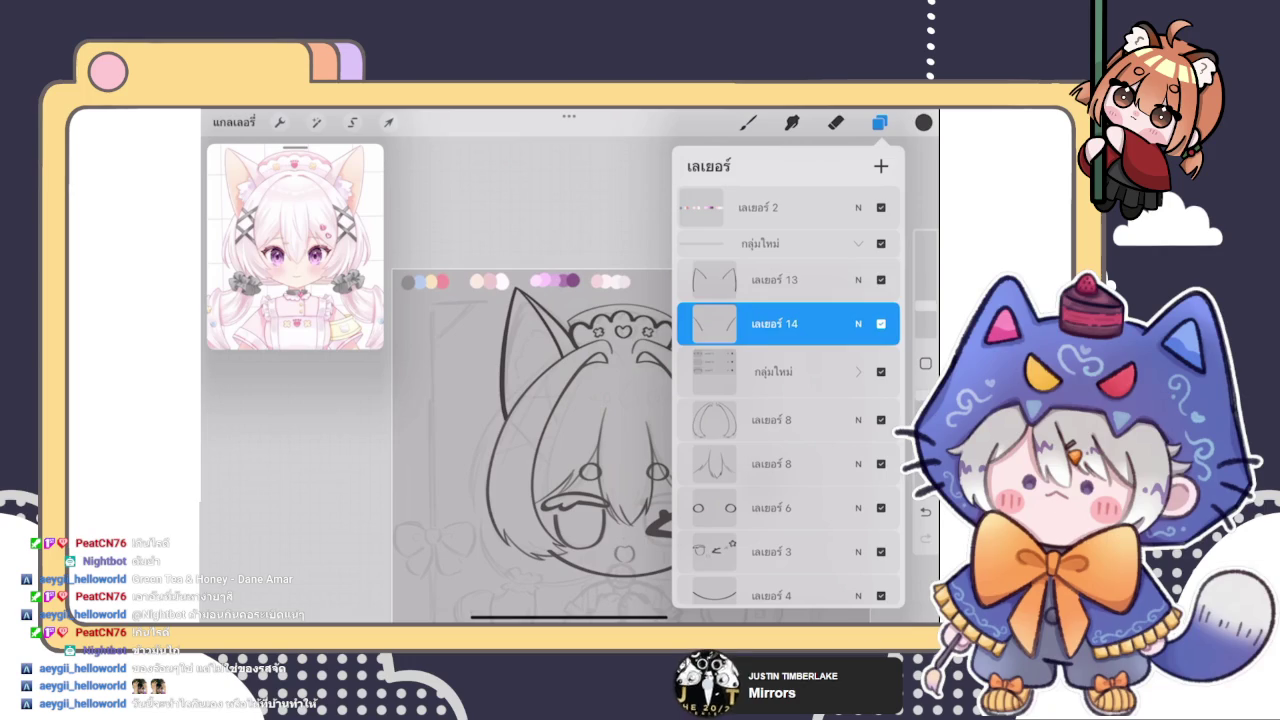
click(774, 279)
click(748, 122)
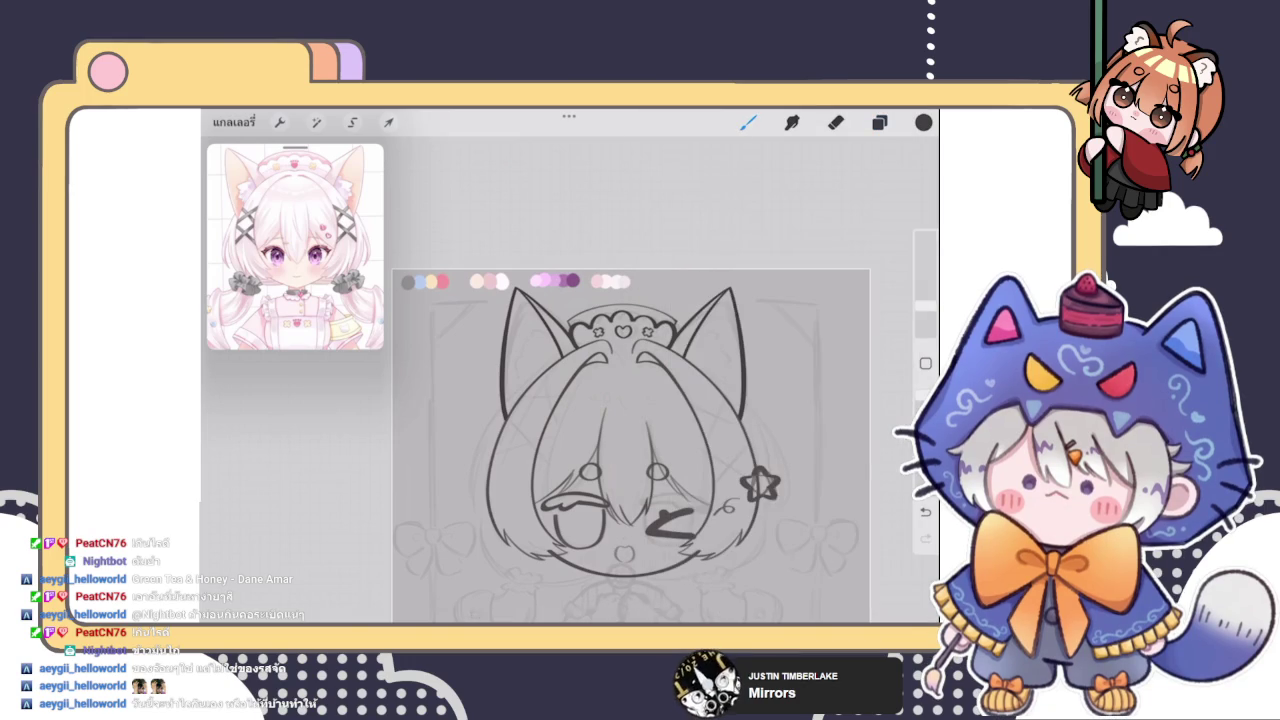
scroll(630, 440, up, 2)
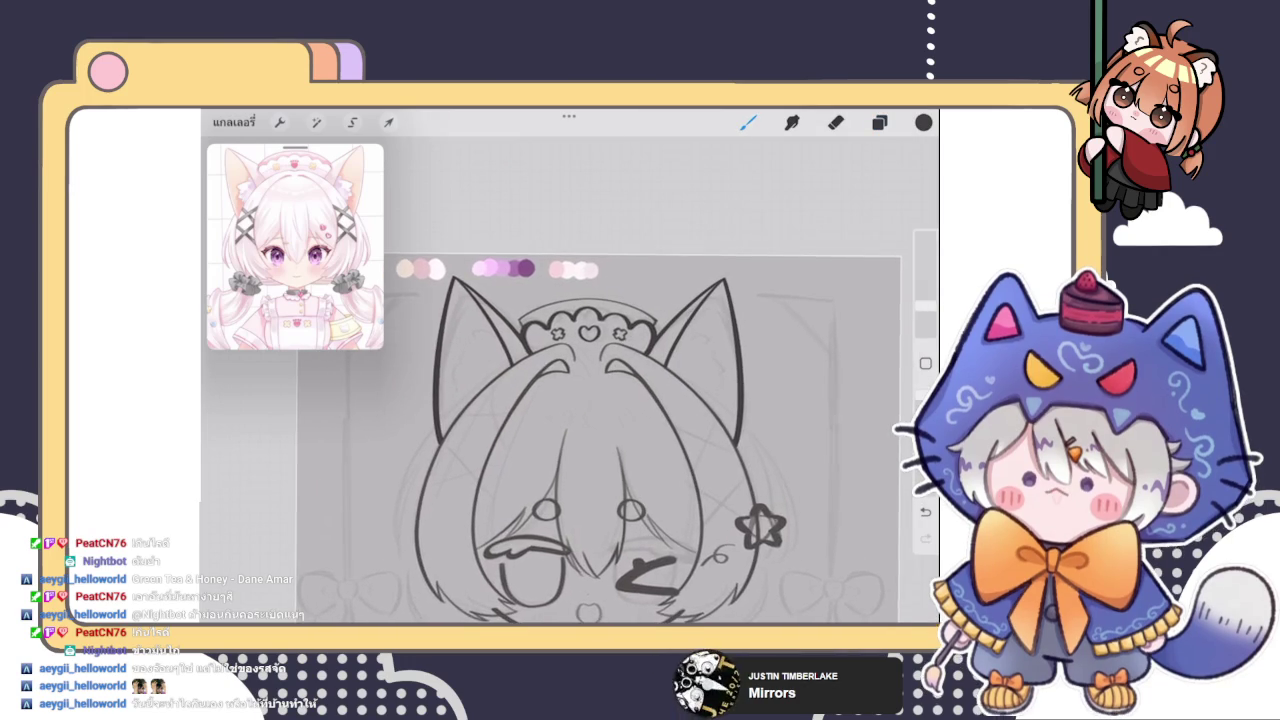
scroll(650, 290, up, 2)
scroll(650, 290, up, 2)
scroll(570, 420, down, 1)
Review the layer list and brush library while checking both inked ears
click(879, 122)
click(879, 122)
scroll(620, 420, down, 2)
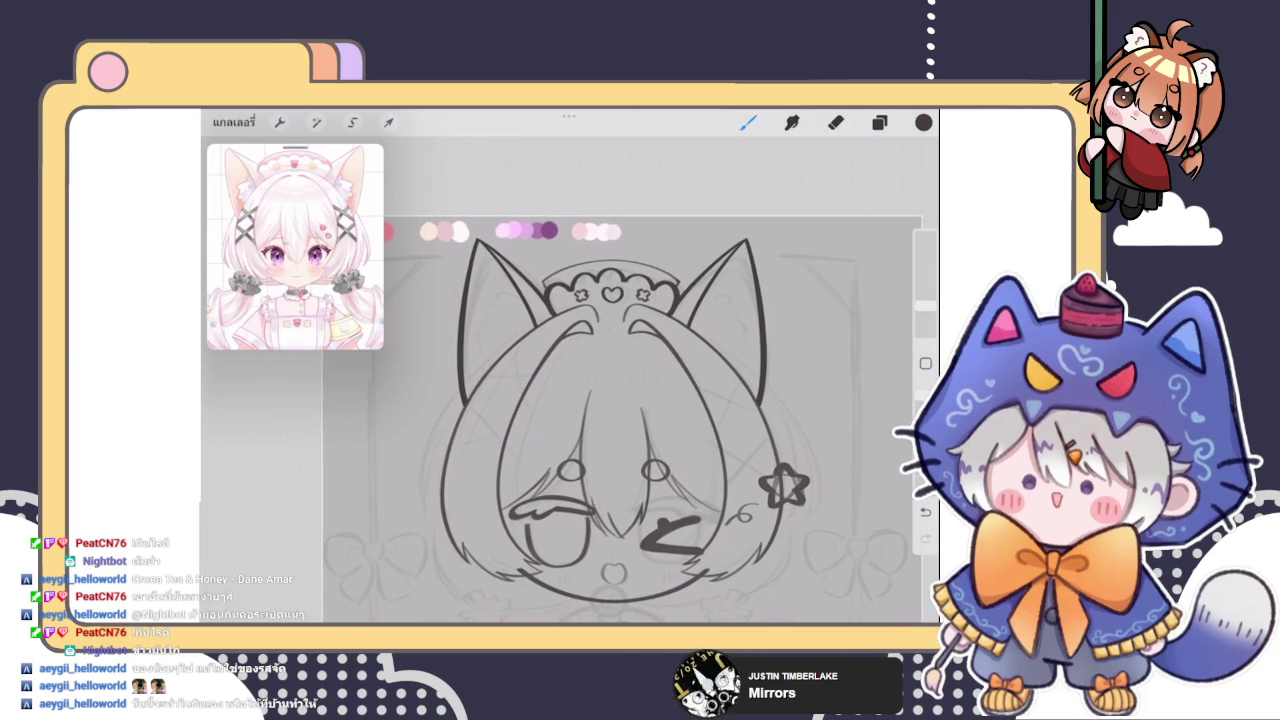
click(879, 122)
click(879, 122)
click(879, 122)
click(879, 122)
scroll(600, 420, up, 2)
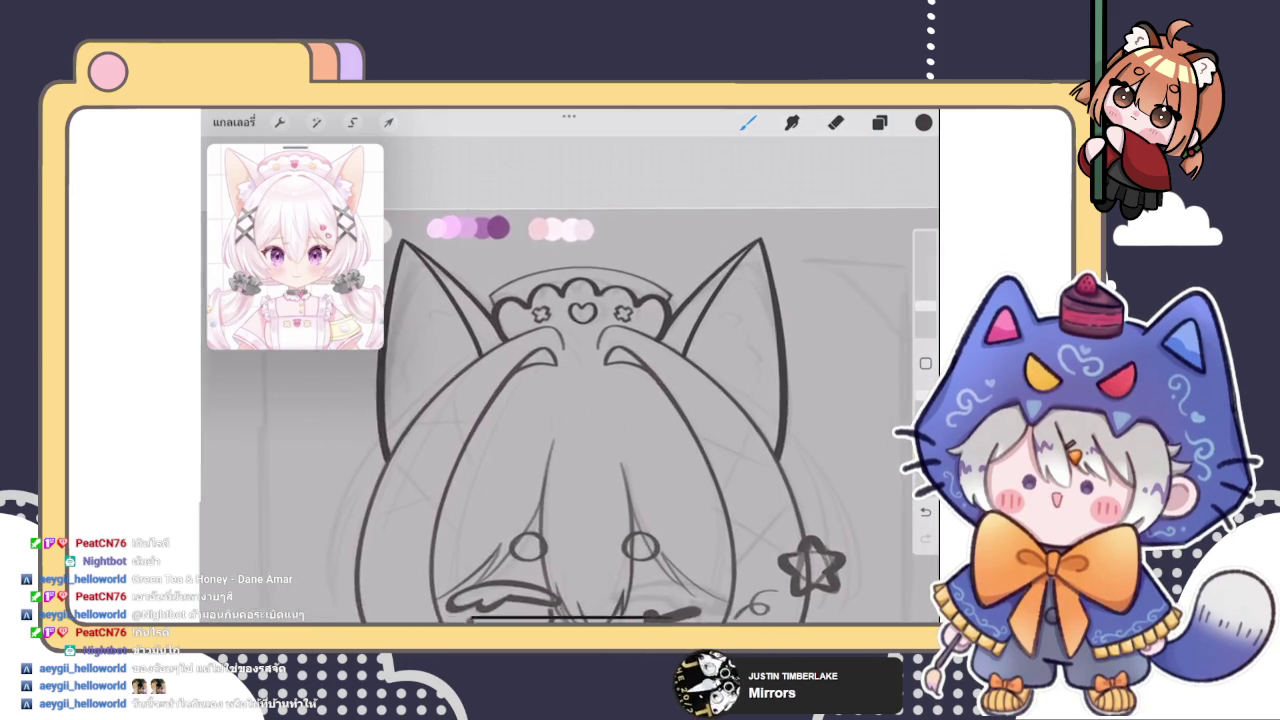
scroll(600, 420, down, 2)
click(879, 122)
click(879, 122)
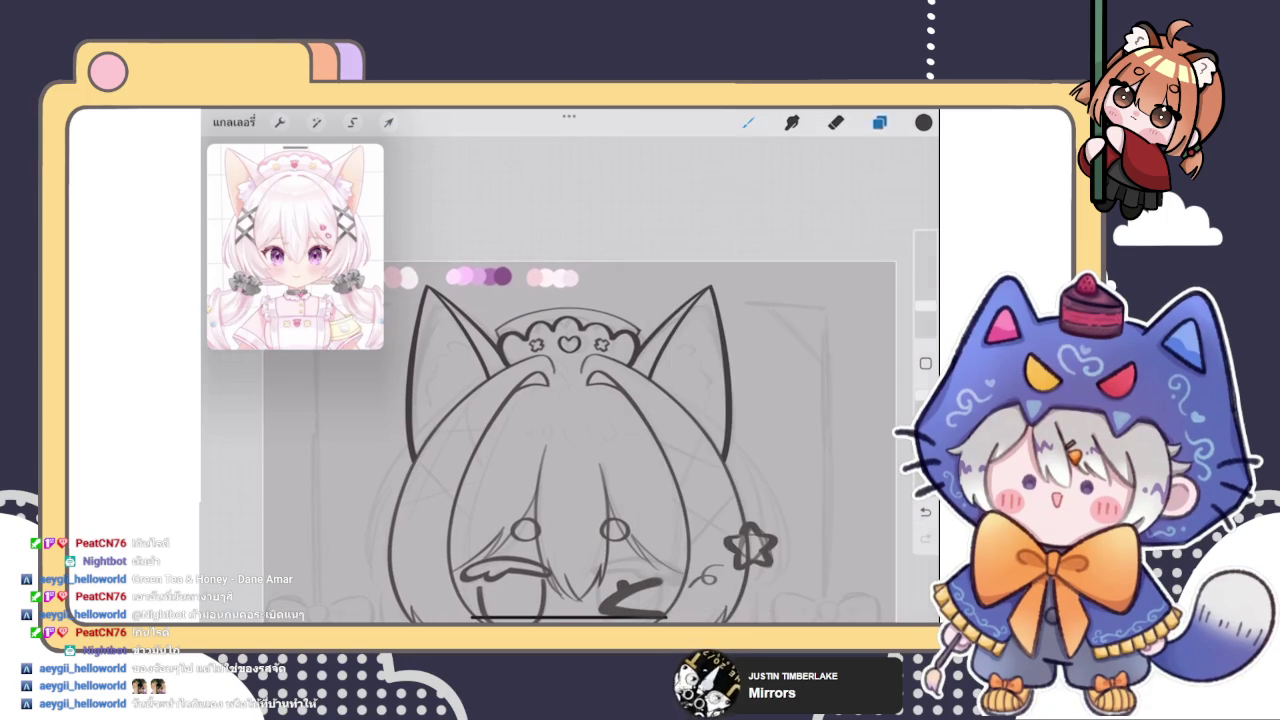
click(748, 122)
click(748, 122)
Add empty layer 15 above the ears and frame the head in view
click(879, 122)
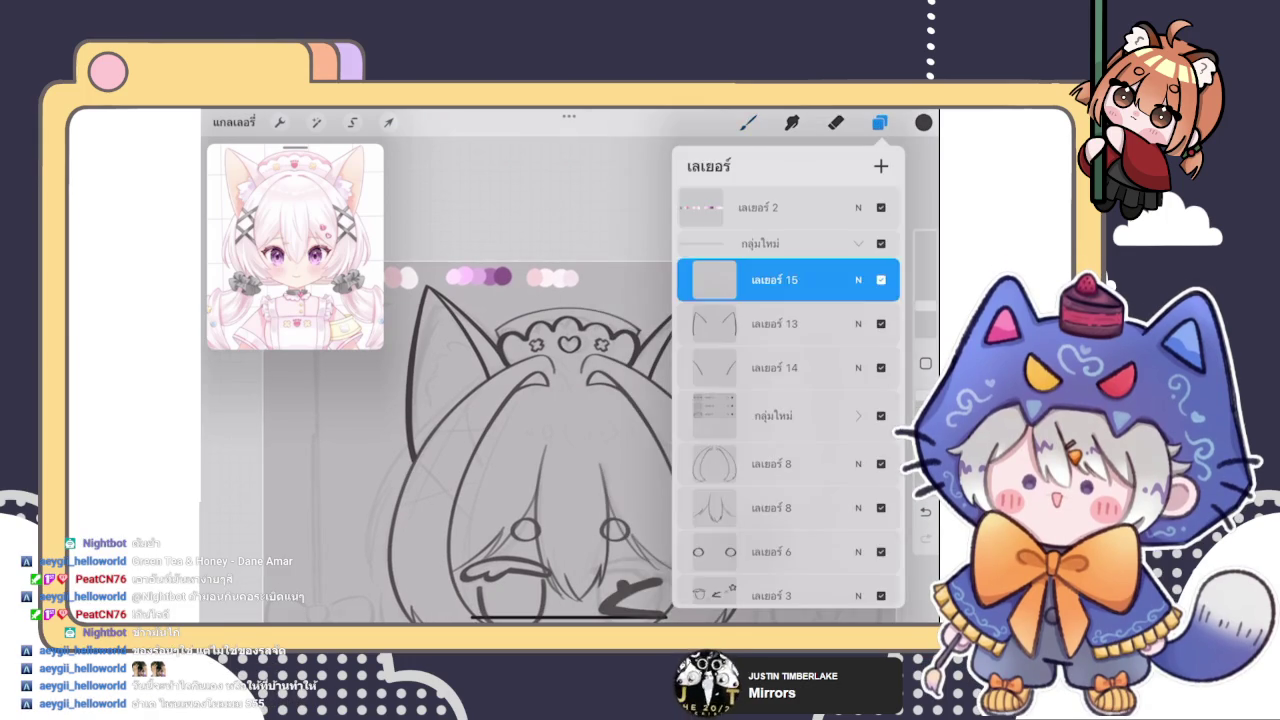
click(748, 122)
click(879, 122)
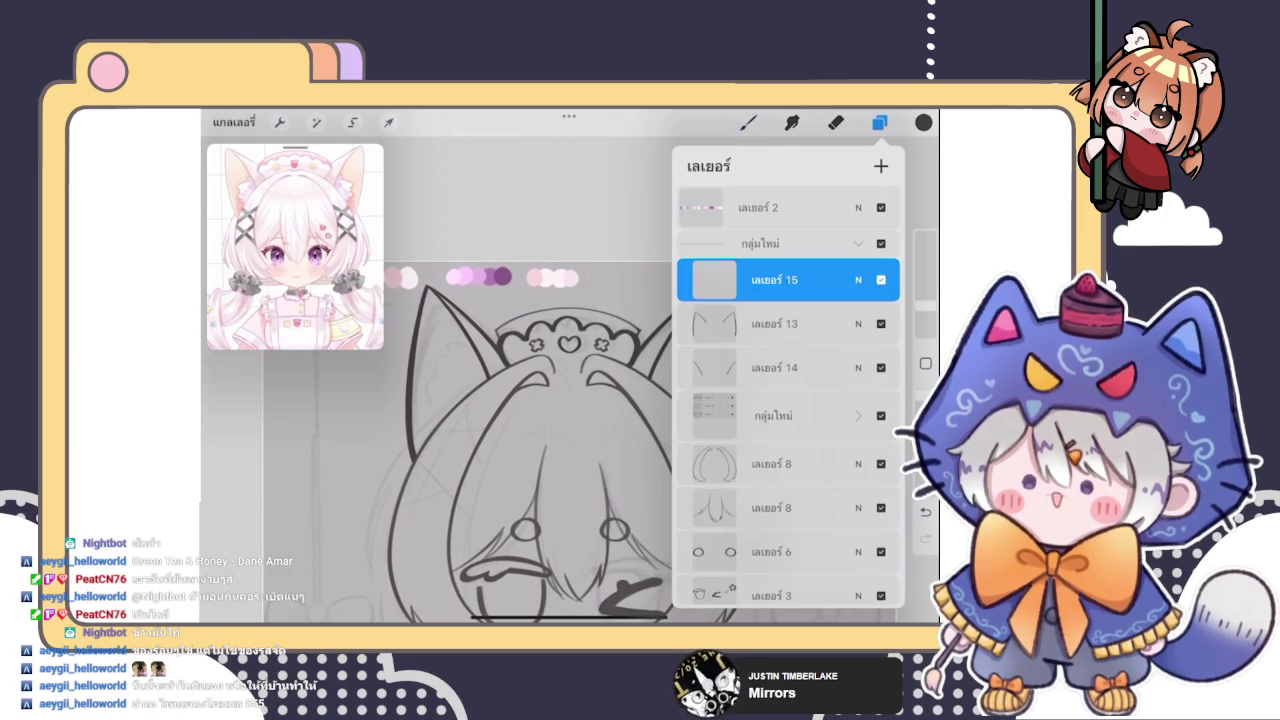
click(879, 122)
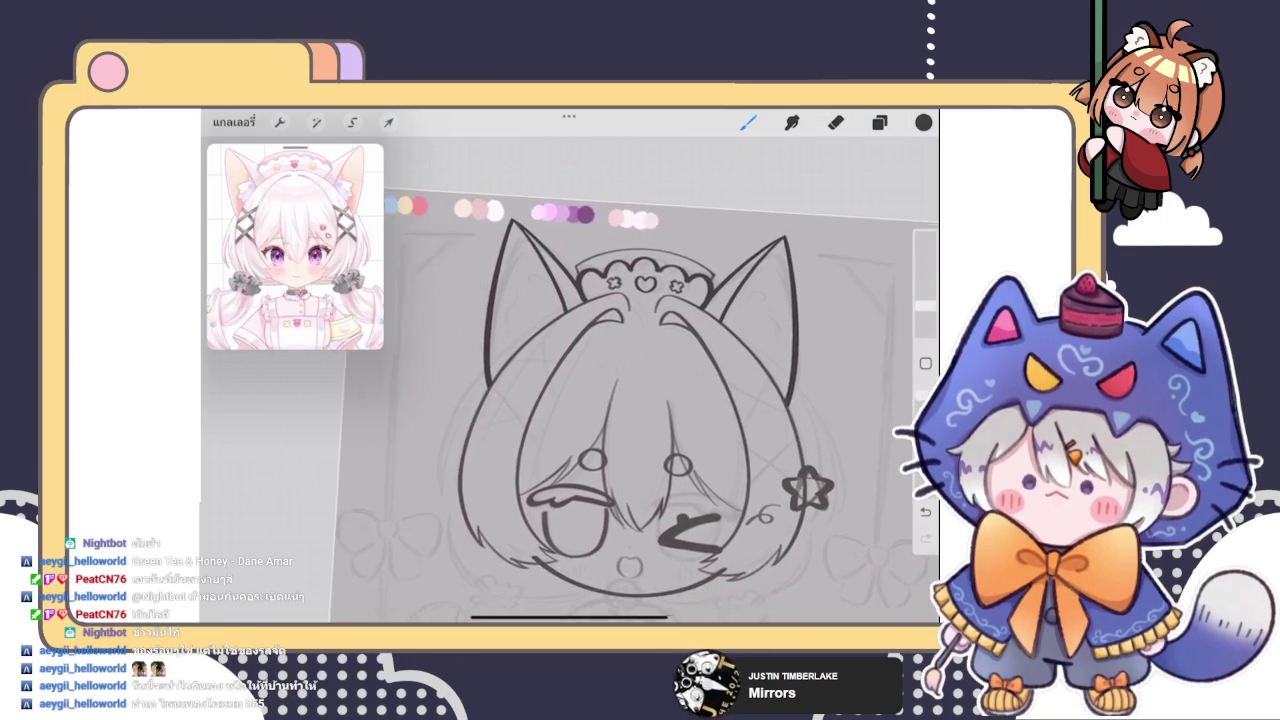
drag(600, 450, 680, 370)
drag(640, 420, 590, 380)
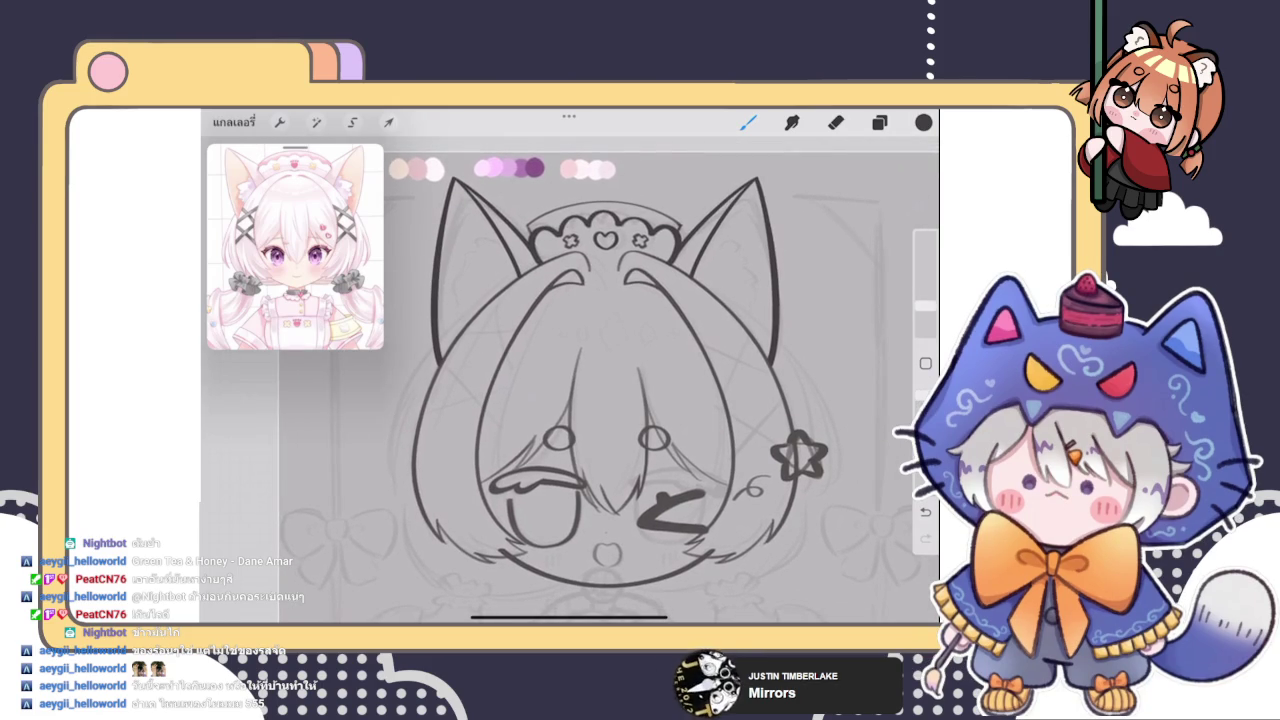
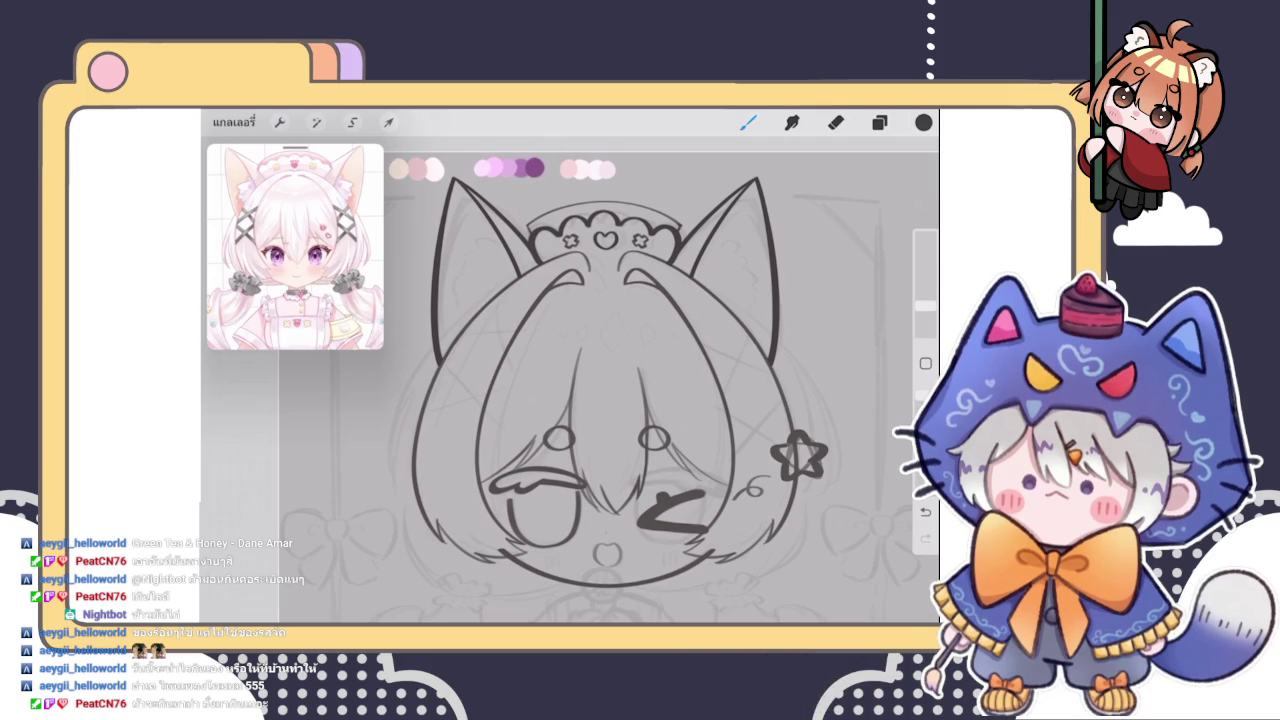
Check the Layers panel so the ear fur goes on the empty layer
click(879, 122)
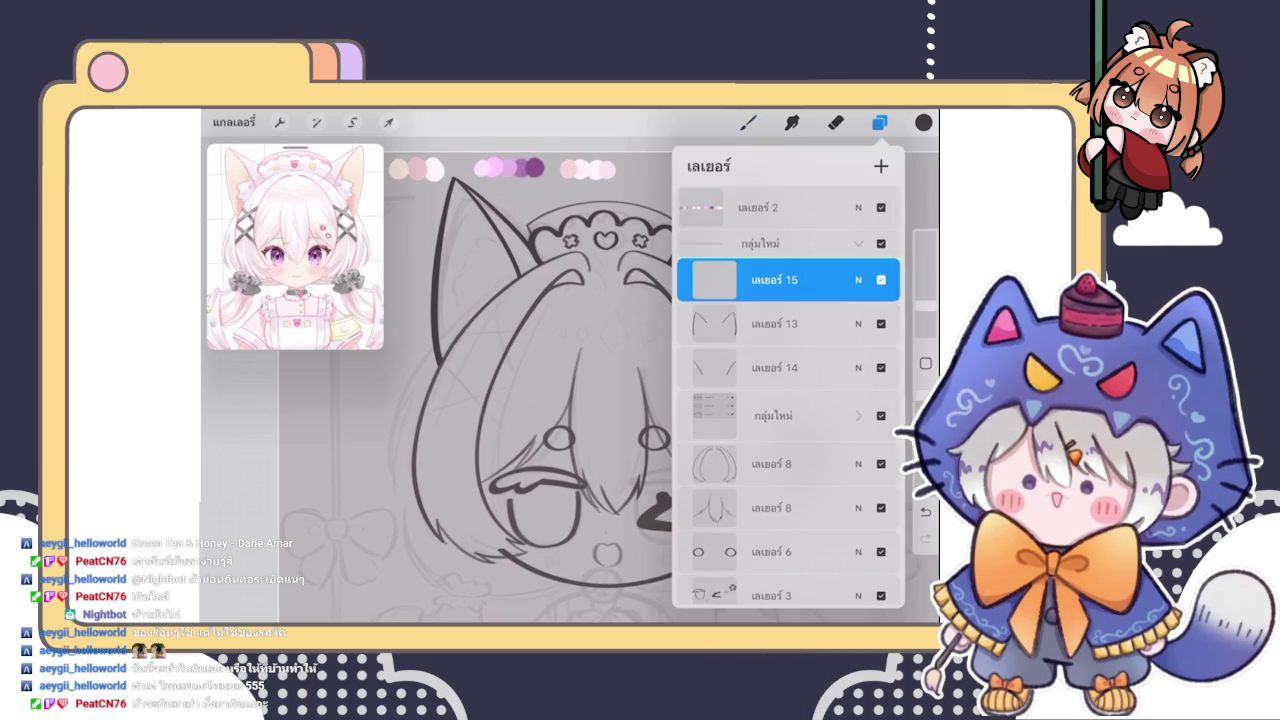
click(748, 122)
scroll(576, 420, down, 3)
click(879, 122)
click(879, 122)
scroll(423, 266, up, 3)
scroll(423, 266, up, 2)
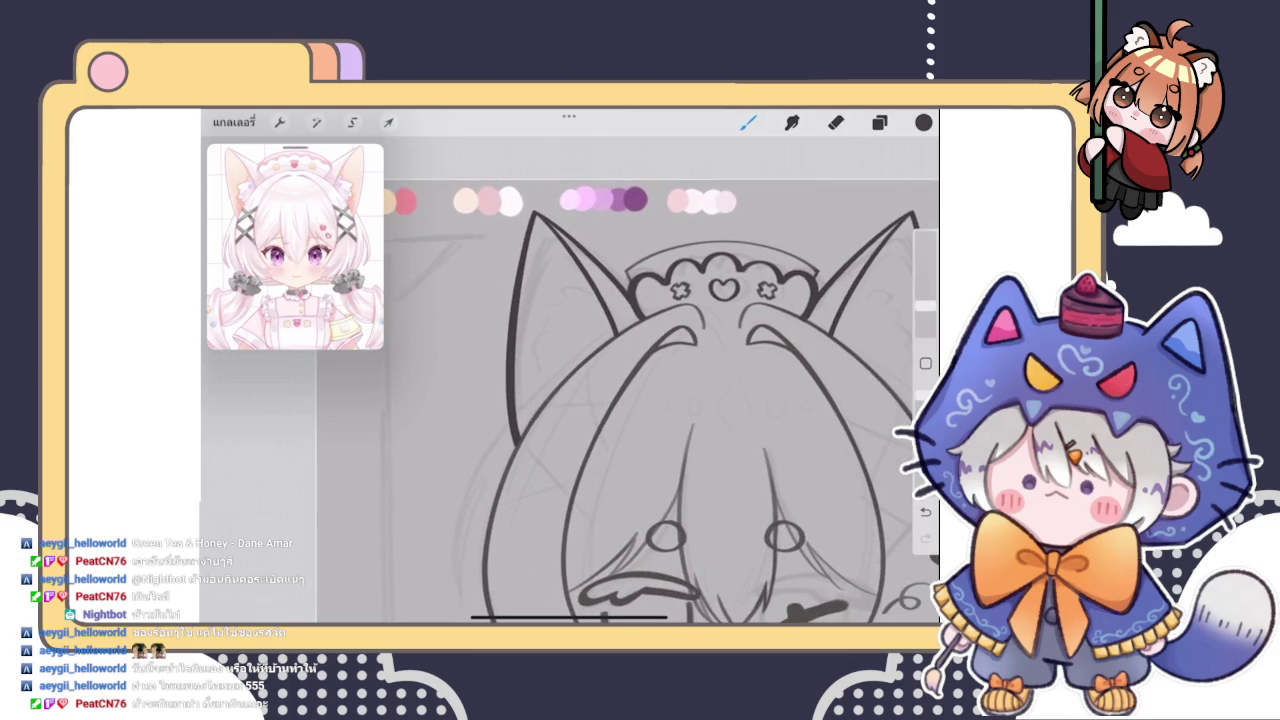
scroll(670, 380, up, 3)
Draw a scalloped fur stroke inside the left ear, redoing it until the shape works
drag(548, 326, 666, 305)
scroll(680, 390, up, 1)
scroll(640, 380, up, 2)
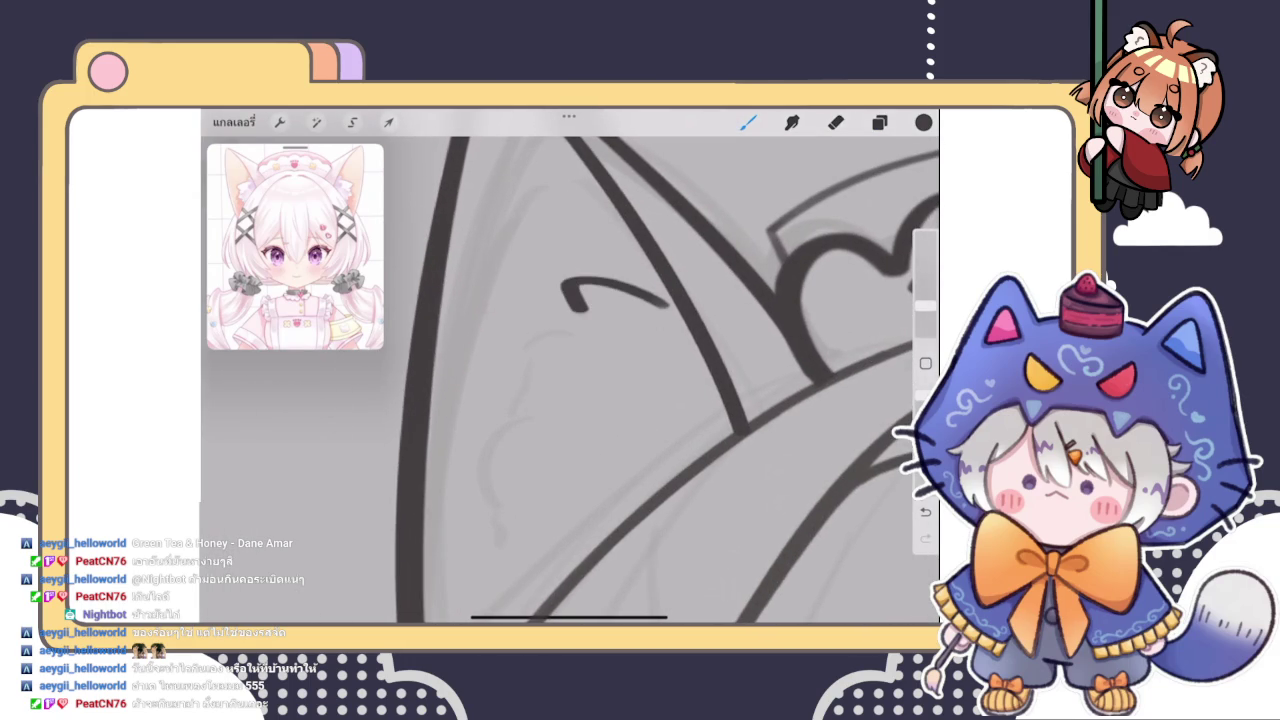
drag(541, 331, 518, 380)
key(ctrl+z)
drag(568, 330, 512, 388)
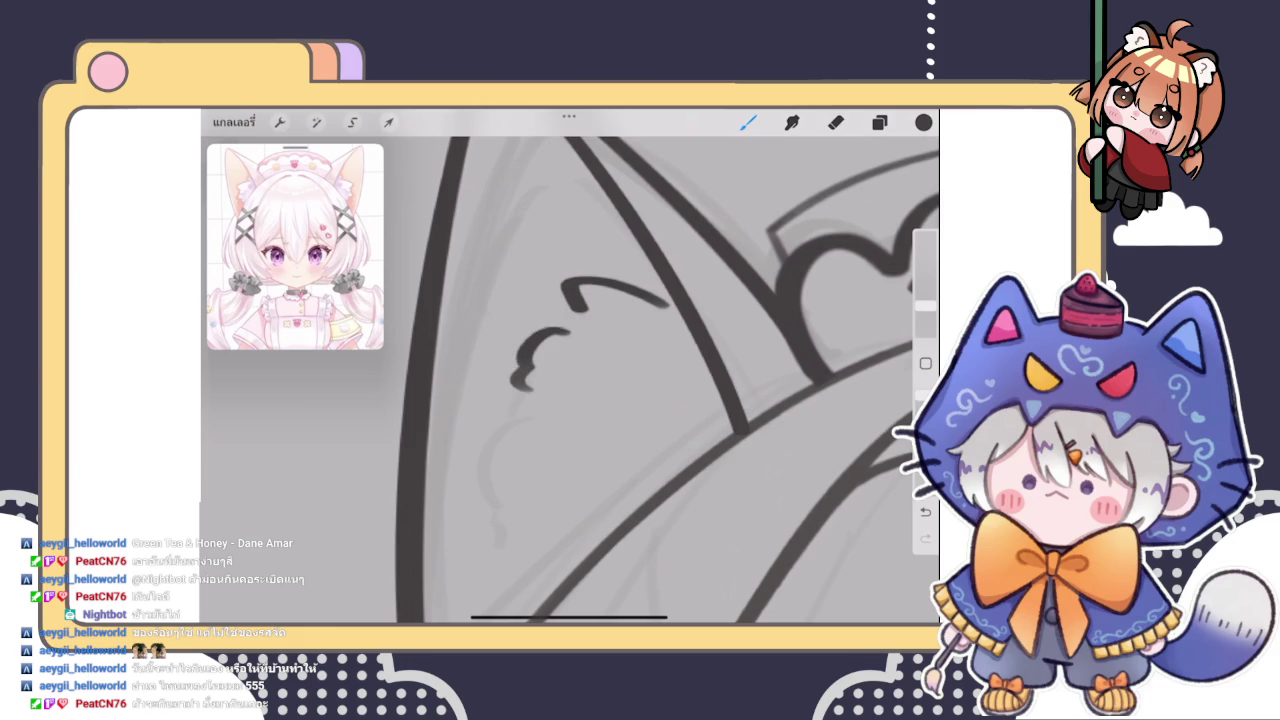
key(ctrl+z)
mouse_move(566, 329)
mouse_down()
mouse_move(522, 348)
mouse_move(474, 480)
mouse_up()
key(ctrl+z)
Add two hooked fur strokes inside the left ear, one upper and one lower
drag(530, 350, 530, 410)
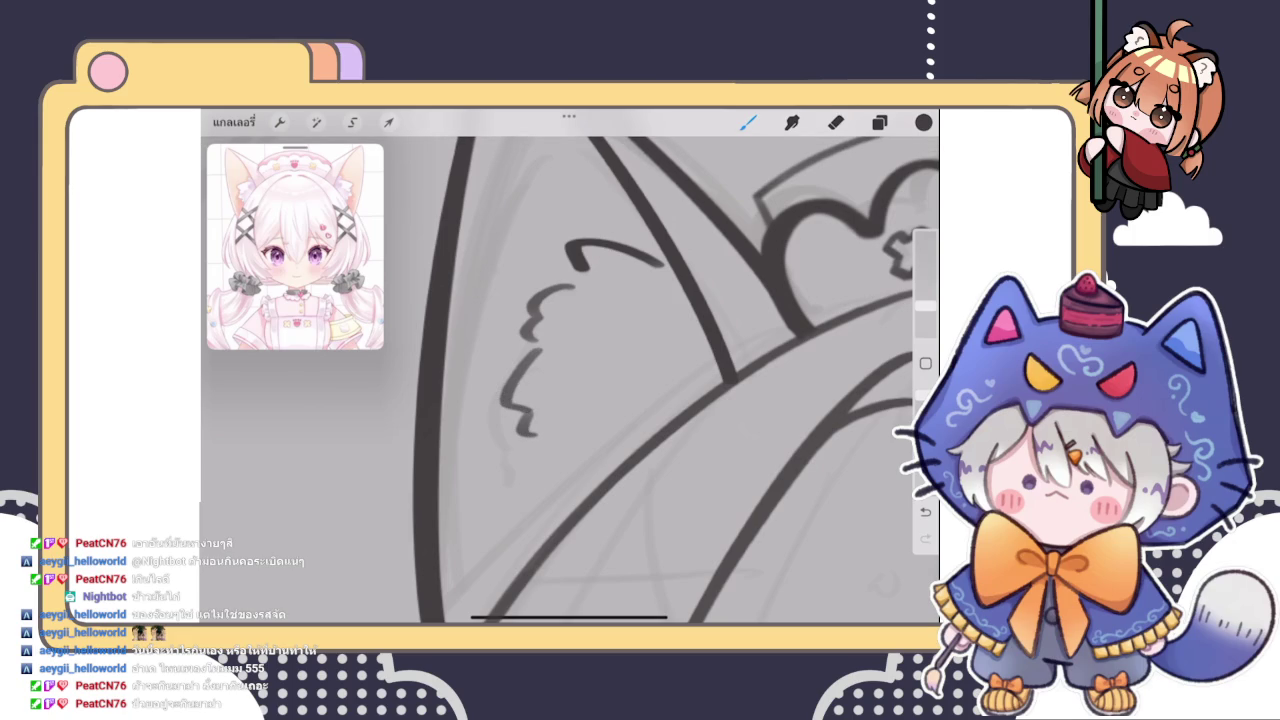
drag(531, 451, 541, 500)
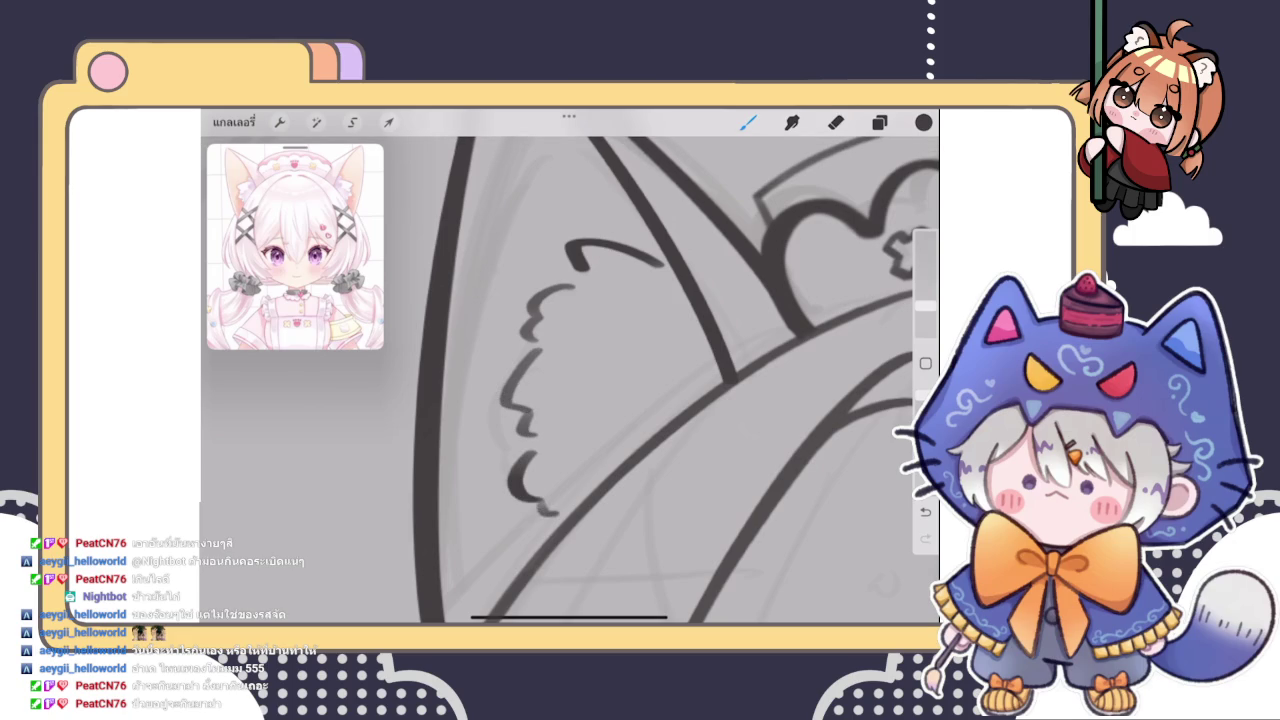
scroll(640, 400, down, 5)
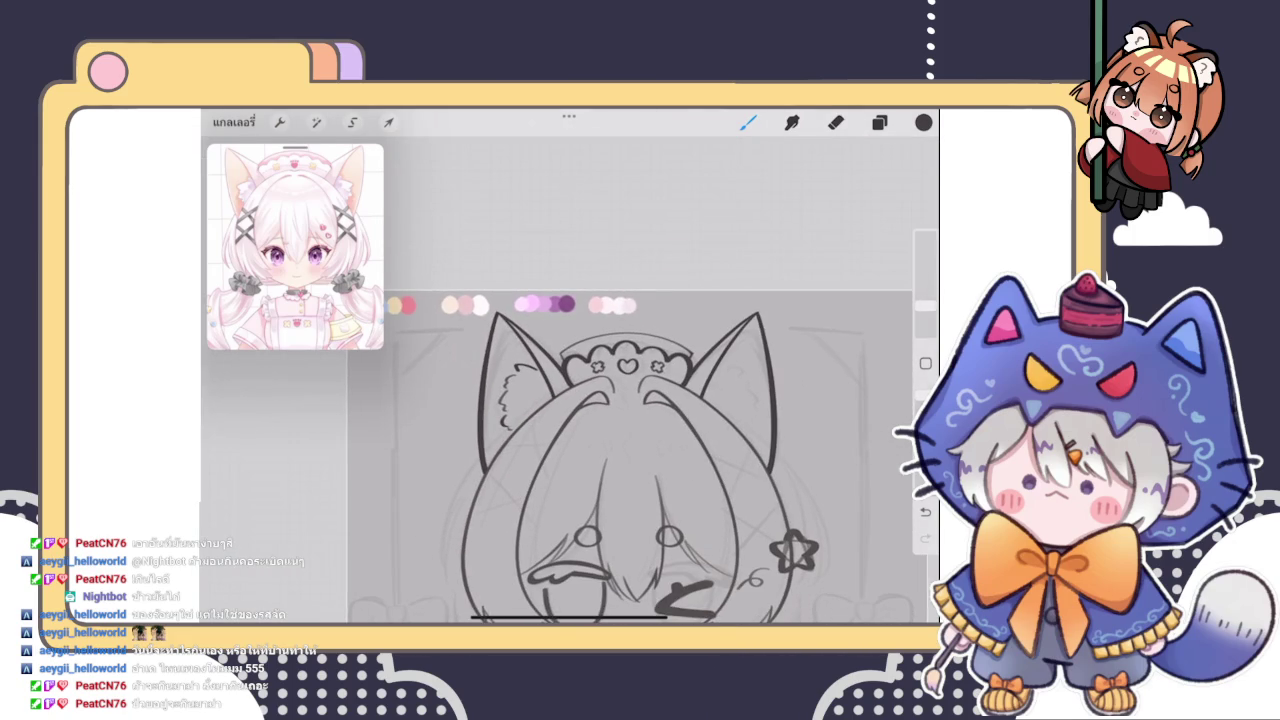
scroll(606, 470, down, 5)
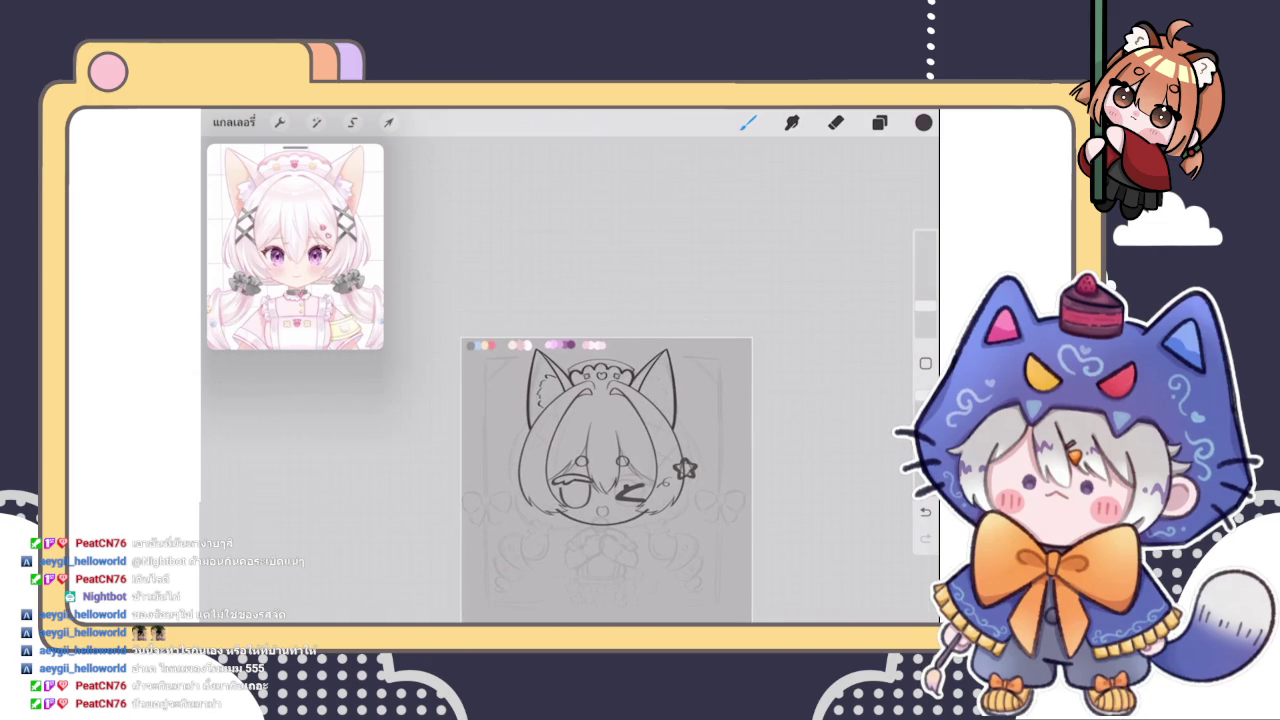
scroll(600, 400, up, 5)
scroll(600, 400, up, 3)
scroll(600, 400, up, 2)
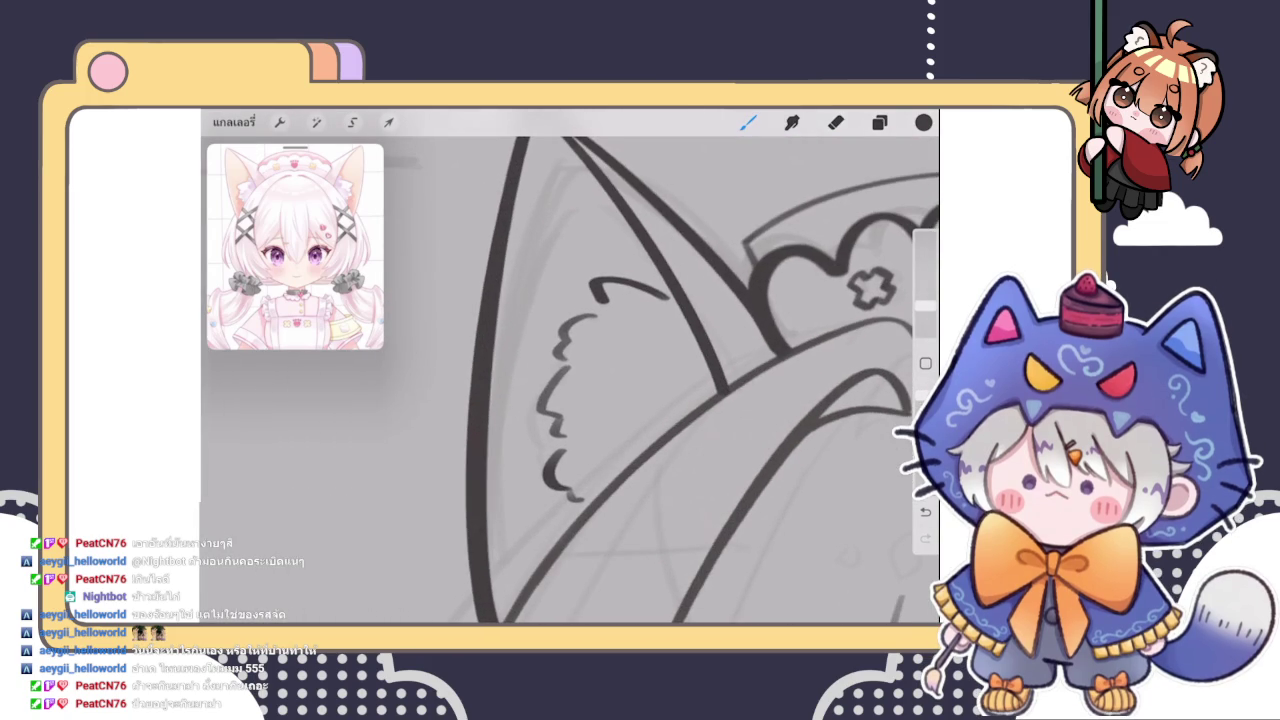
scroll(600, 400, up, 2)
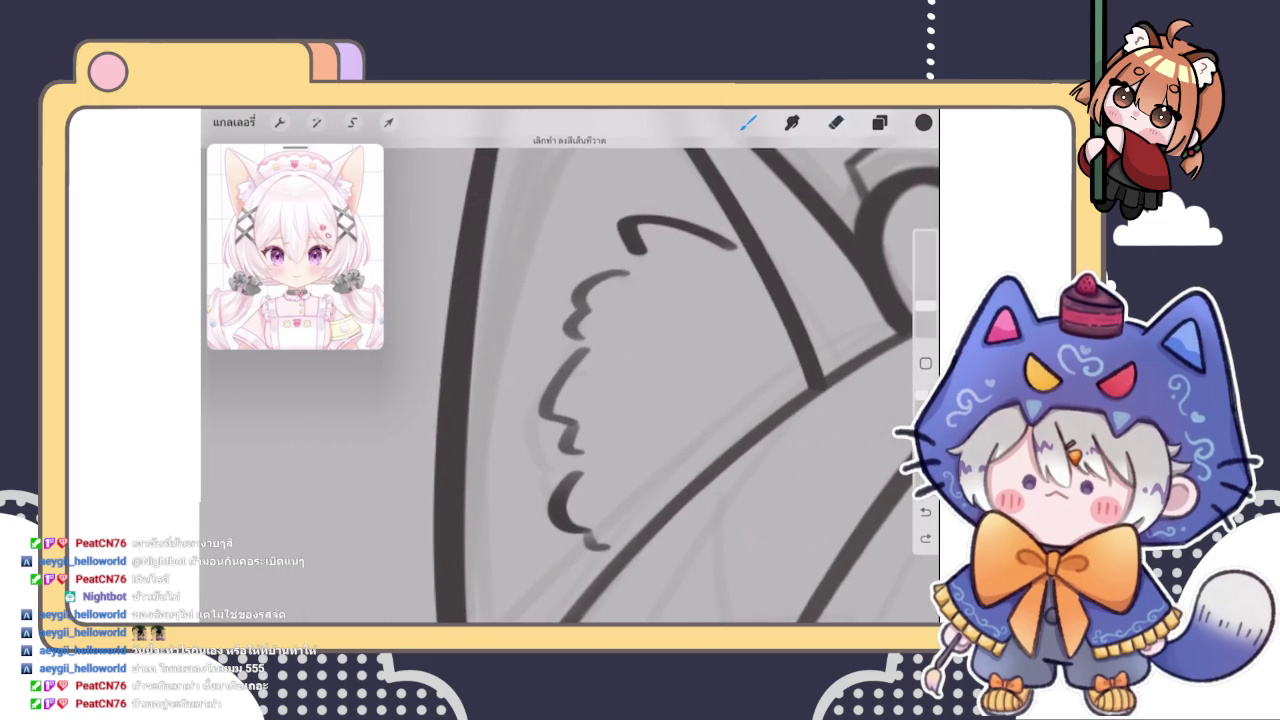
Erase part of the lower fur stroke and redraw it as a longer wavy stroke
click(835, 122)
mouse_move(556, 428)
mouse_down()
mouse_move(587, 443)
mouse_move(531, 414)
mouse_move(583, 357)
mouse_move(550, 410)
mouse_up()
key(b)
key(ctrl+z)
mouse_move(583, 338)
mouse_down()
mouse_move(530, 425)
mouse_move(566, 460)
mouse_up()
scroll(570, 380, down, 5)
scroll(570, 380, down, 2)
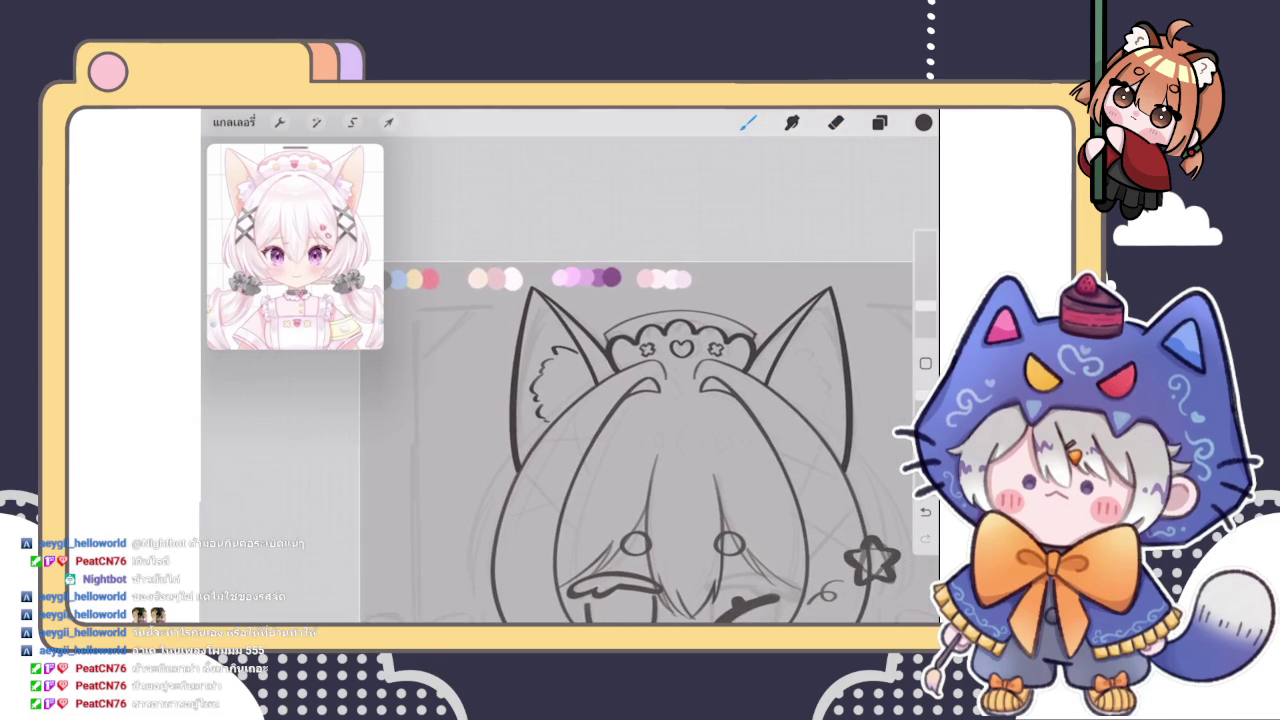
scroll(560, 390, up, 5)
scroll(560, 390, up, 3)
Adjust the eraser size and trim the overhang off the curved fur stroke
click(835, 122)
drag(925, 325, 925, 328)
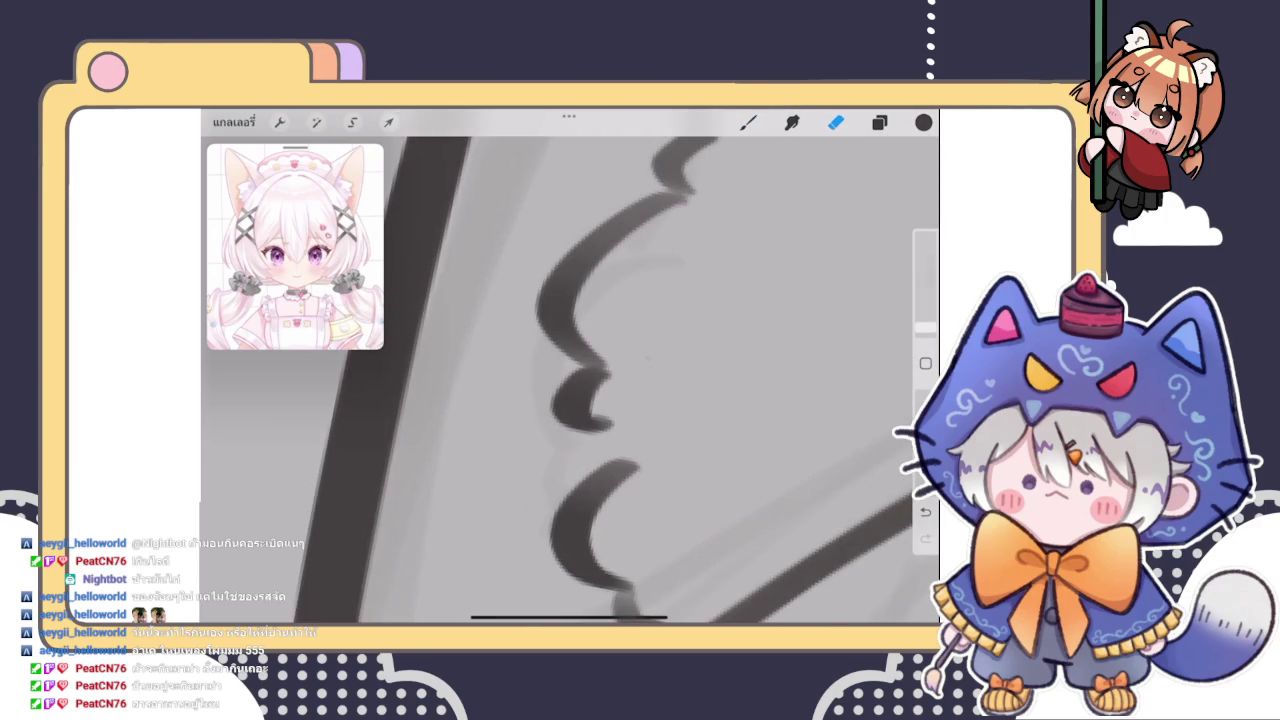
drag(605, 393, 598, 412)
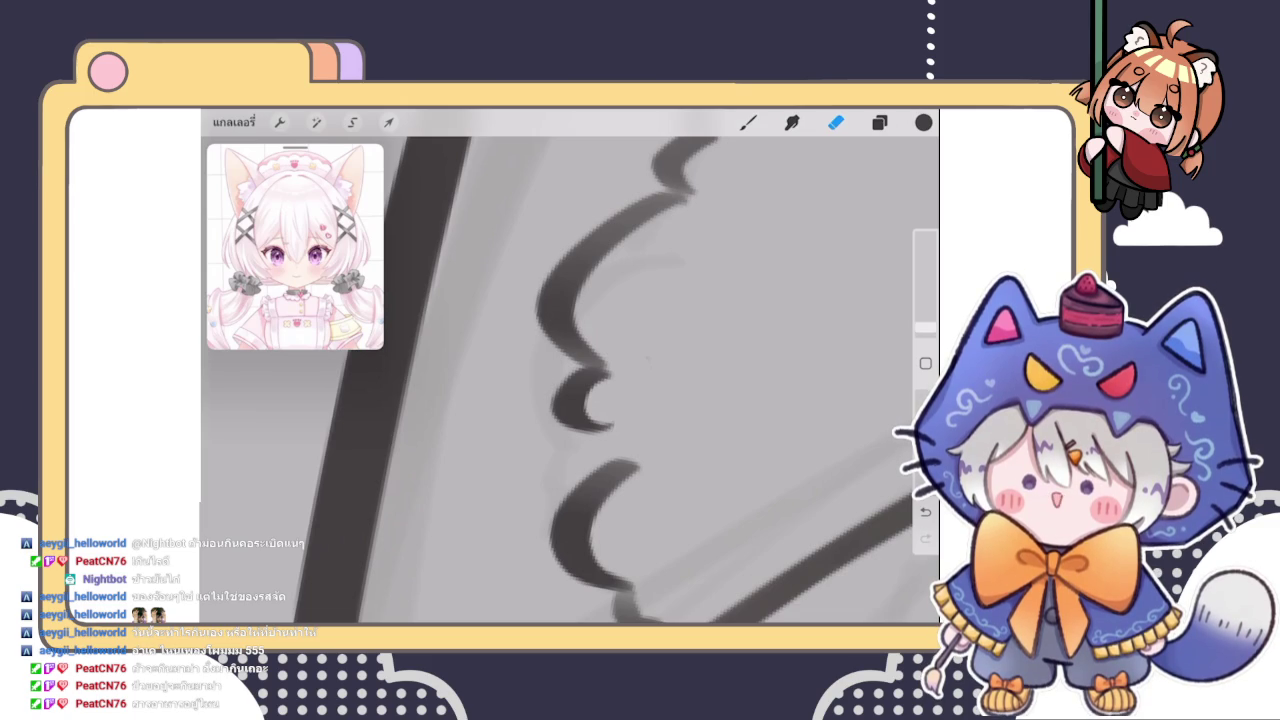
Return to the brush and show the layer list with the fur tuft on Layer 15
click(748, 122)
scroll(570, 380, down, 5)
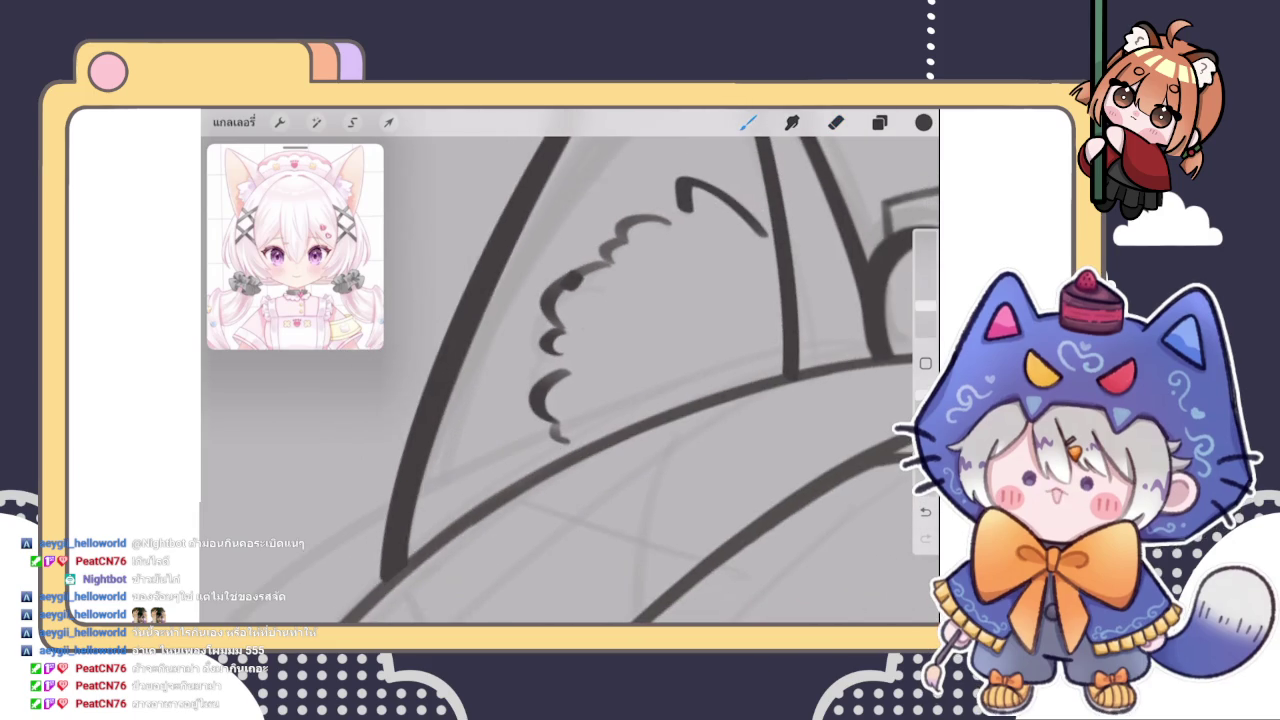
scroll(624, 380, down, 3)
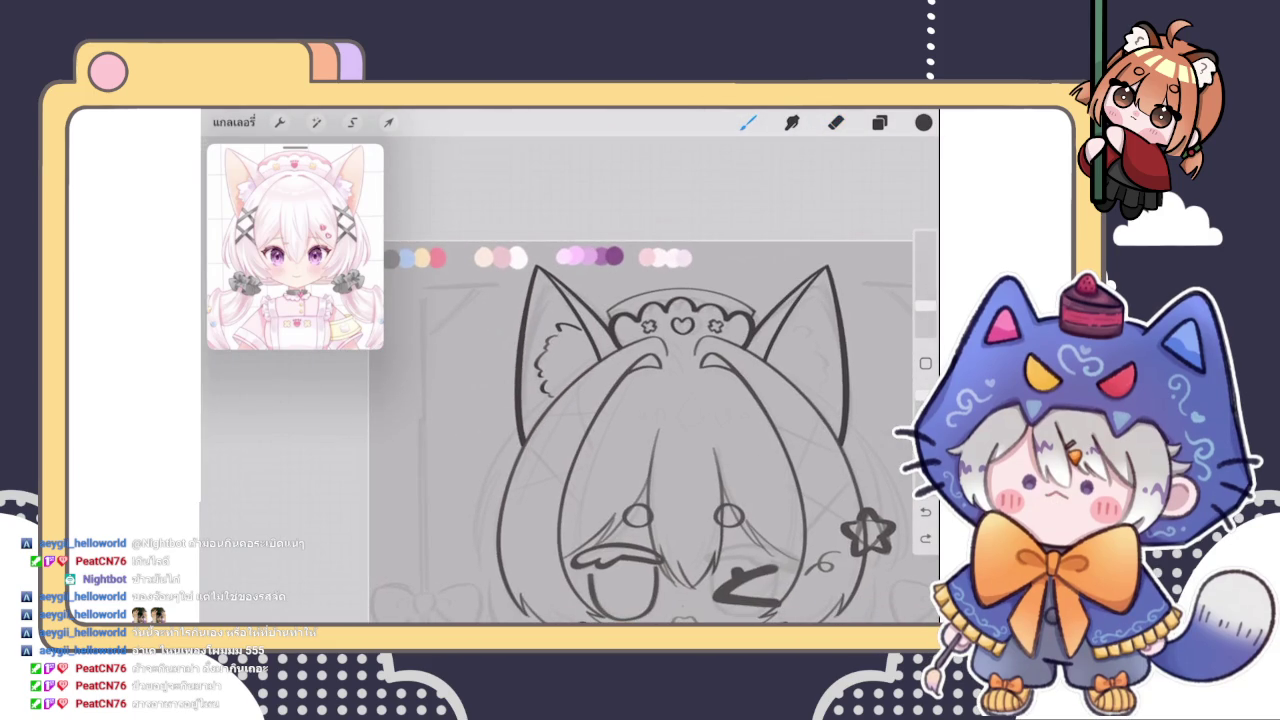
scroll(640, 400, up, 3)
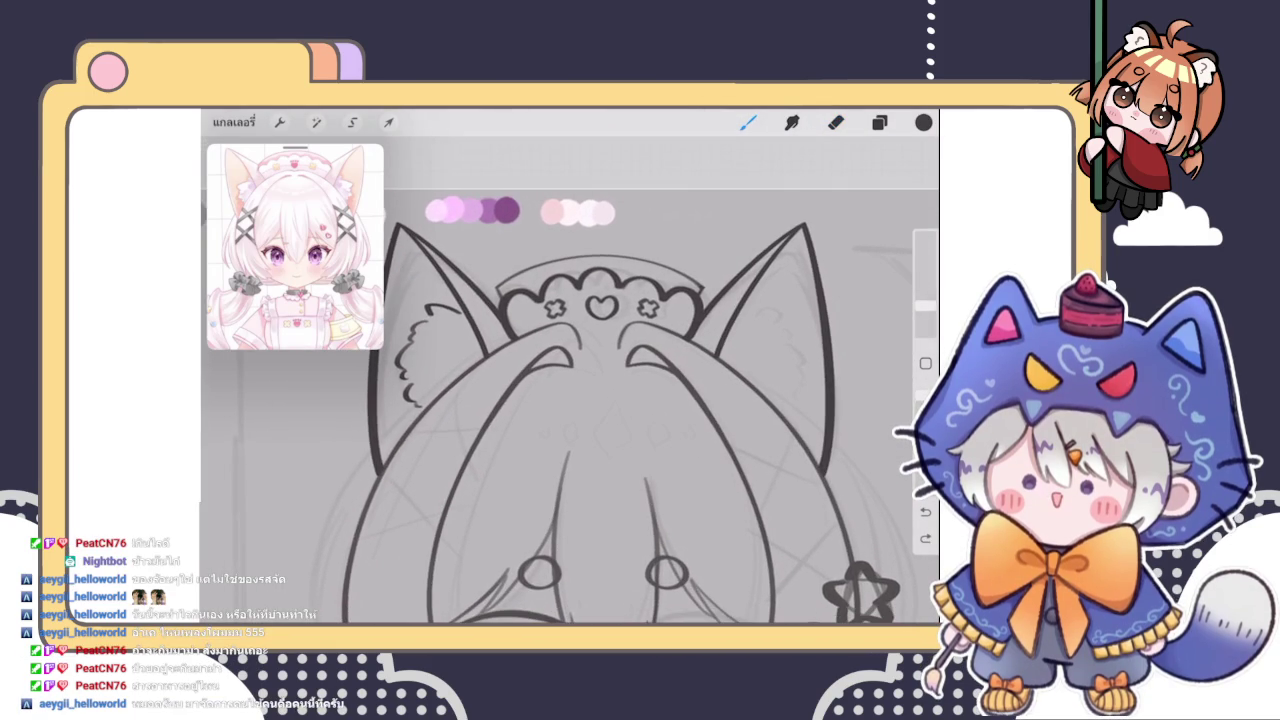
scroll(640, 400, down, 3)
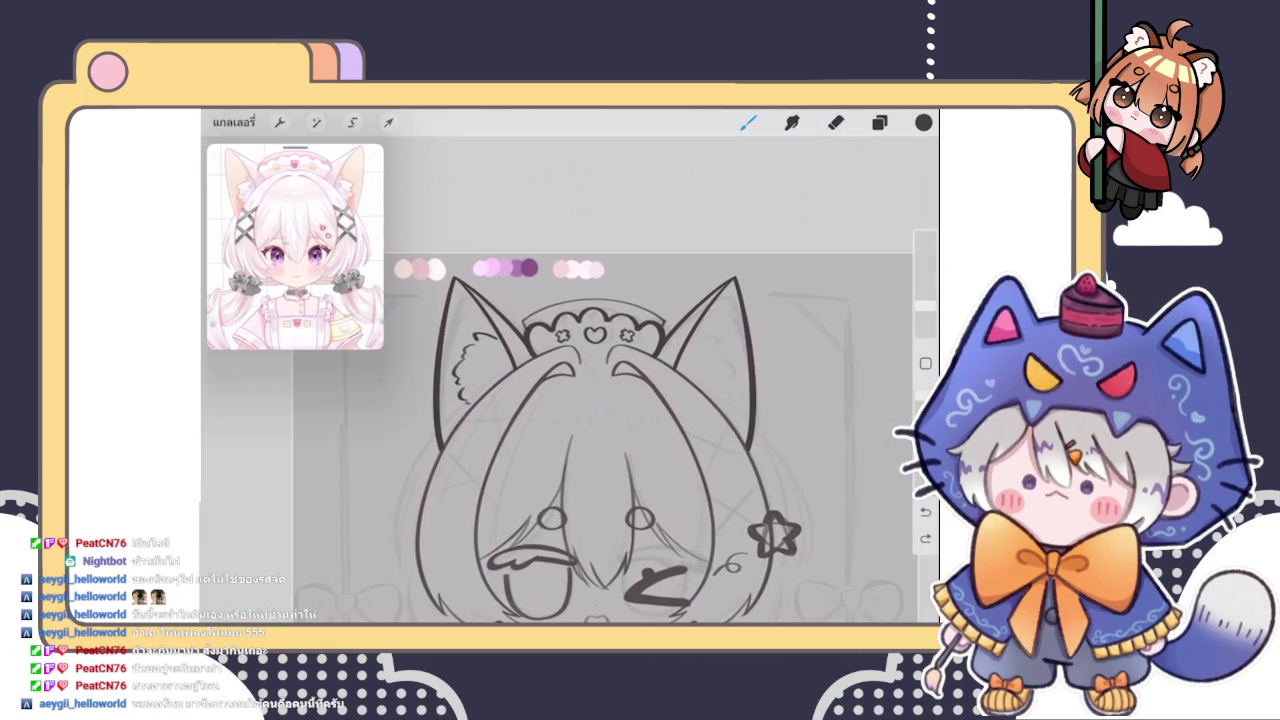
click(879, 122)
Duplicate the left-ear fur layer
drag(860, 280, 740, 280)
click(736, 280)
click(774, 280)
click(630, 390)
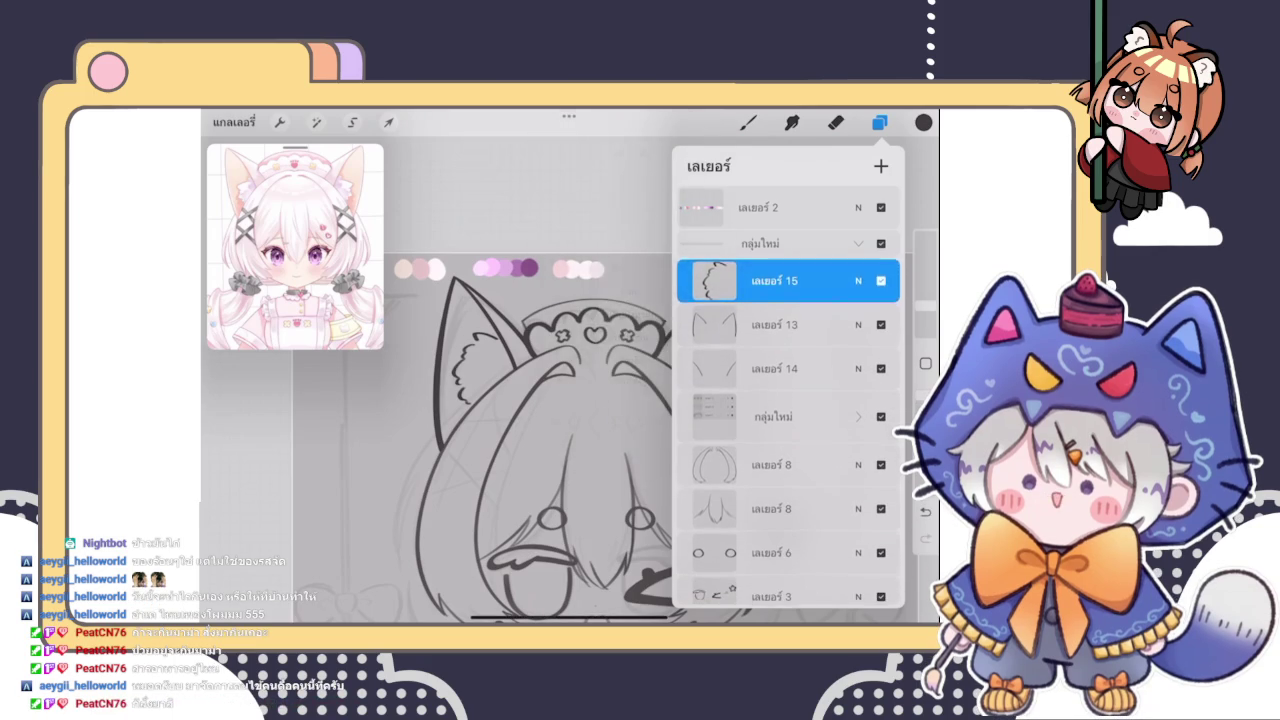
drag(860, 280, 740, 280)
click(790, 280)
Flip the copied fur horizontally and move it into the right ear
click(879, 122)
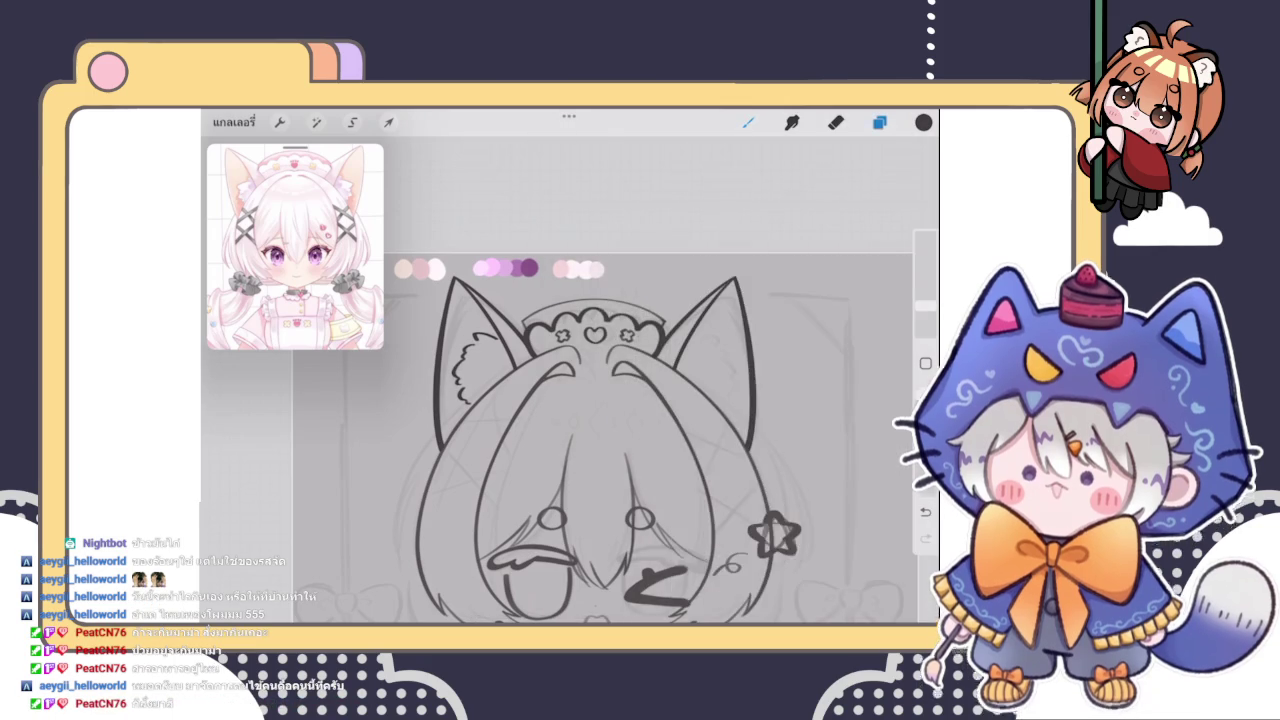
scroll(560, 420, up, 2)
click(388, 122)
click(437, 587)
drag(409, 400, 733, 399)
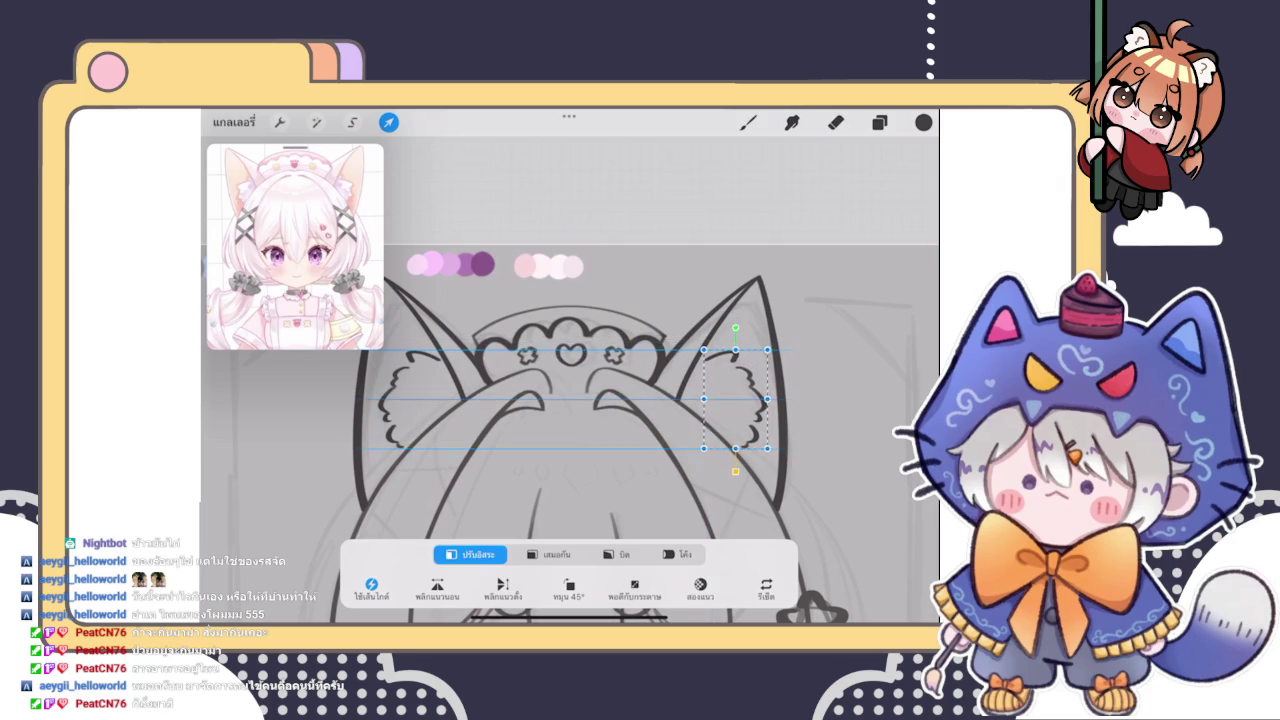
click(748, 122)
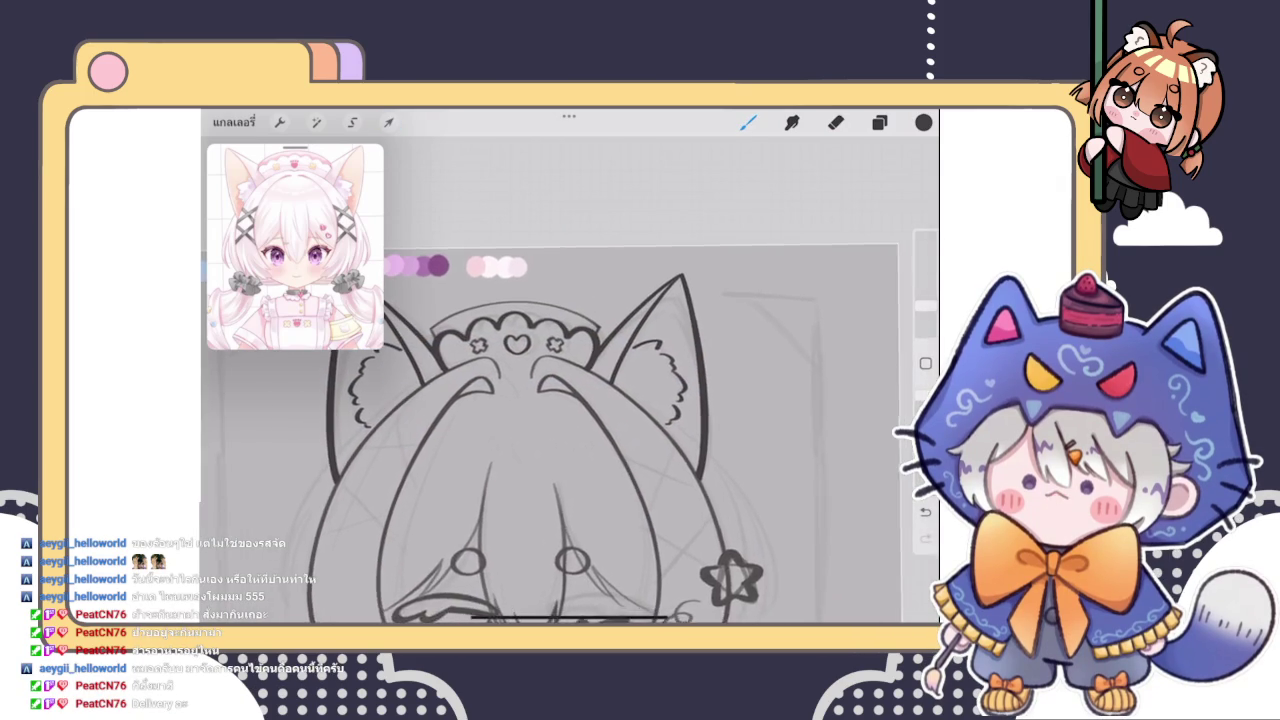
Nudge the right-ear fur slightly upward and narrow it to fit the ear
click(389, 122)
drag(689, 406, 689, 392)
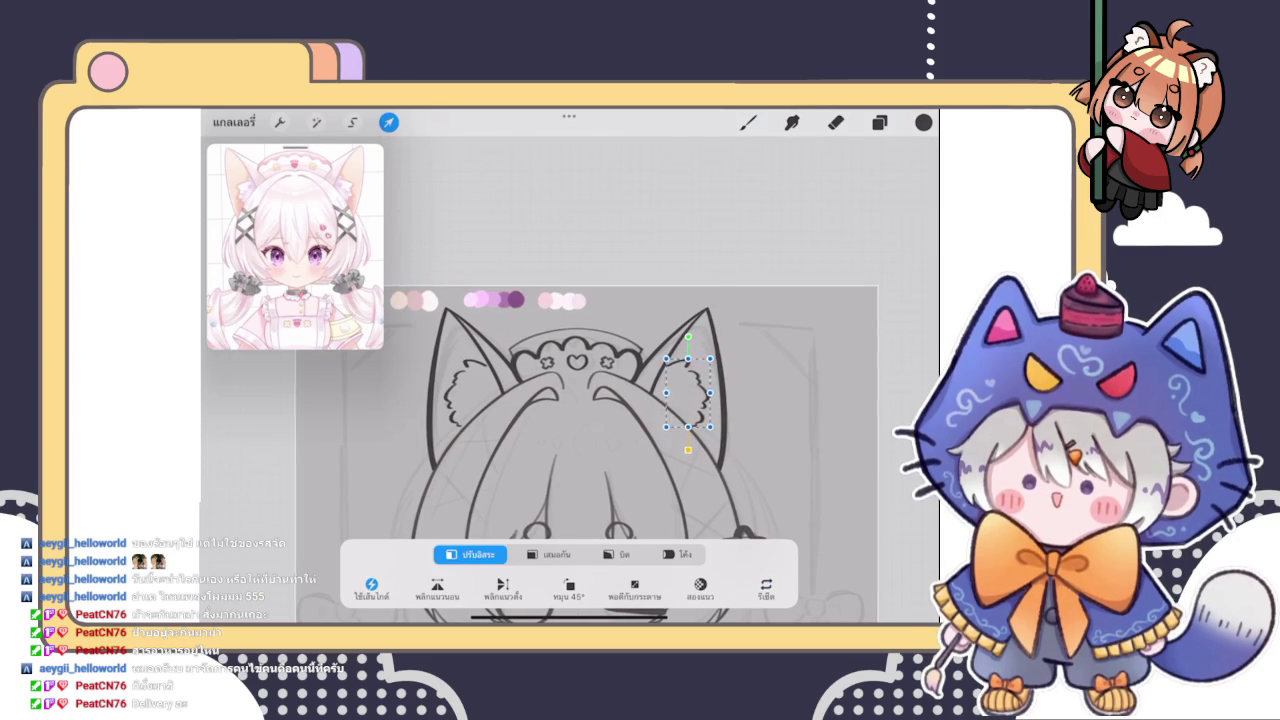
click(748, 122)
scroll(569, 420, up, 3)
click(389, 122)
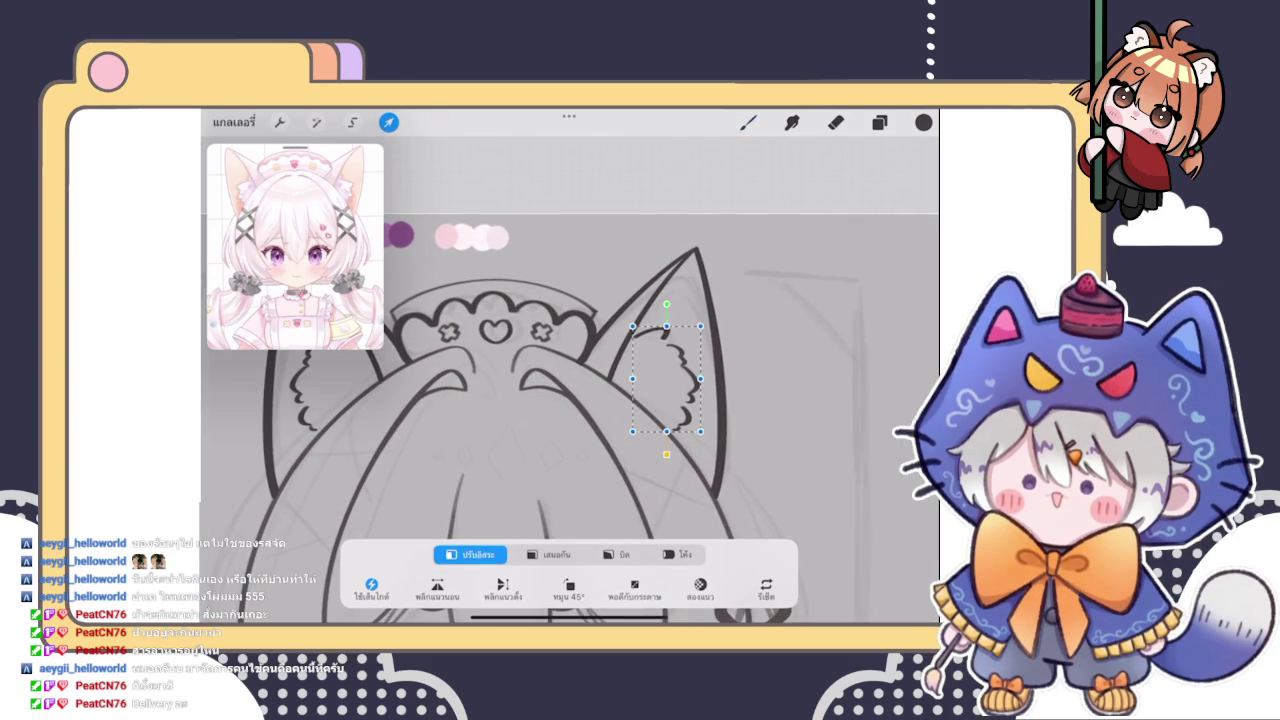
scroll(569, 420, up, 2)
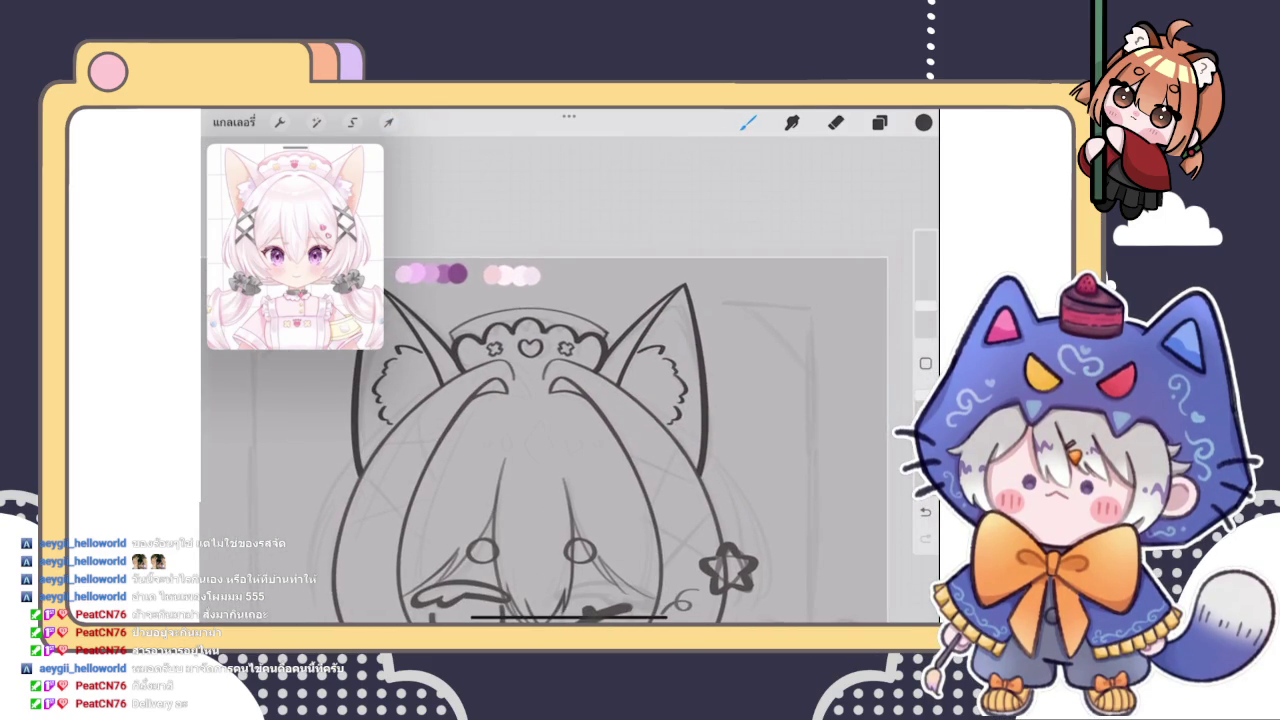
click(389, 122)
drag(586, 393, 570, 393)
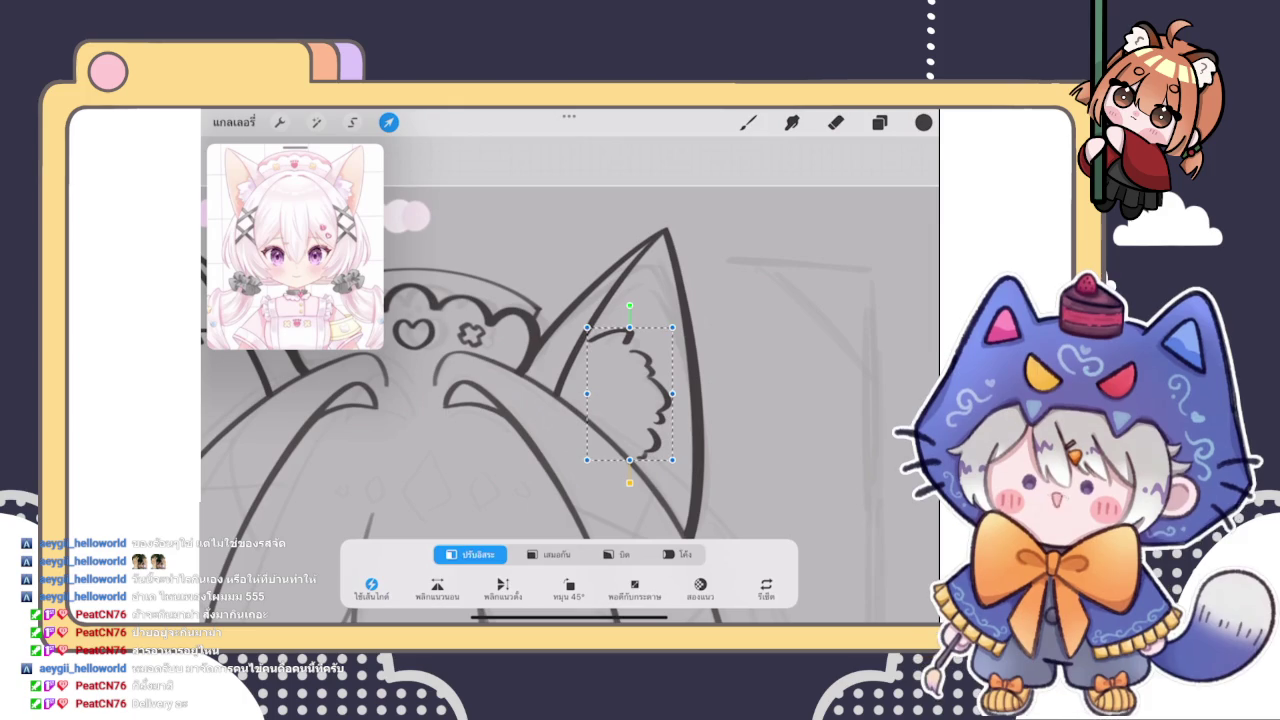
click(748, 122)
Touch up the small hook on the right-ear fur with the brush
scroll(569, 400, down, 3)
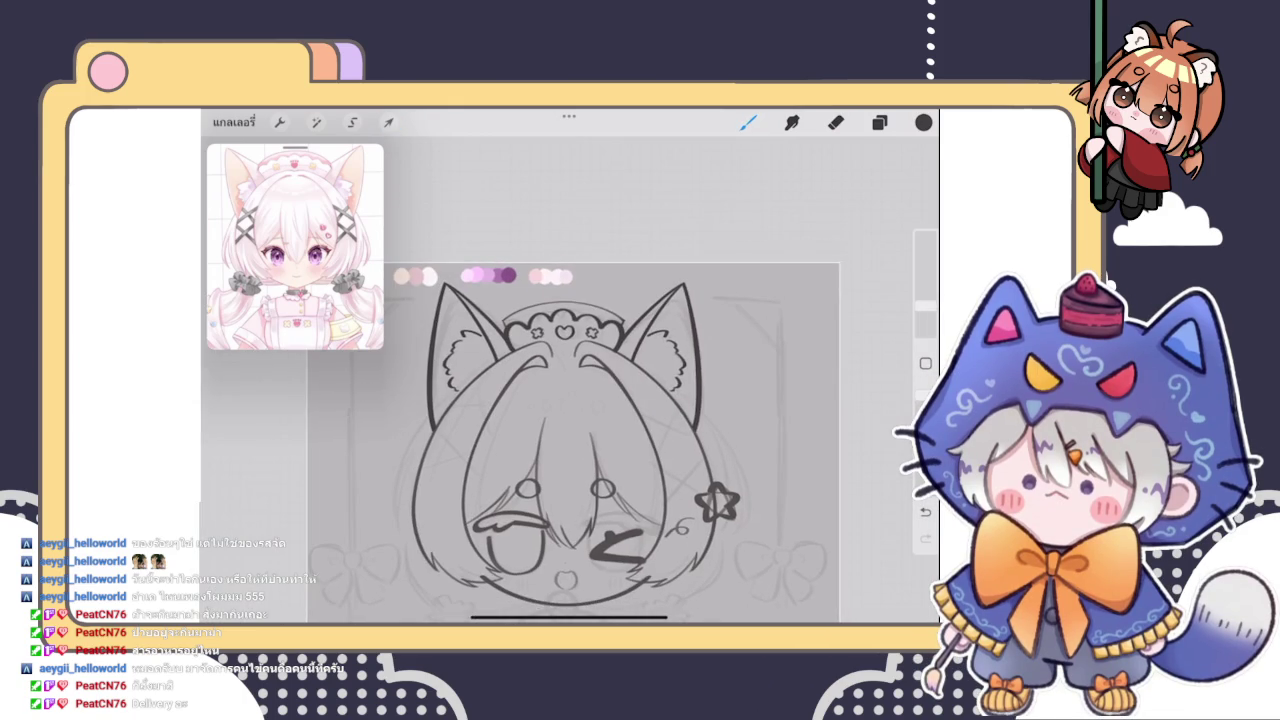
scroll(569, 400, up, 2)
scroll(700, 400, up, 3)
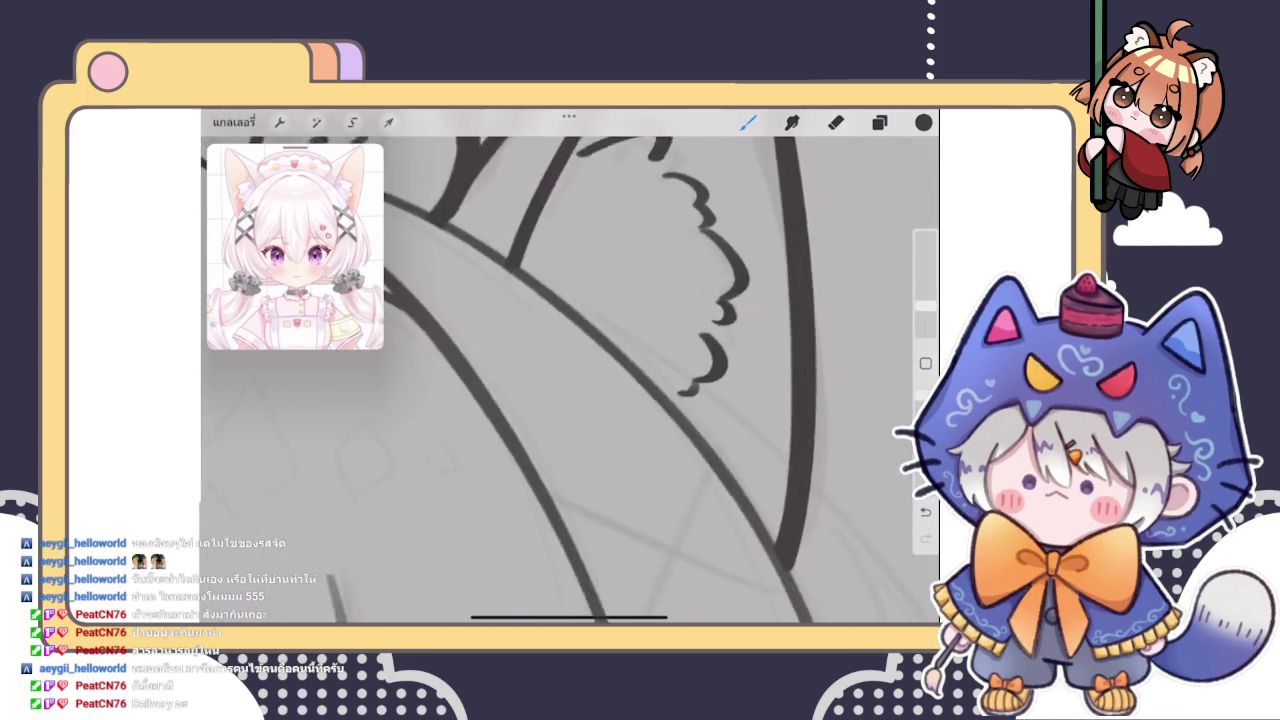
scroll(700, 400, up, 2)
drag(688, 343, 677, 359)
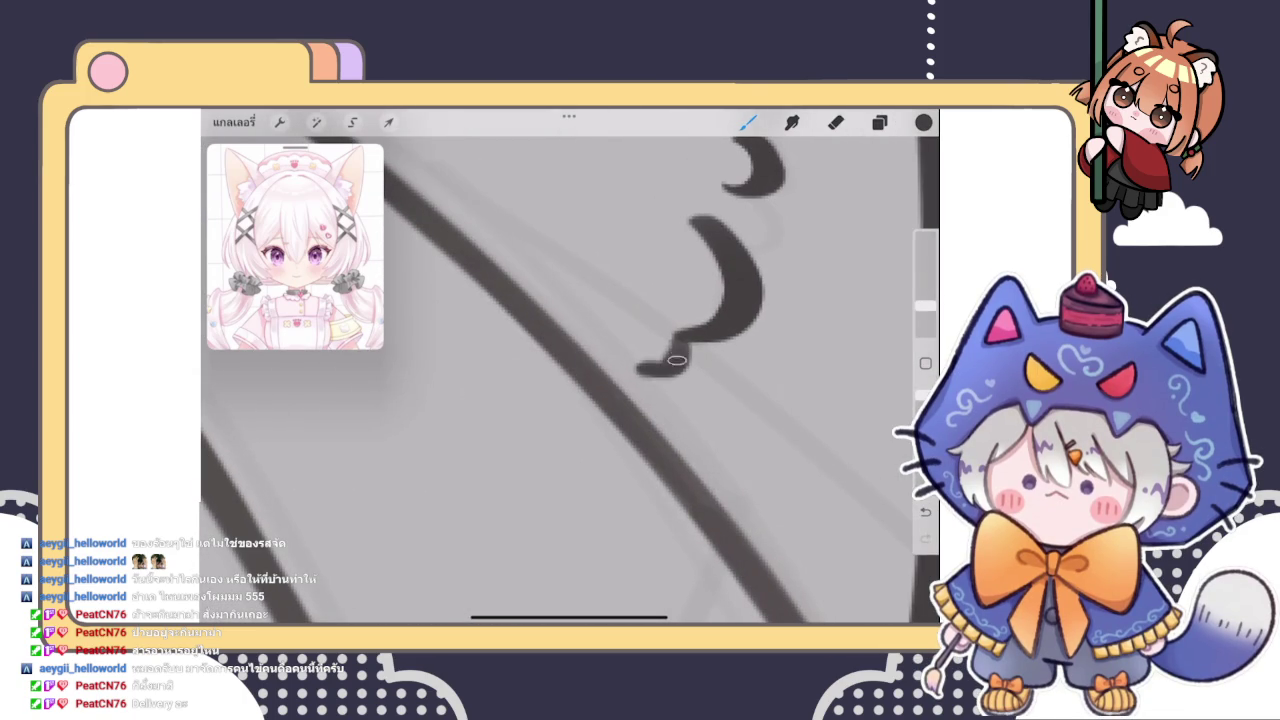
scroll(569, 380, down, 2)
scroll(569, 380, down, 2)
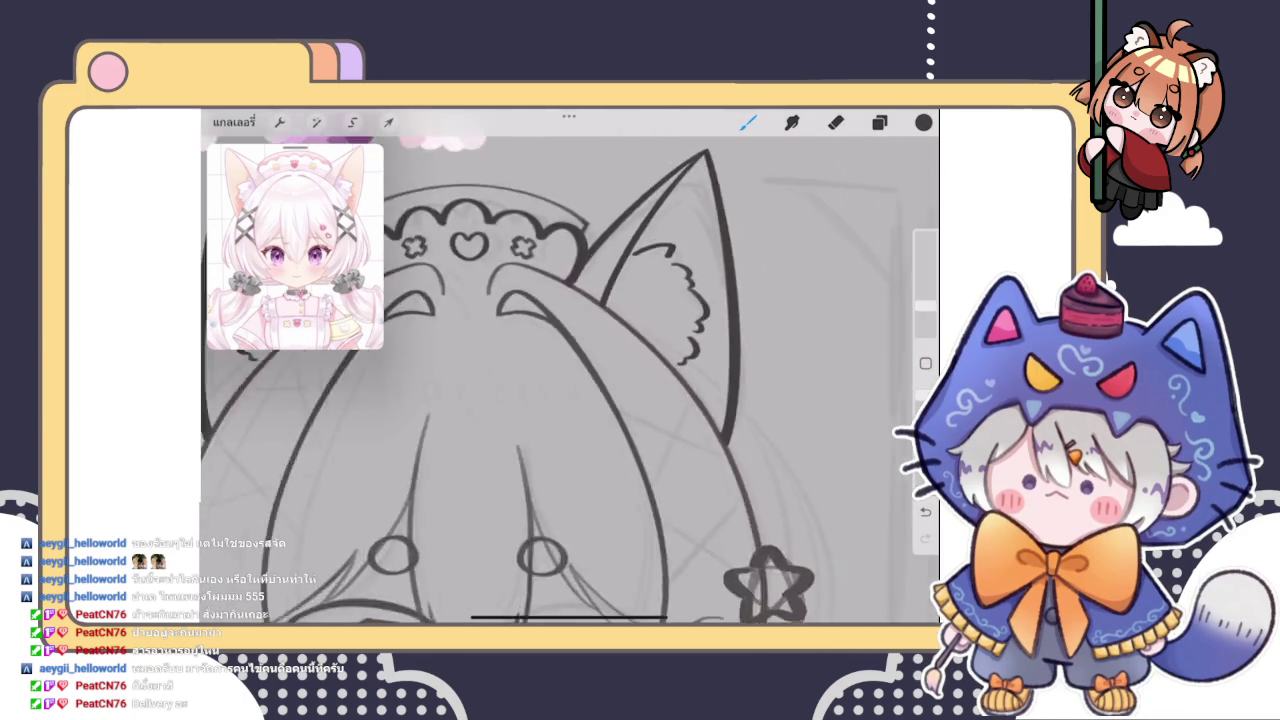
scroll(569, 380, down, 2)
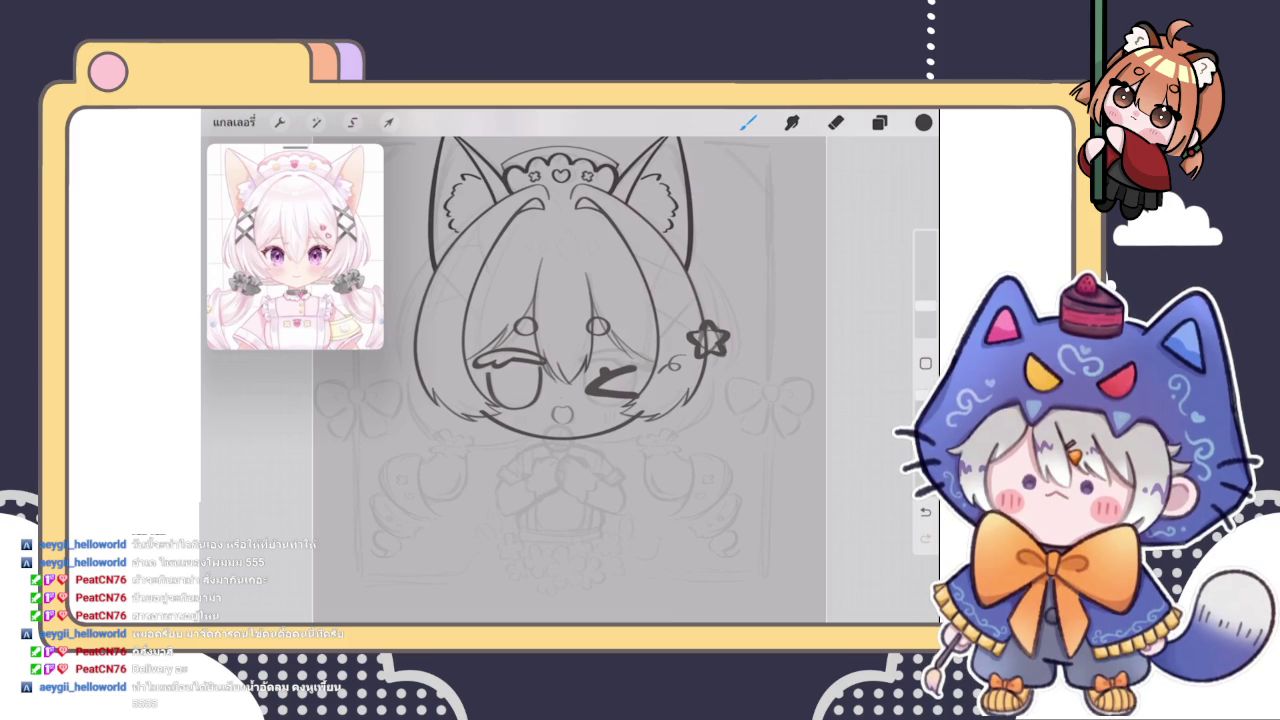
click(880, 122)
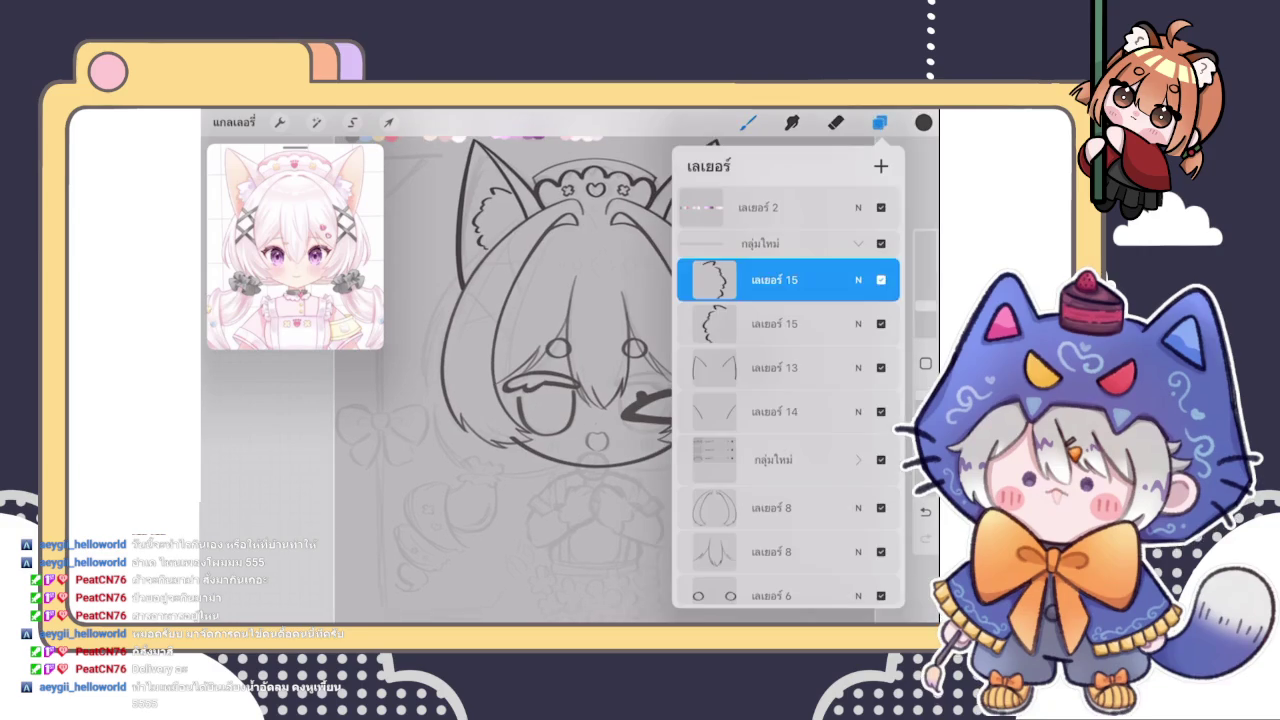
Merge the duplicate Layer 15 down and add a new empty Layer 16
click(714, 280)
click(630, 383)
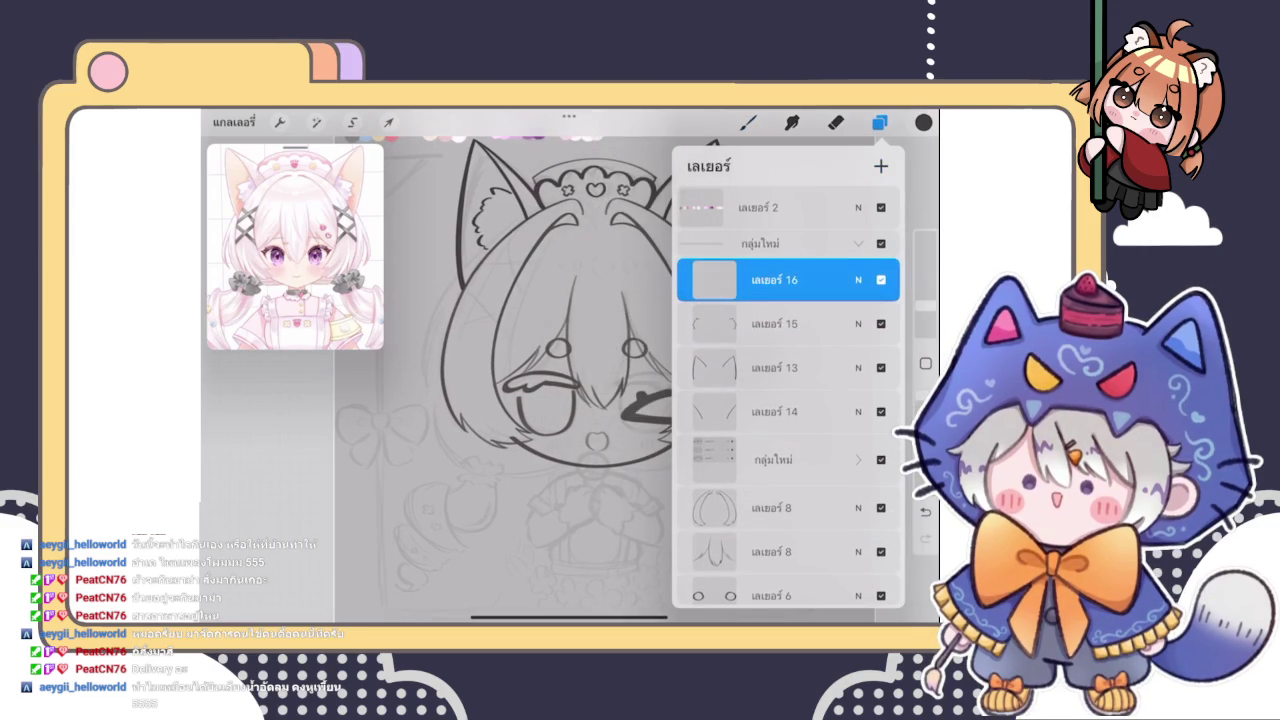
click(881, 166)
click(775, 324)
click(714, 324)
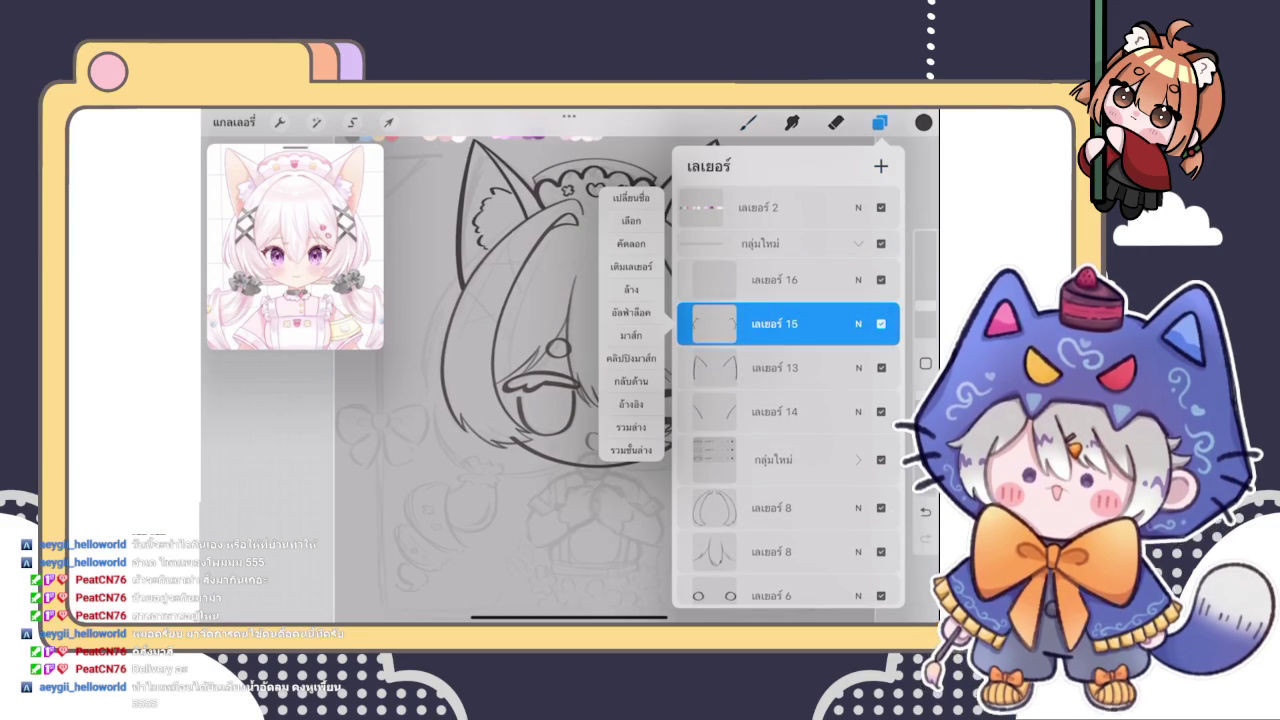
Group layers 15, 13 and 14, collapse the group, and make Layer 16 active
drag(710, 367, 800, 367)
drag(710, 411, 800, 411)
click(830, 166)
click(858, 315)
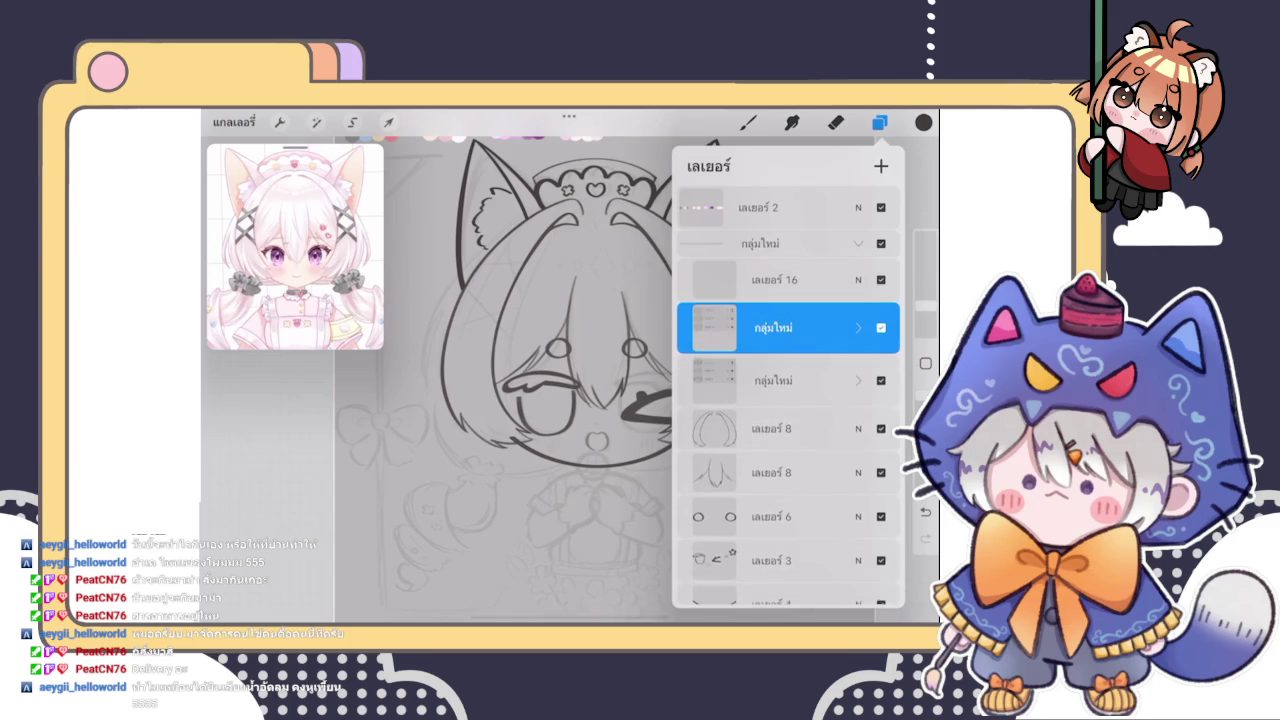
click(775, 279)
click(748, 122)
Recheck the layer order and return to the canvas
scroll(585, 367, down, 3)
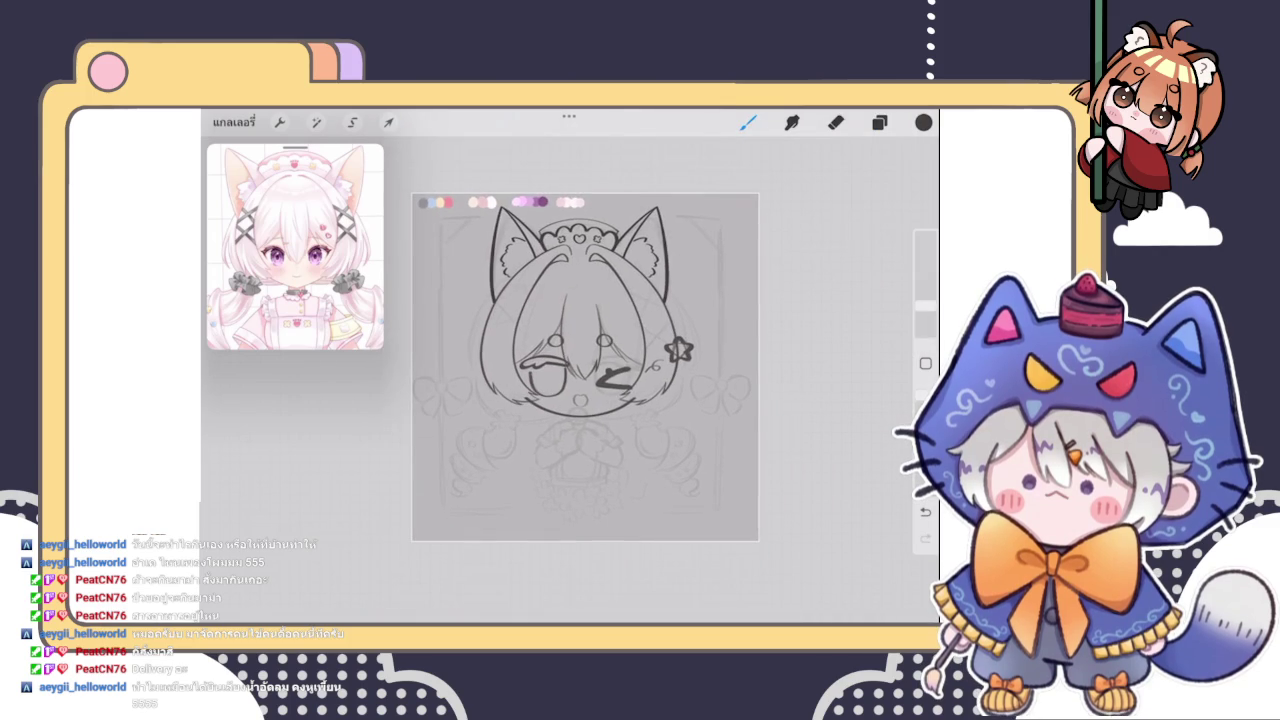
scroll(585, 367, down, 2)
click(879, 122)
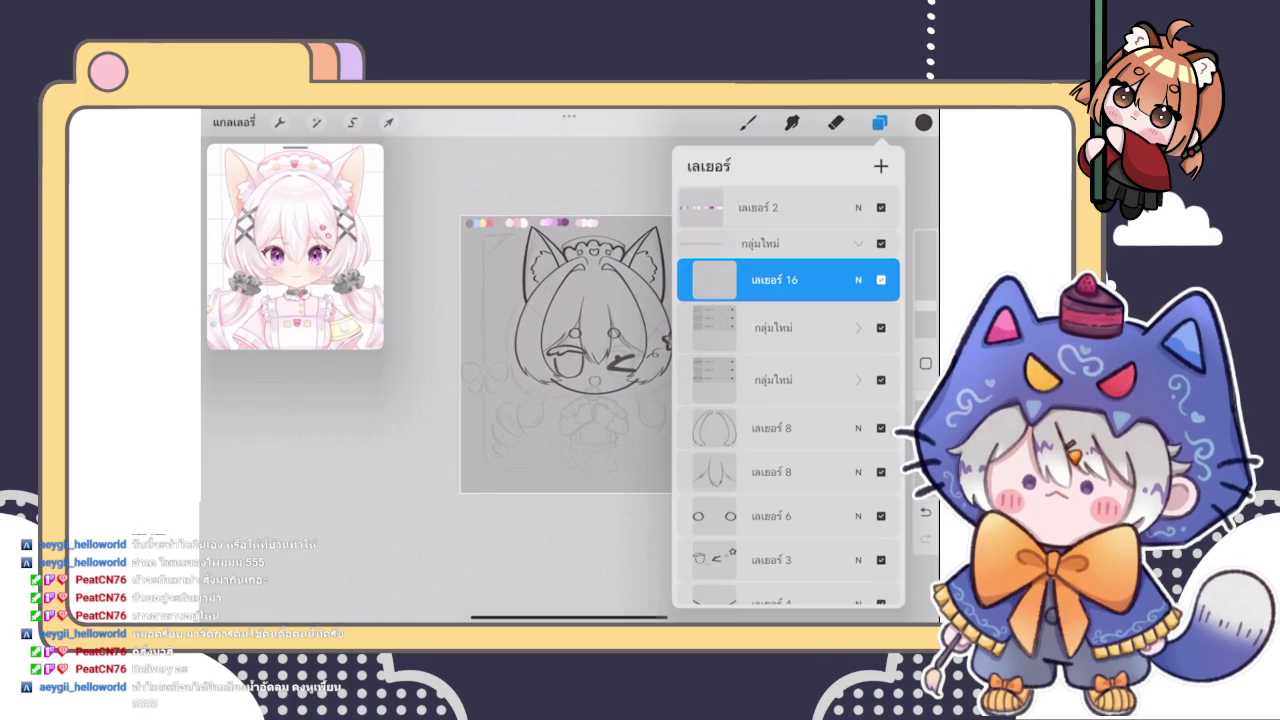
click(879, 122)
scroll(585, 380, up, 1)
scroll(585, 380, up, 2)
scroll(585, 380, up, 2)
Draw the curved hair strands on the left of the face, redoing the stroke twice
scroll(690, 360, up, 1)
scroll(690, 380, up, 2)
key(ctrl+z)
drag(545, 247, 455, 463)
key(ctrl+z)
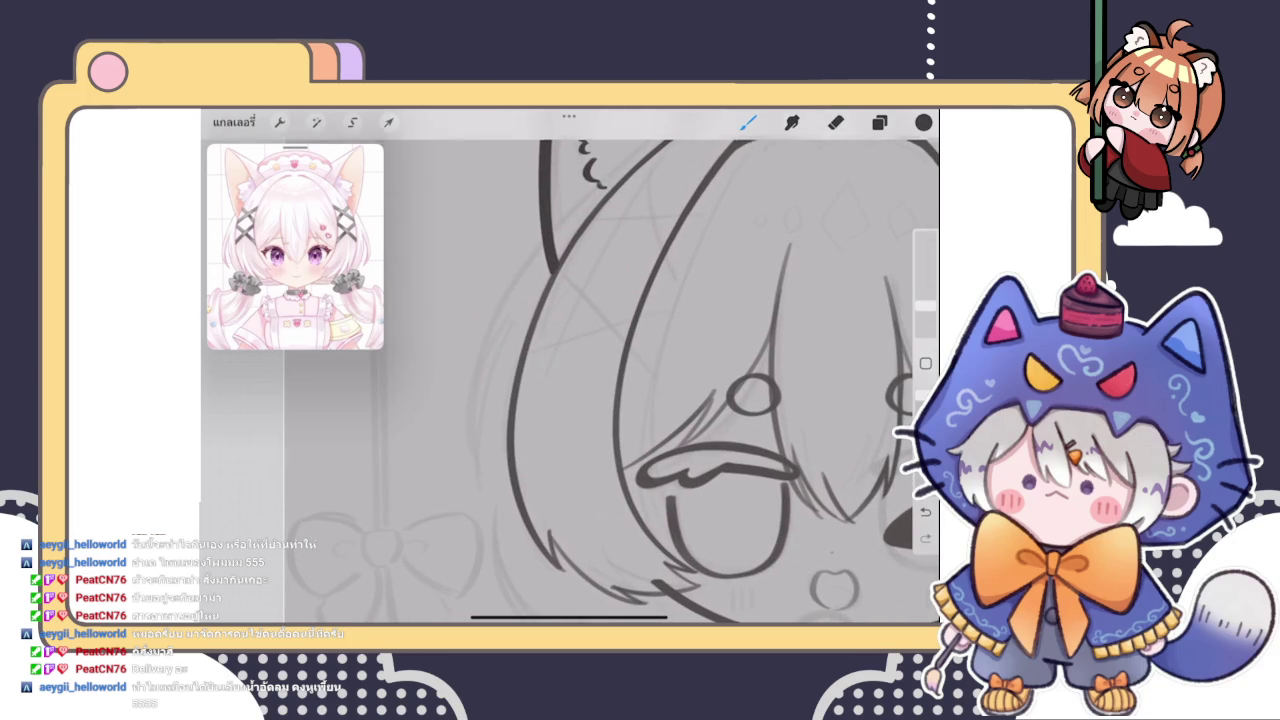
drag(545, 245, 461, 481)
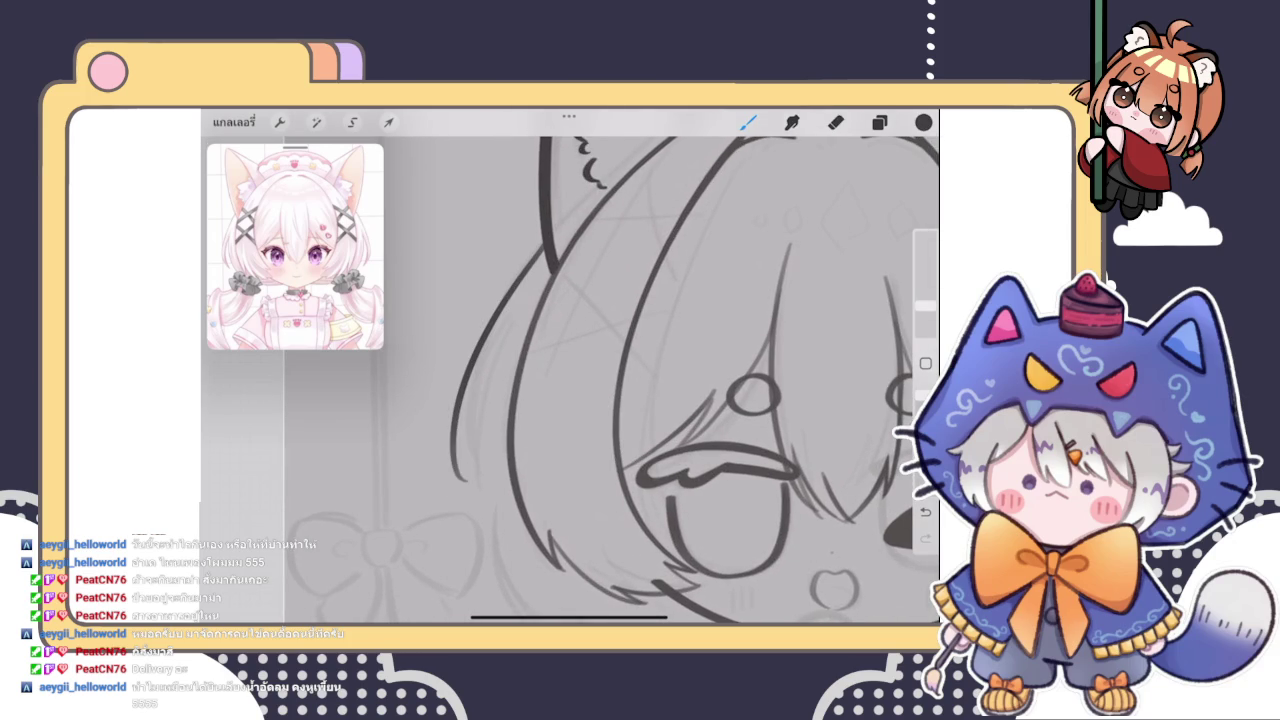
key(ctrl+z)
drag(545, 247, 470, 400)
mouse_move(490, 350)
mouse_down()
mouse_move(464, 408)
mouse_move(458, 502)
mouse_move(474, 524)
mouse_up()
Inspect the left hair strands and undo the stray one
scroll(613, 380, down, 5)
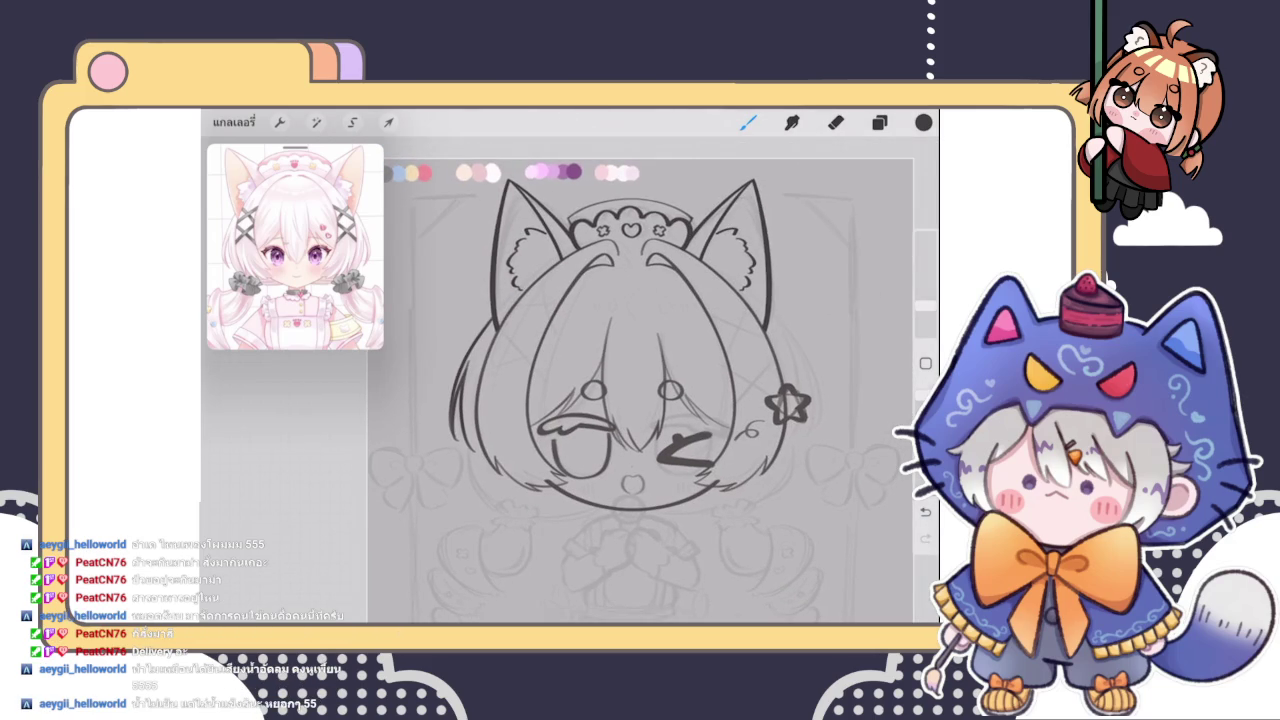
scroll(450, 400, up, 2)
scroll(450, 400, up, 2)
scroll(450, 400, up, 2)
scroll(450, 400, up, 1)
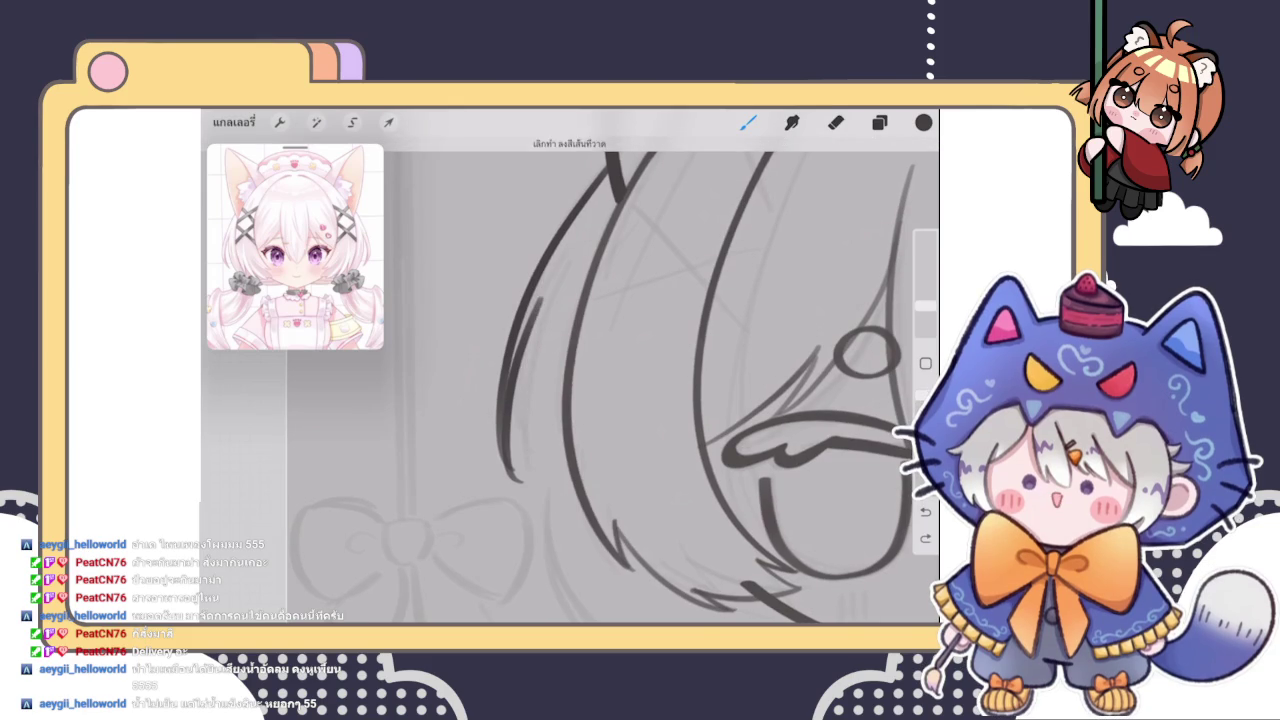
scroll(700, 380, down, 2)
scroll(605, 380, down, 3)
scroll(605, 380, down, 1)
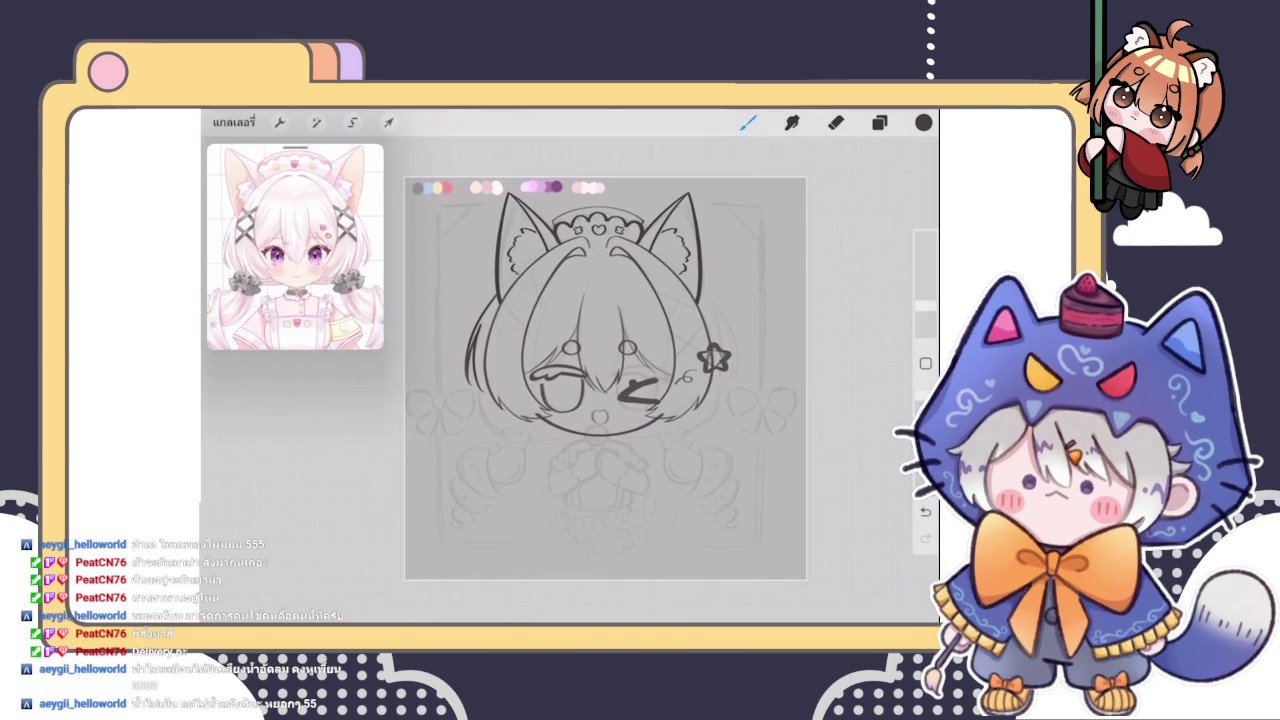
key(ctrl+z)
scroll(650, 380, up, 2)
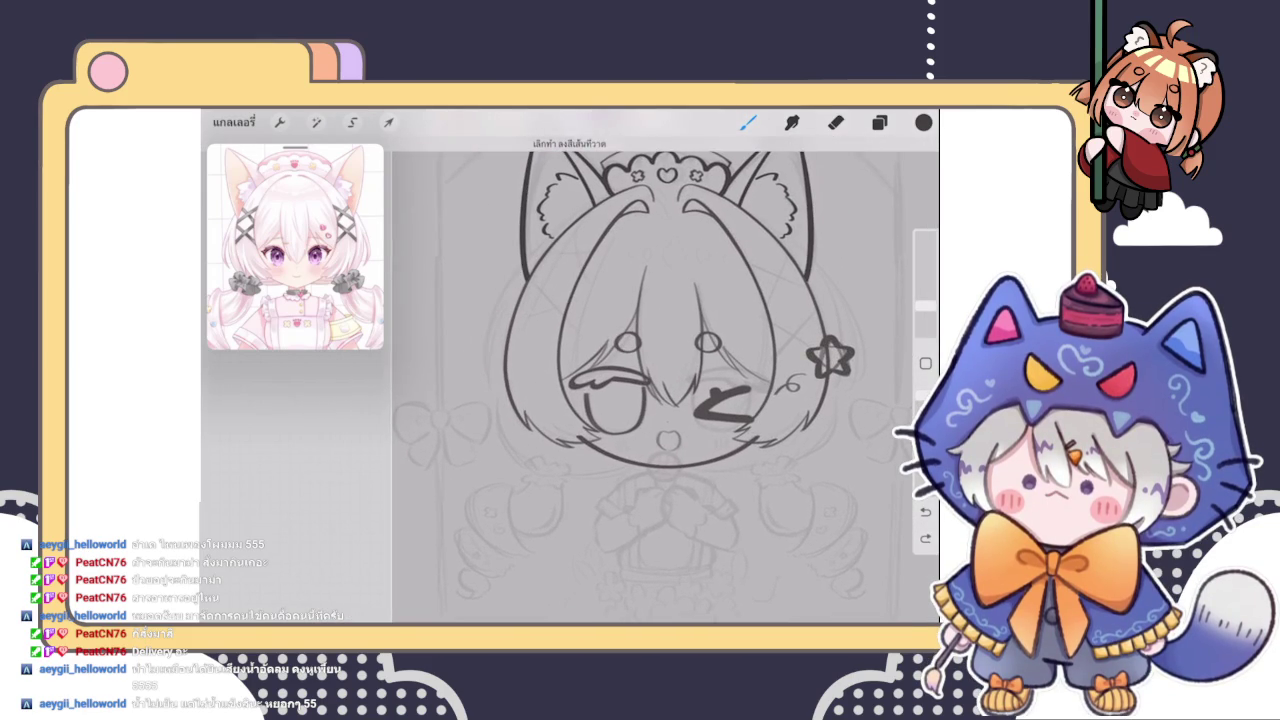
scroll(680, 380, up, 2)
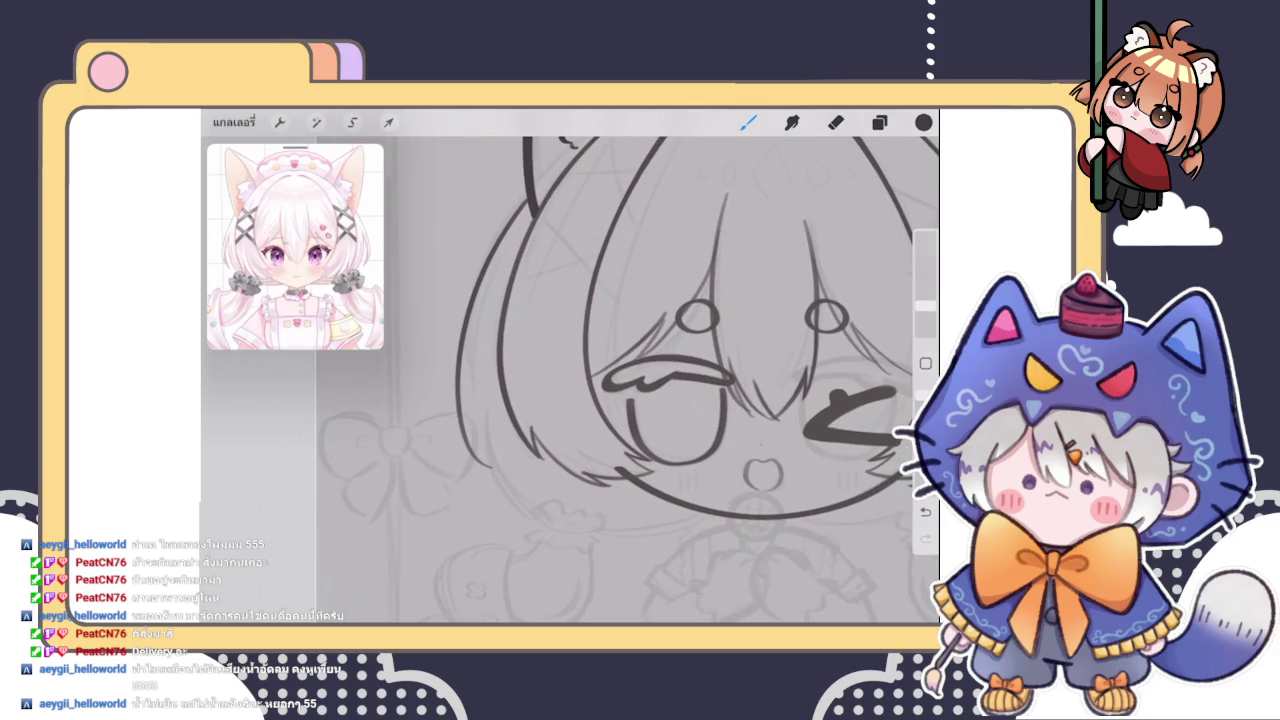
scroll(650, 380, down, 3)
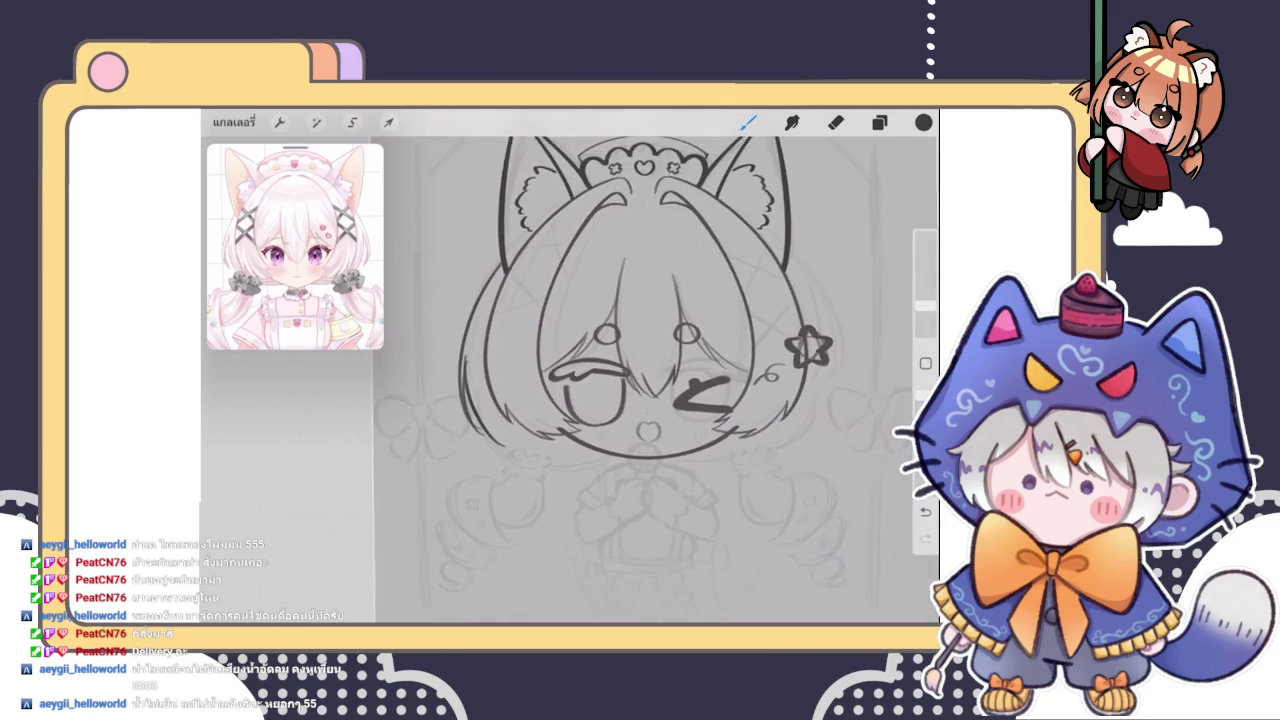
scroll(629, 379, down, 3)
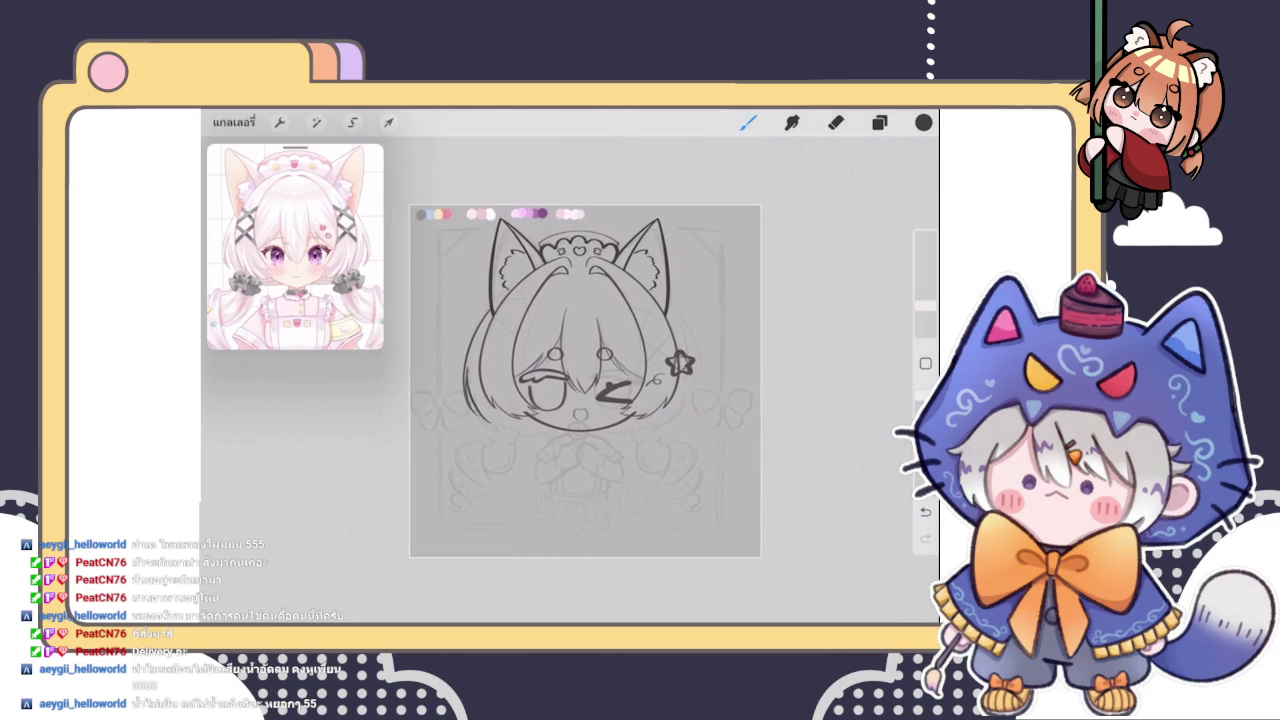
scroll(625, 380, up, 5)
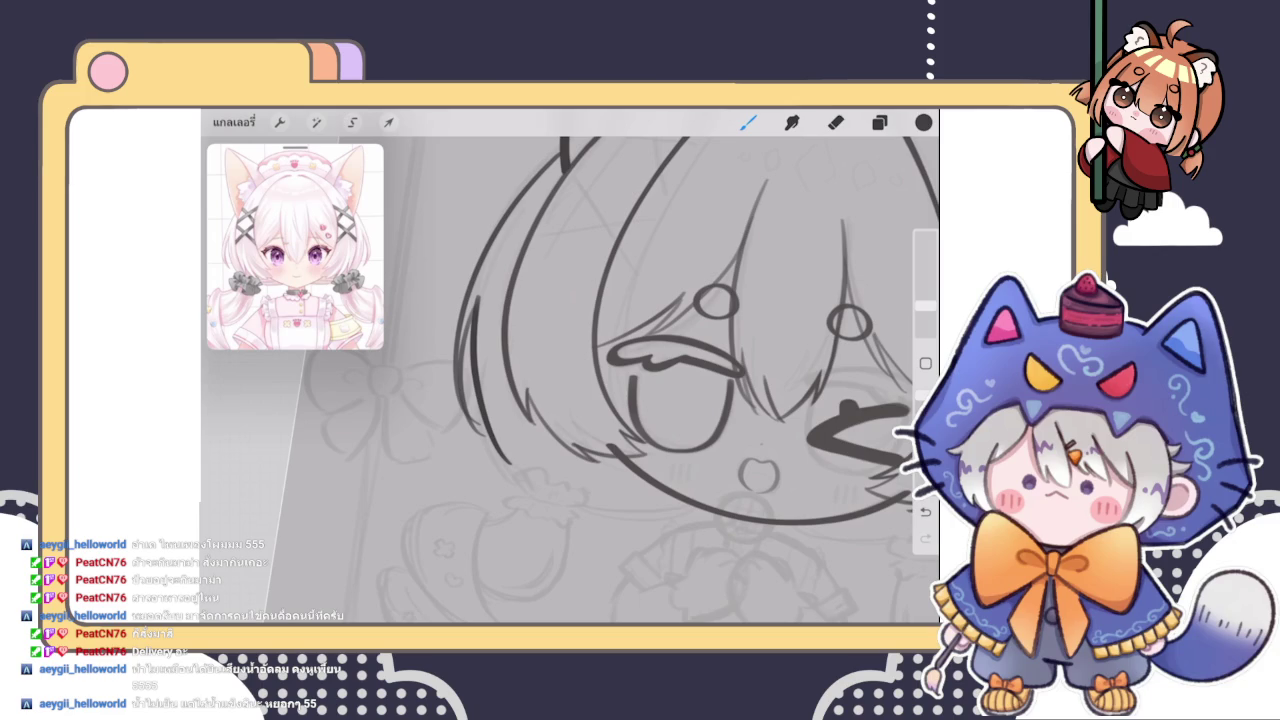
scroll(650, 380, down, 3)
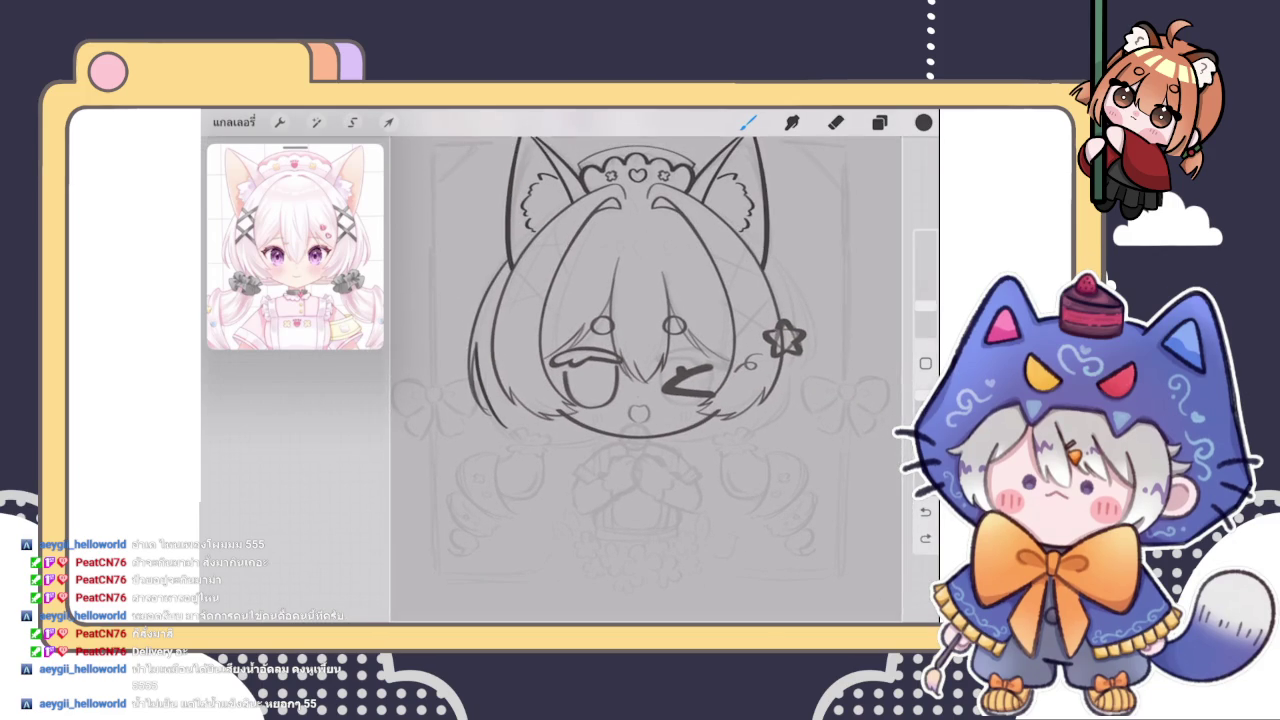
scroll(560, 320, up, 2)
scroll(560, 320, up, 2)
scroll(560, 320, up, 1)
scroll(560, 320, up, 2)
Erase stray line parts where the hair overlaps the face outline
key(e)
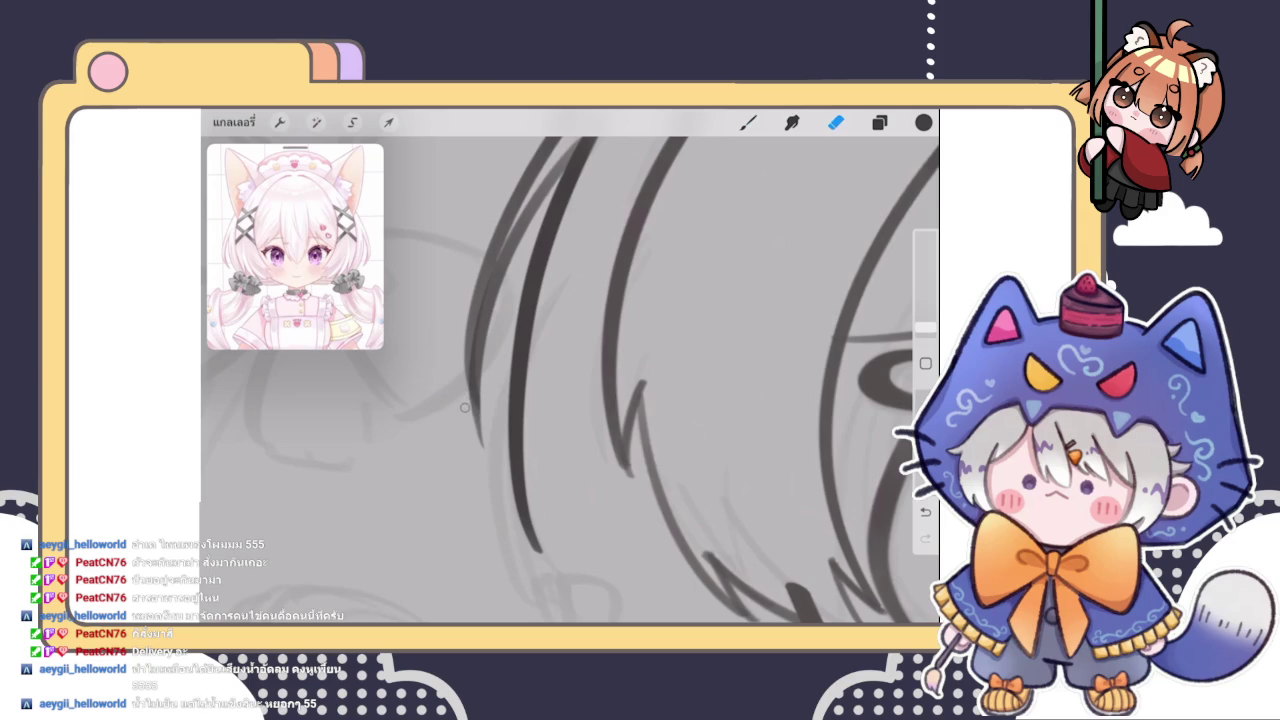
scroll(560, 380, up, 3)
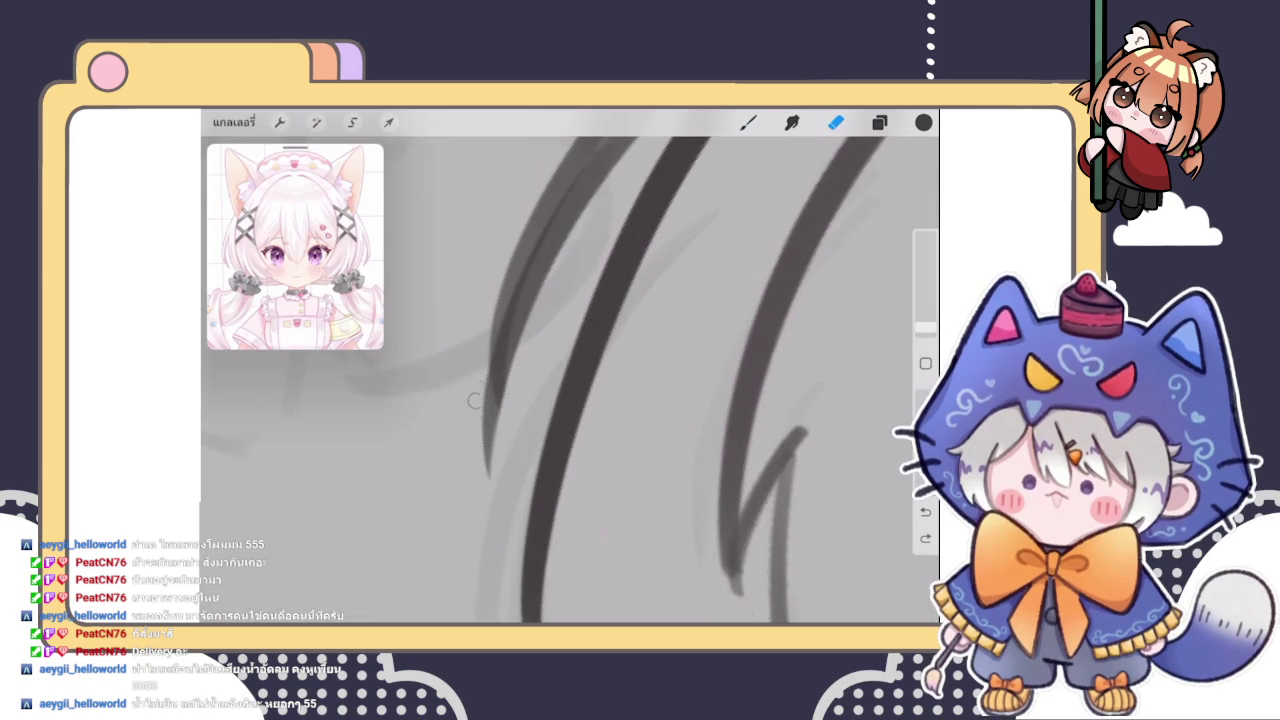
scroll(560, 370, down, 3)
scroll(560, 370, down, 3)
scroll(560, 370, down, 2)
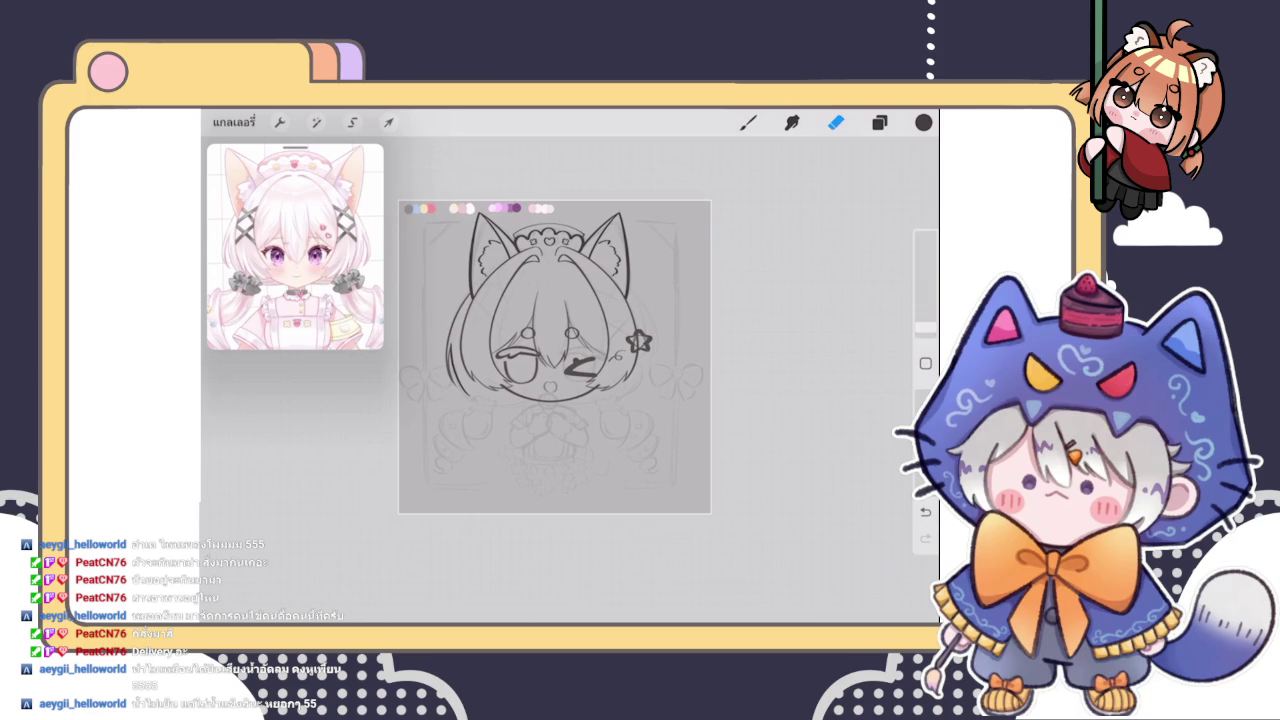
scroll(560, 370, up, 3)
Back on the brush, undo the last stroke and select the left strand for moving
click(748, 122)
scroll(560, 370, up, 2)
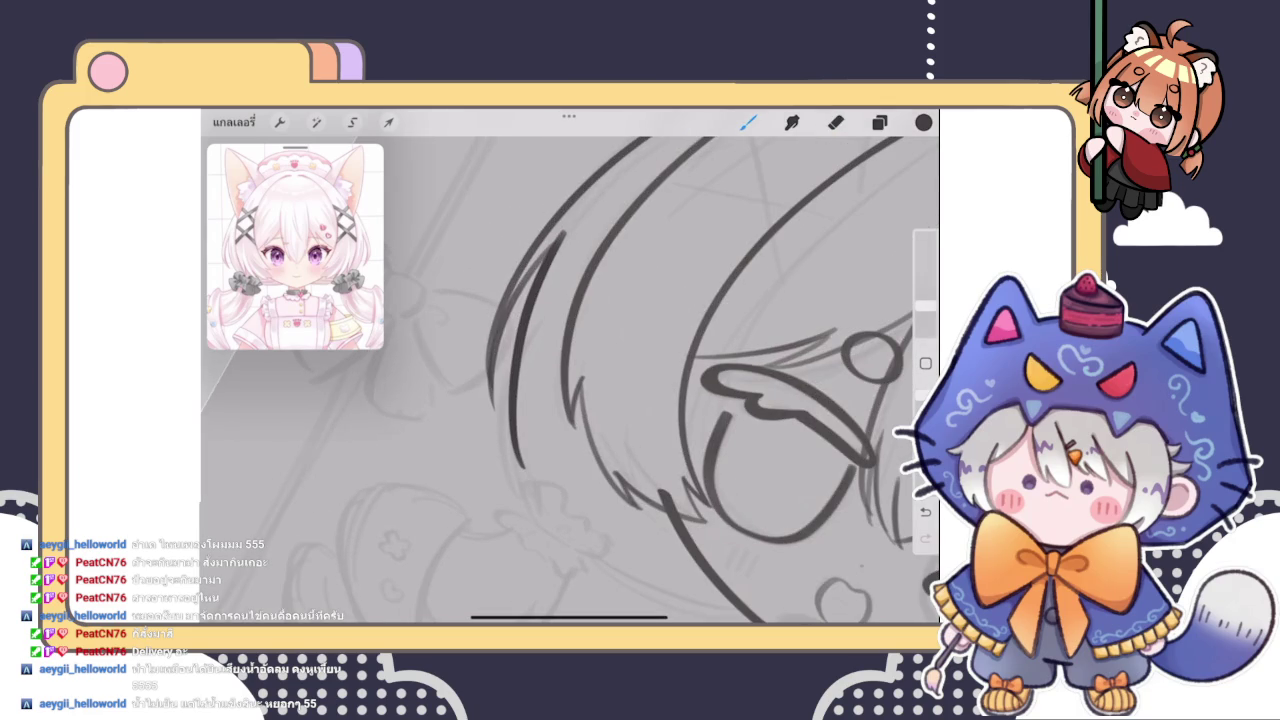
scroll(560, 370, up, 2)
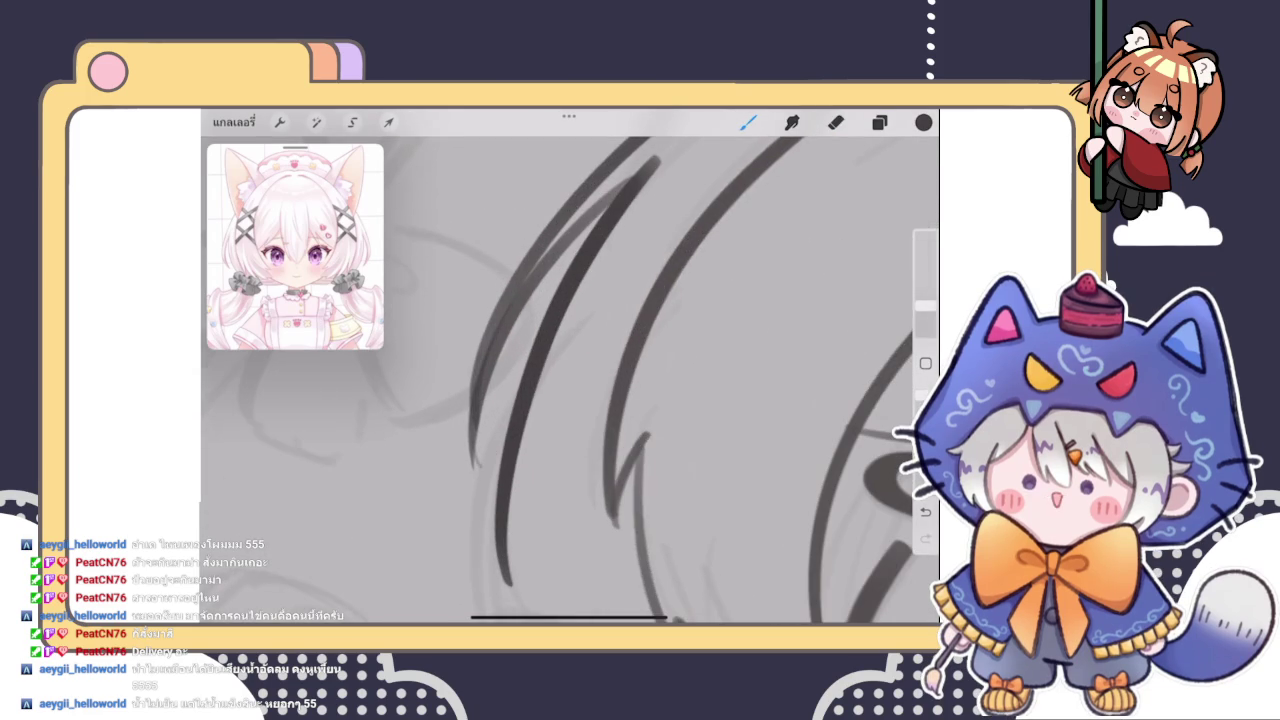
key(ctrl+z)
key(ctrl+z)
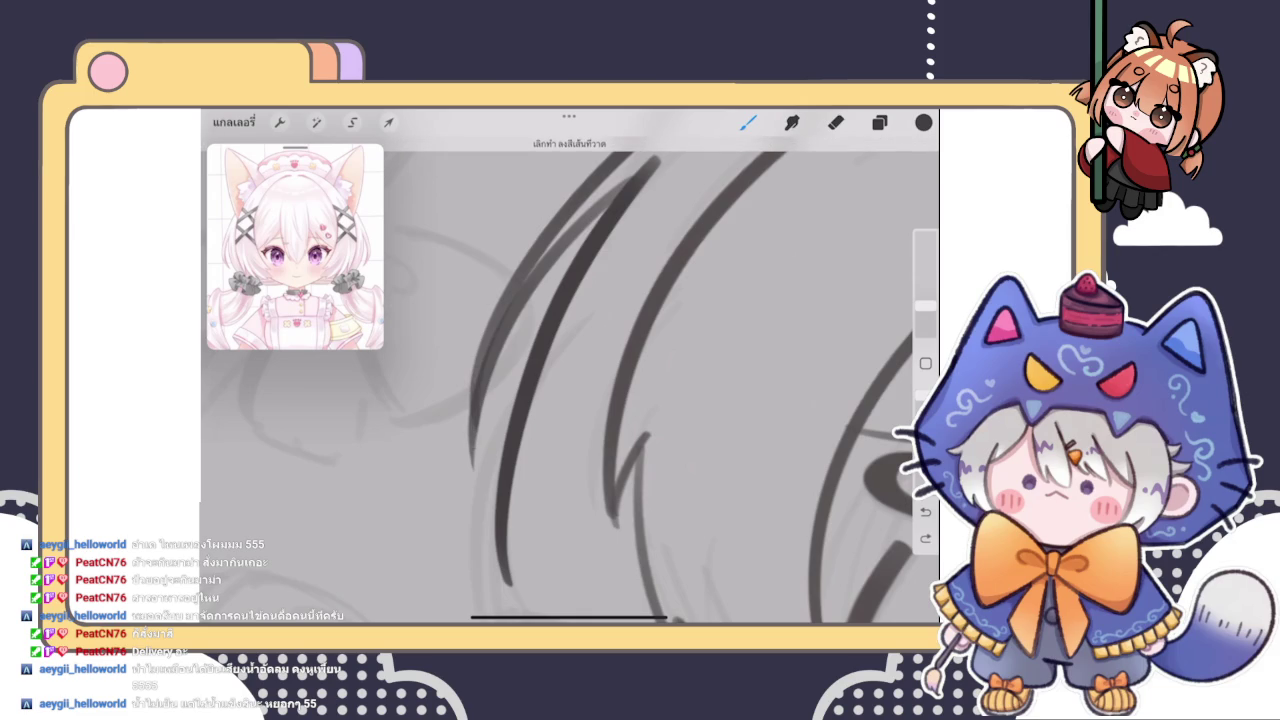
scroll(570, 380, down, 3)
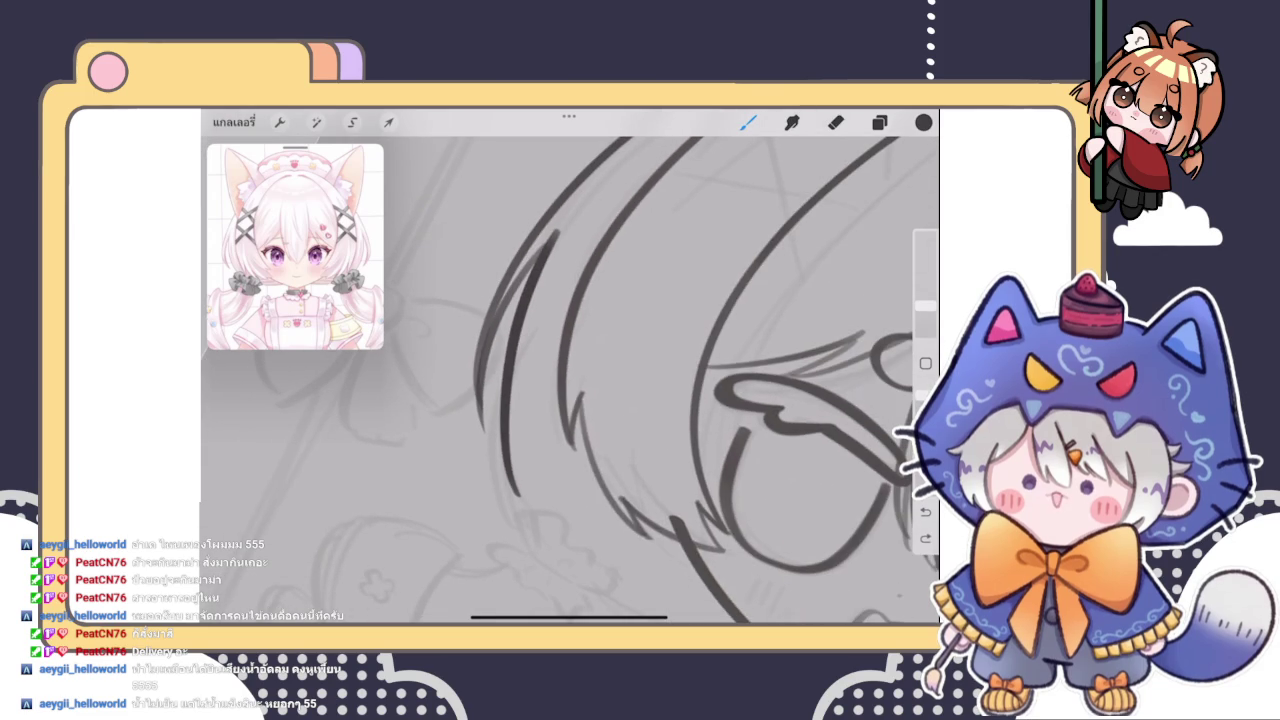
scroll(640, 380, down, 5)
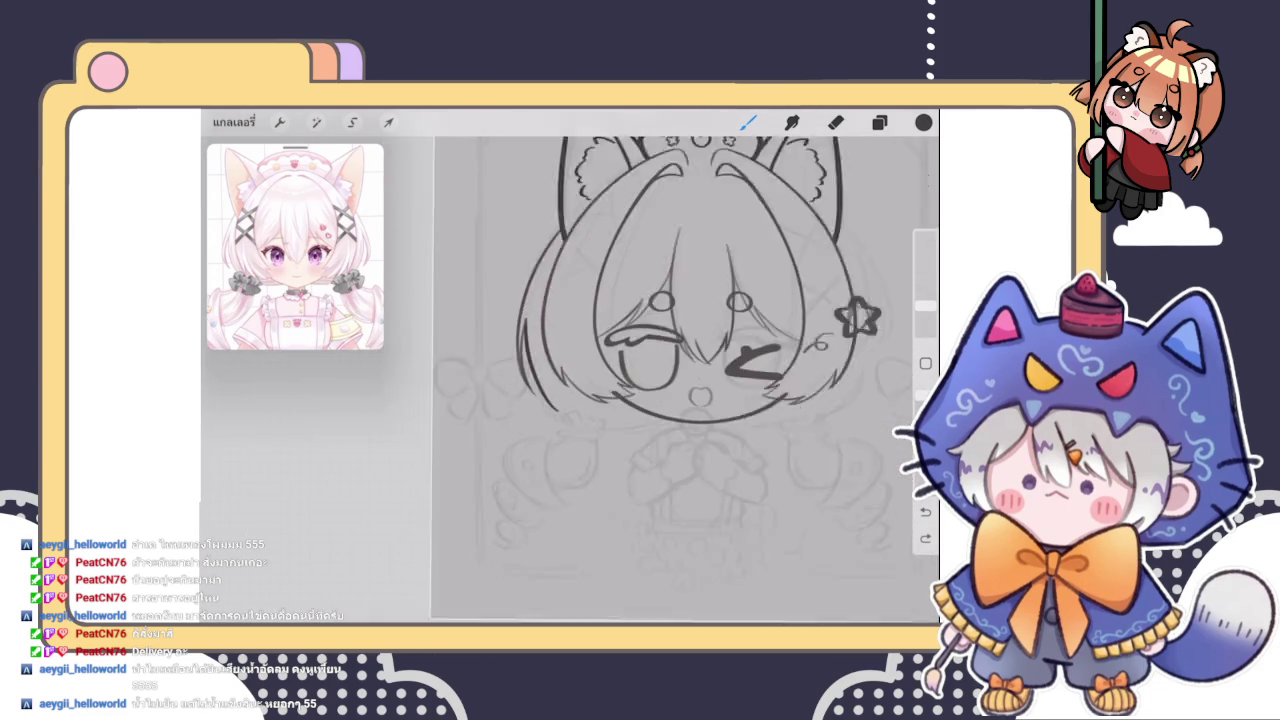
scroll(595, 350, down, 3)
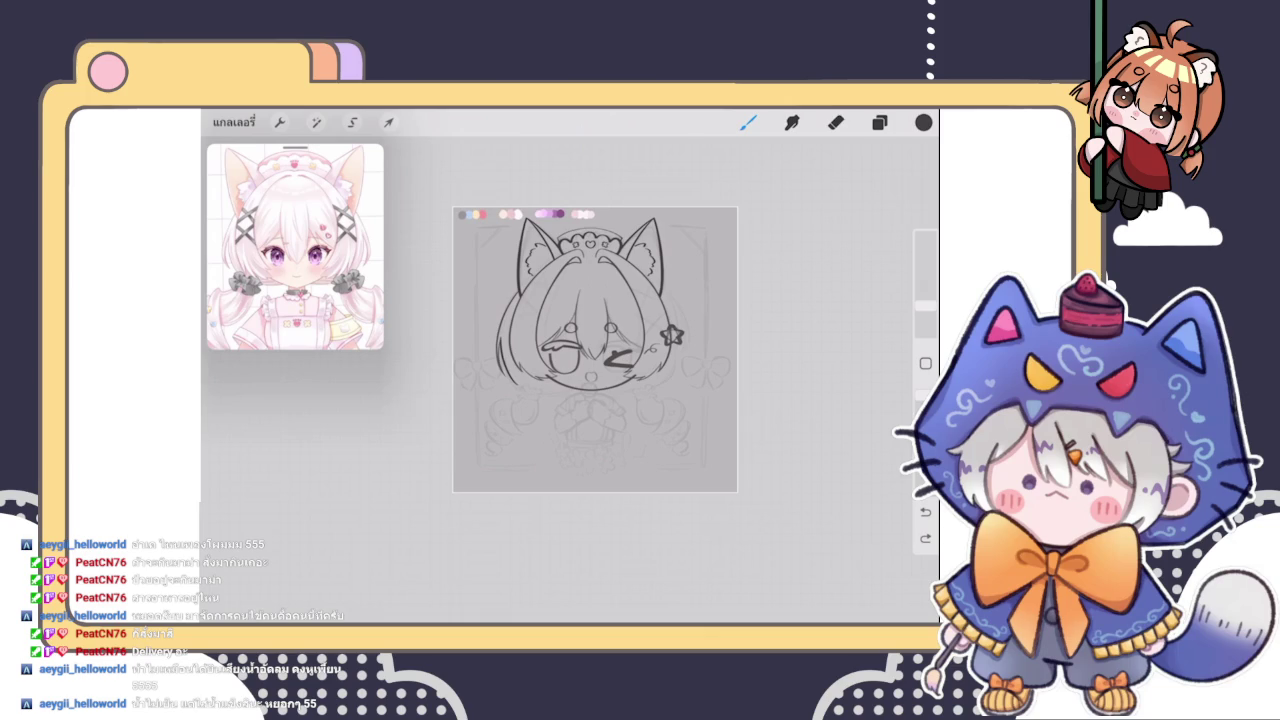
scroll(620, 370, up, 3)
scroll(620, 370, up, 3)
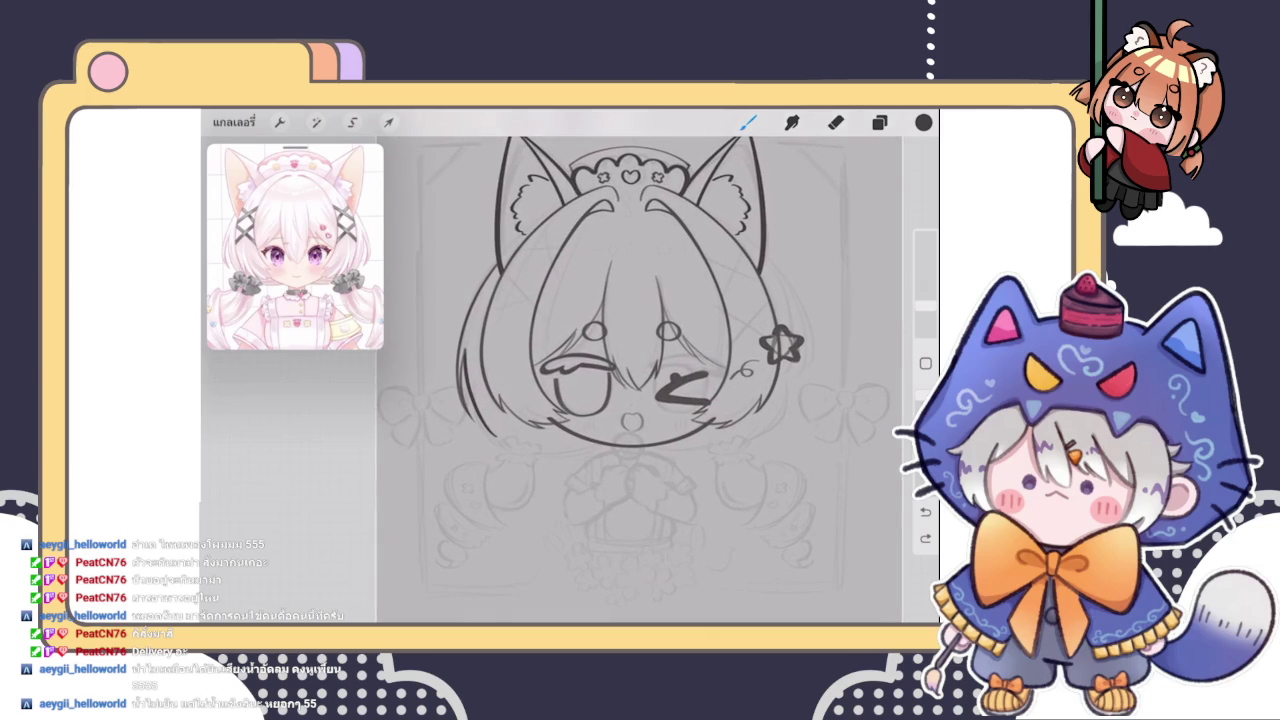
key(v)
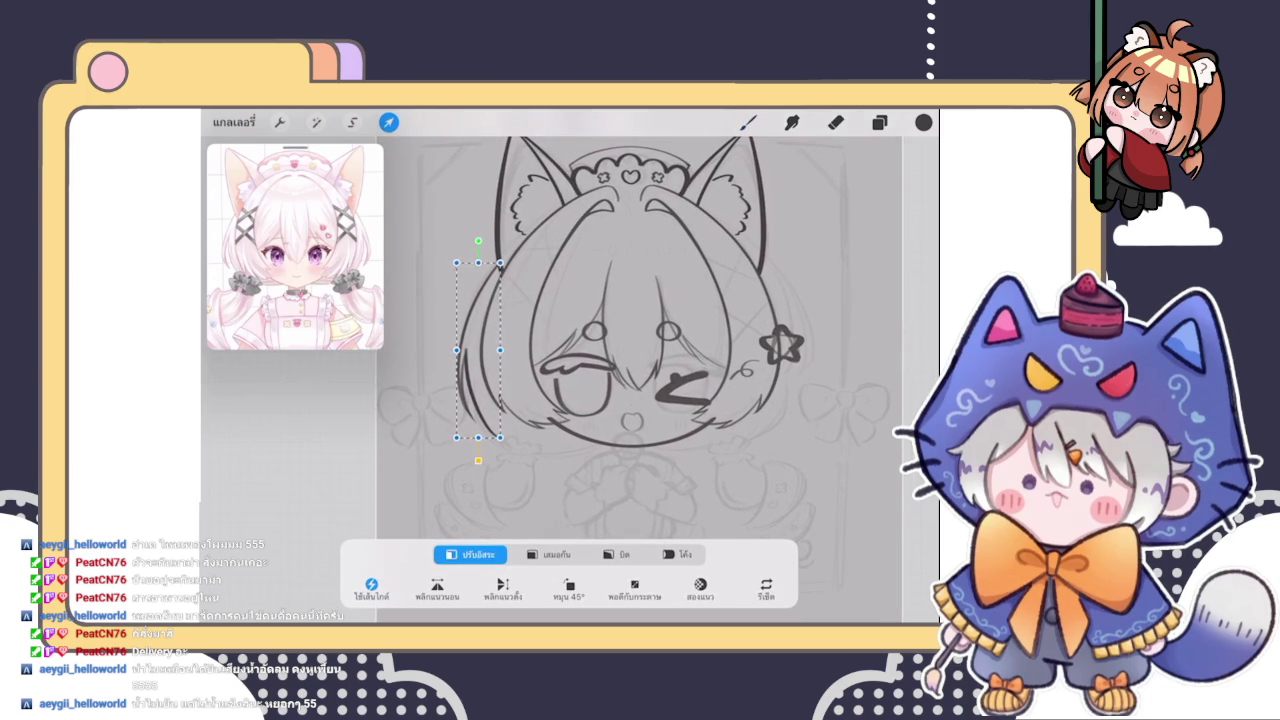
Commit the pending transform, pick up the left hair stroke again, and commit once more
key(b)
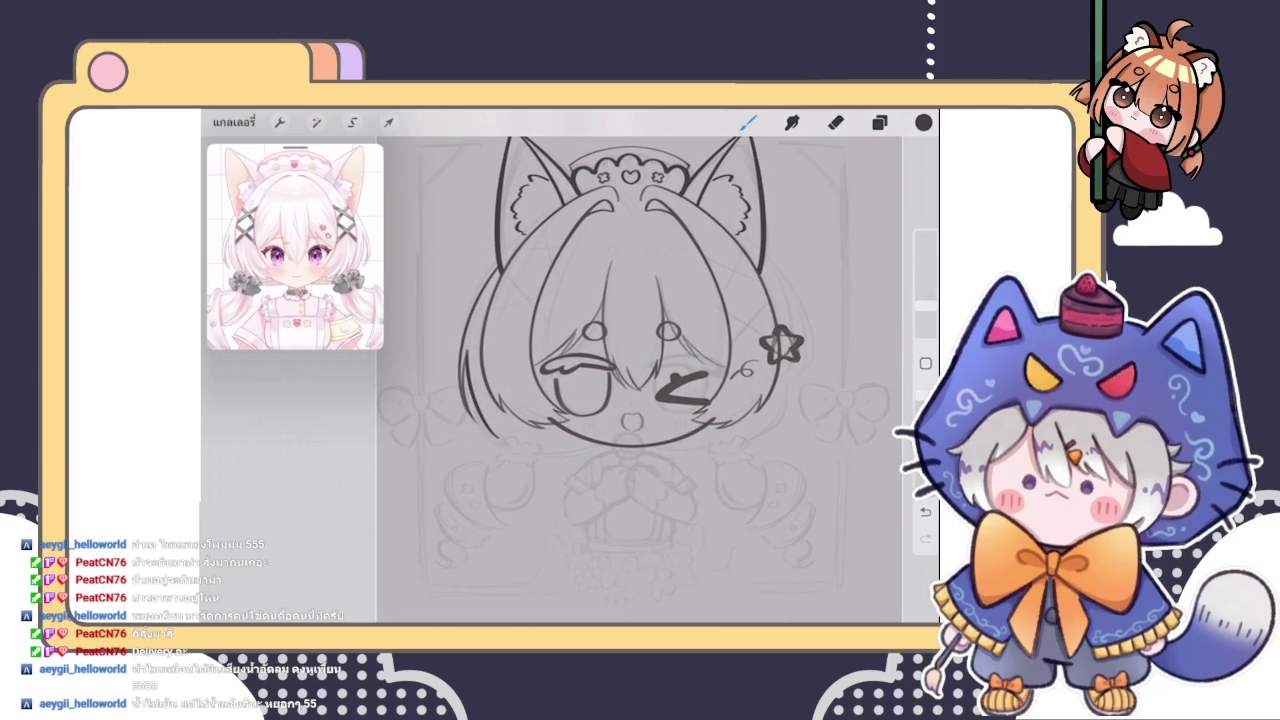
scroll(640, 330, up, 2)
scroll(640, 330, up, 2)
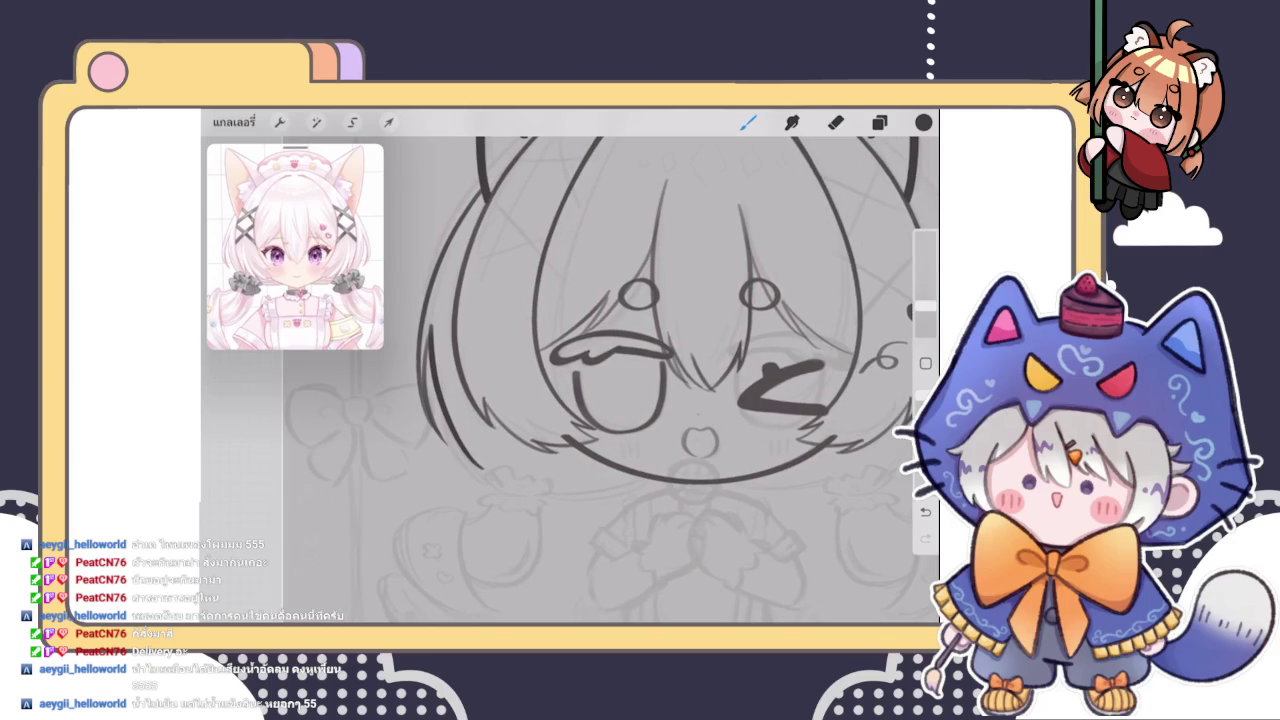
key(v)
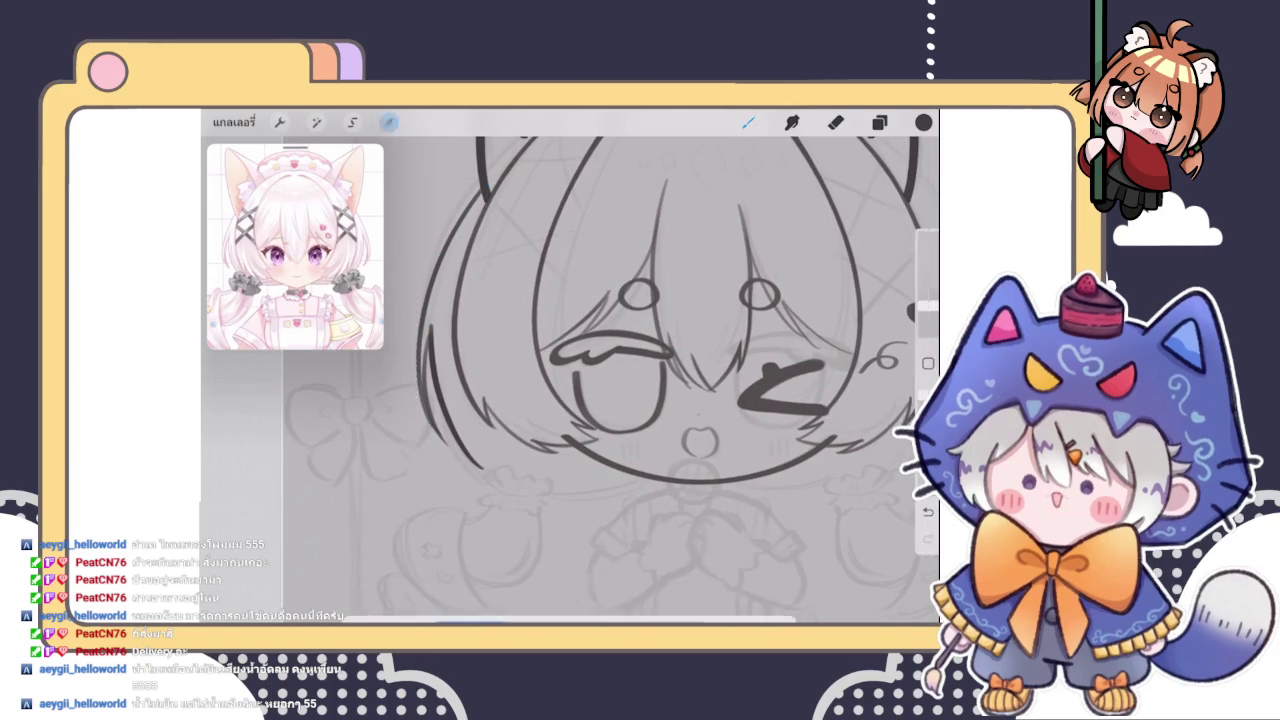
scroll(650, 330, down, 3)
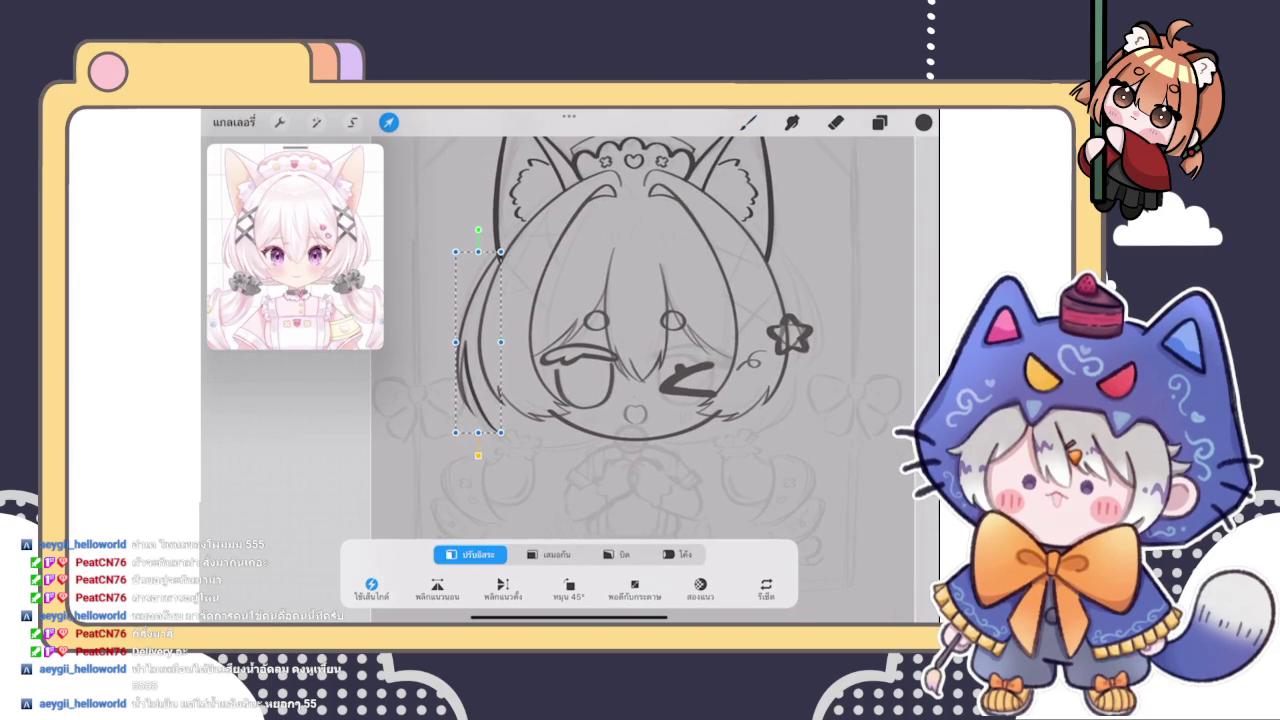
key(b)
Warp the left side-hair strand into a gentler curve along the cheek and apply it
scroll(660, 330, up, 2)
scroll(650, 350, up, 2)
scroll(650, 350, up, 2)
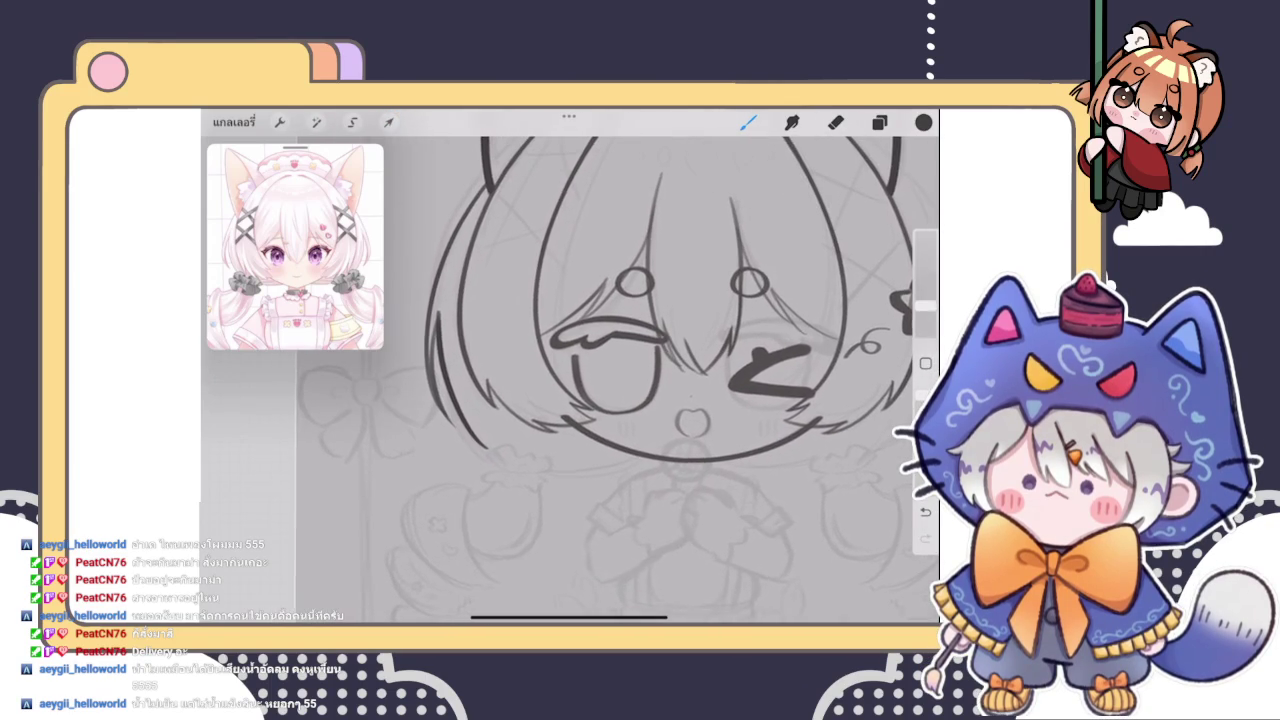
key(v)
scroll(650, 350, up, 2)
click(677, 554)
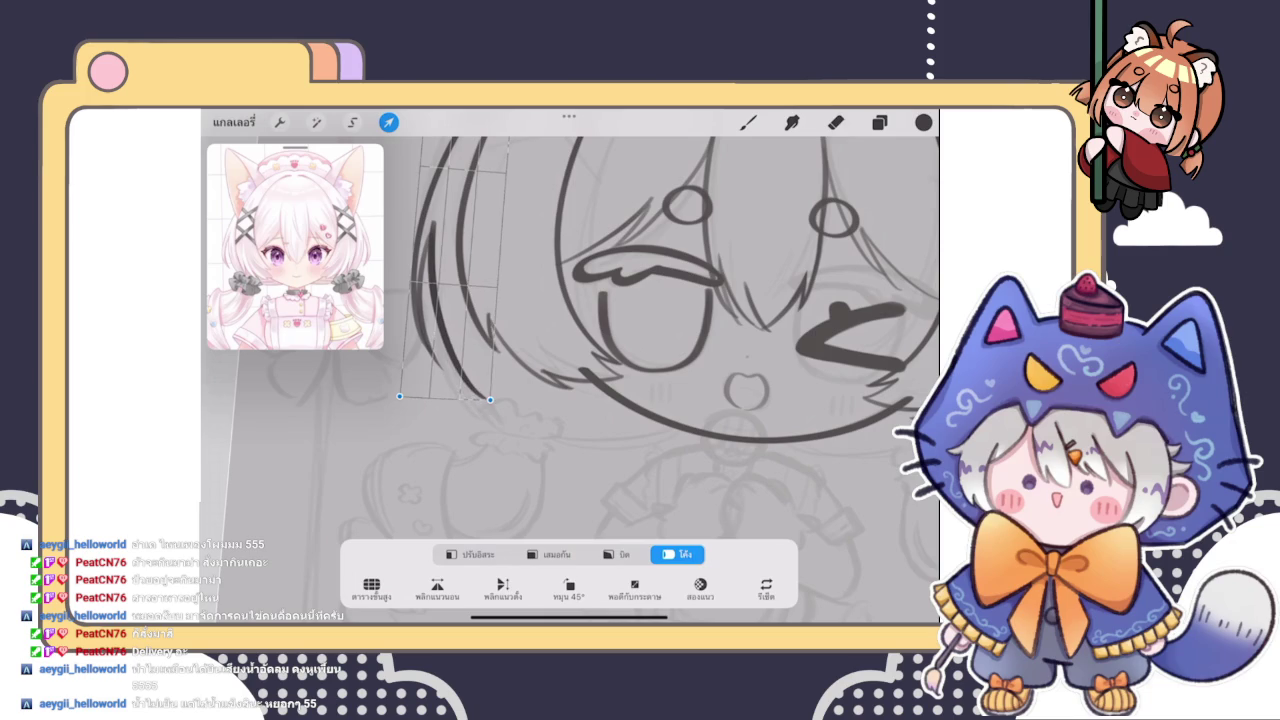
key(b)
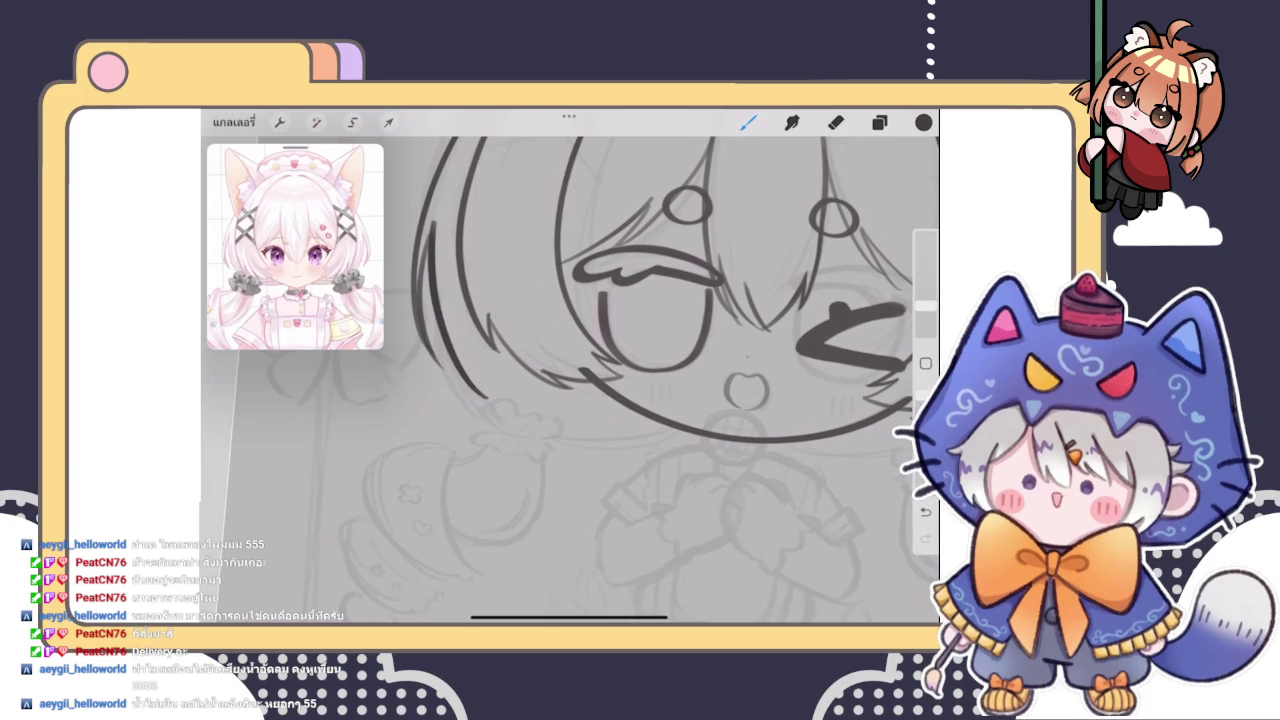
scroll(652, 345, down, 5)
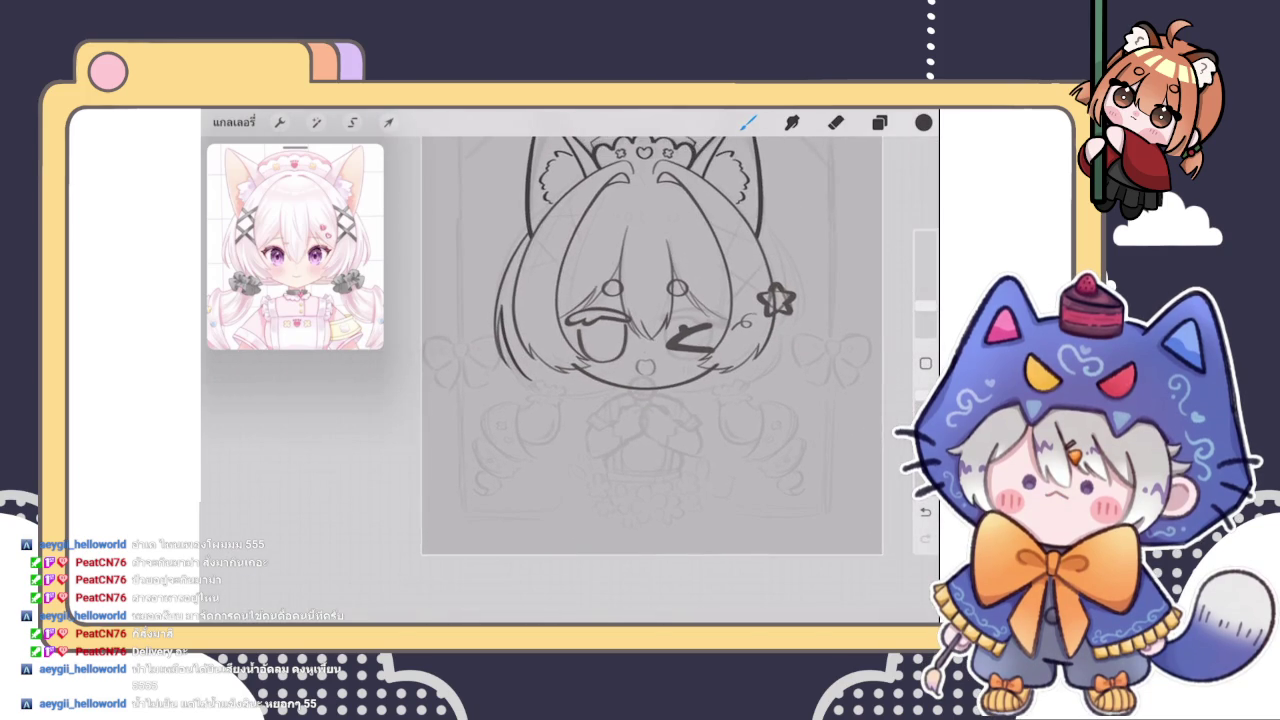
scroll(652, 345, up, 5)
key(e)
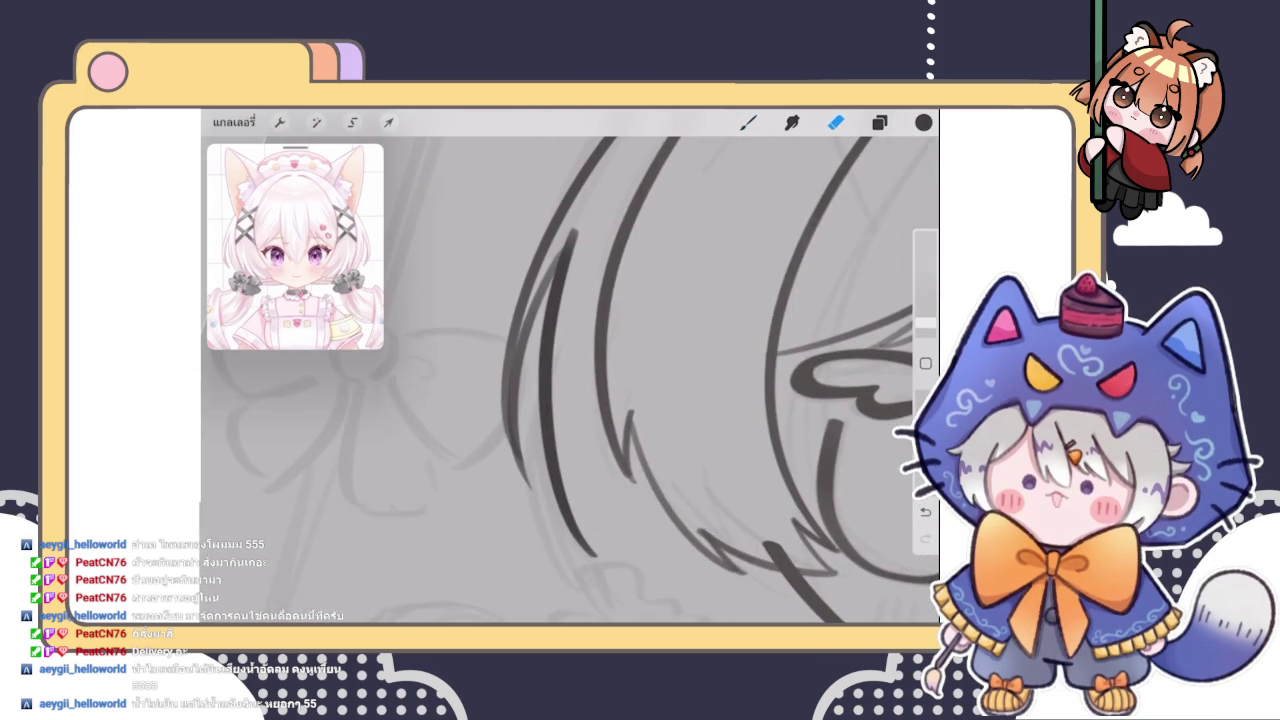
Erase the faint stray sketch line beside the left hair strands, alternating eraser and brush
mouse_move(485, 386)
mouse_down()
mouse_move(530, 492)
mouse_move(499, 319)
mouse_up()
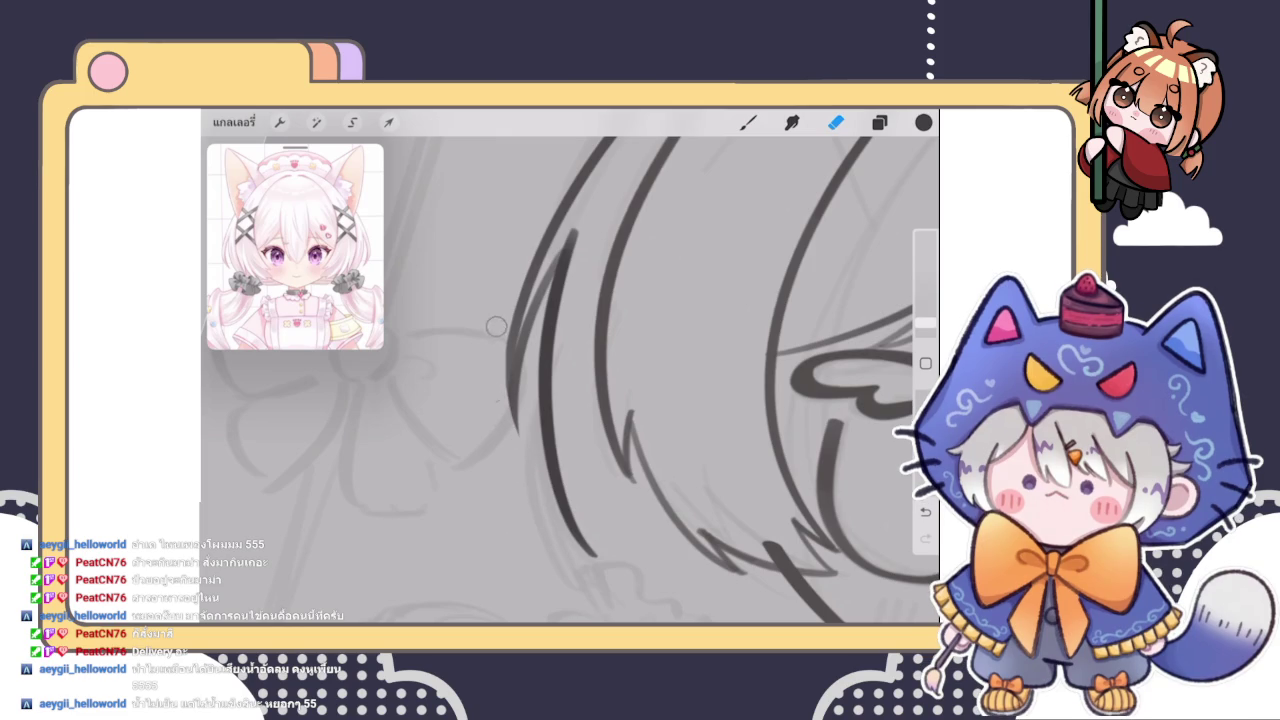
key(b)
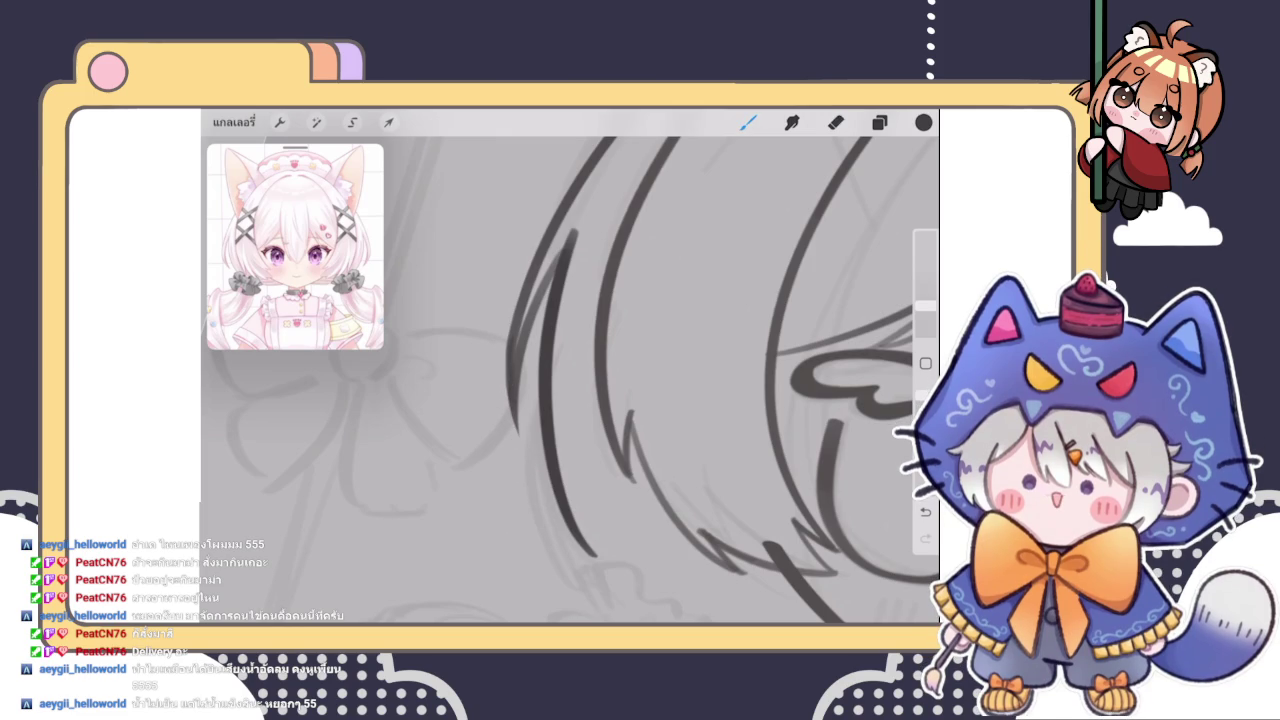
key(e)
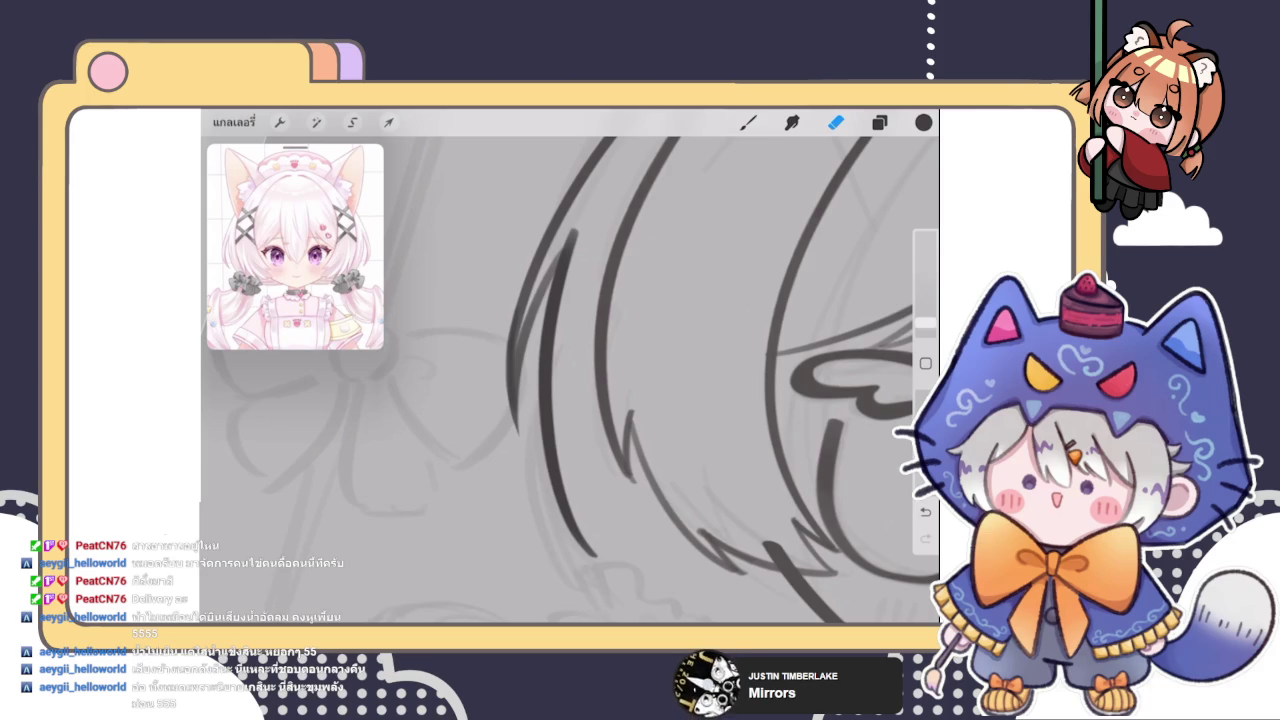
scroll(570, 380, up, 3)
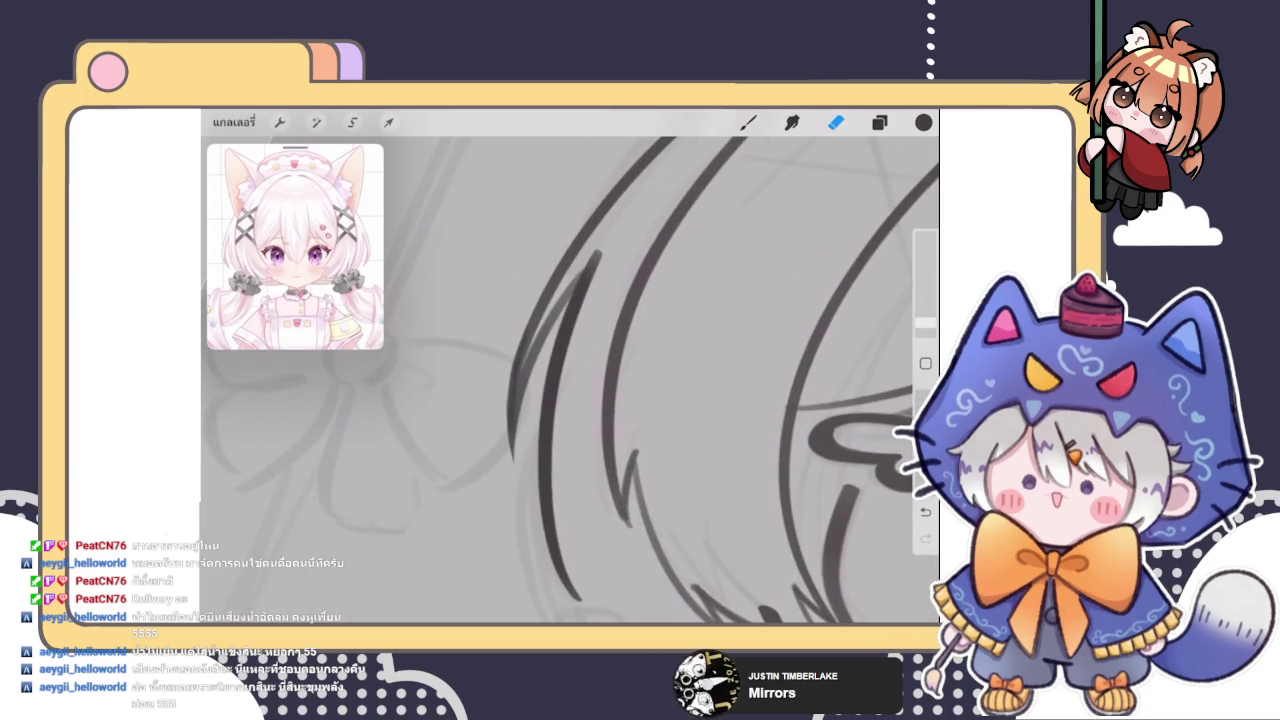
key(b)
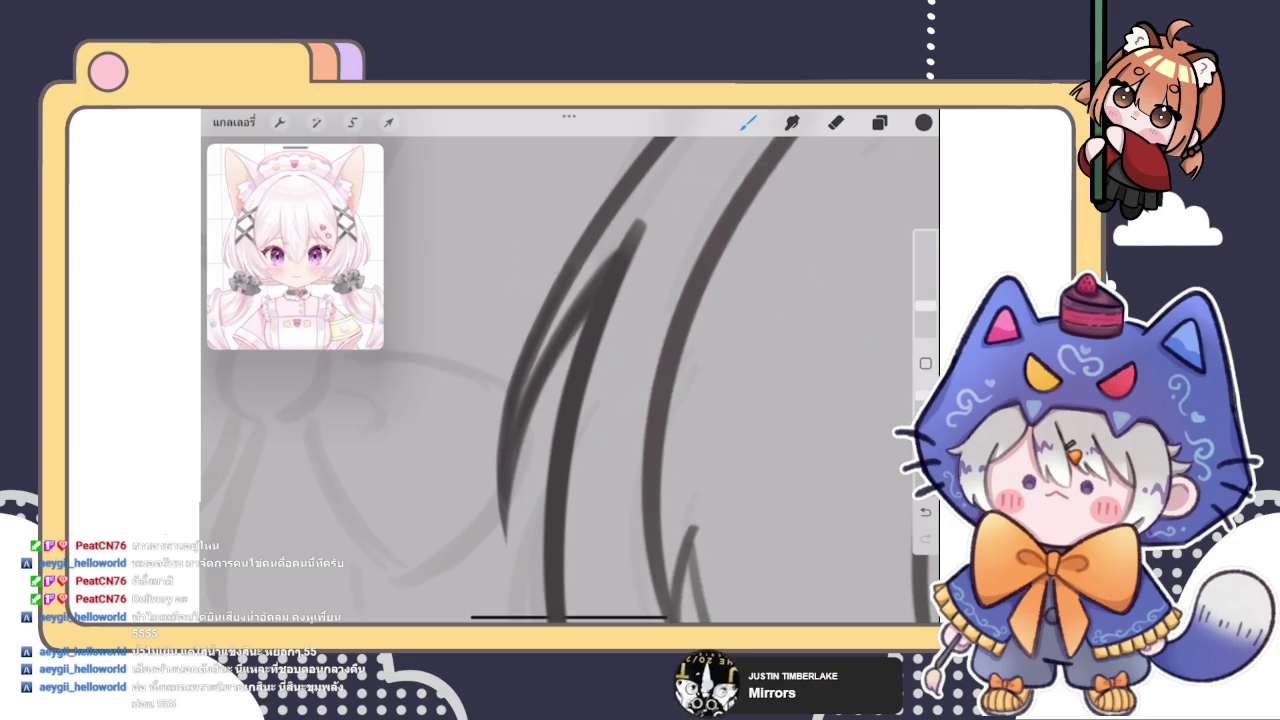
Expand the headband layer group and select decoration layer 12
scroll(570, 380, down, 5)
scroll(628, 362, down, 5)
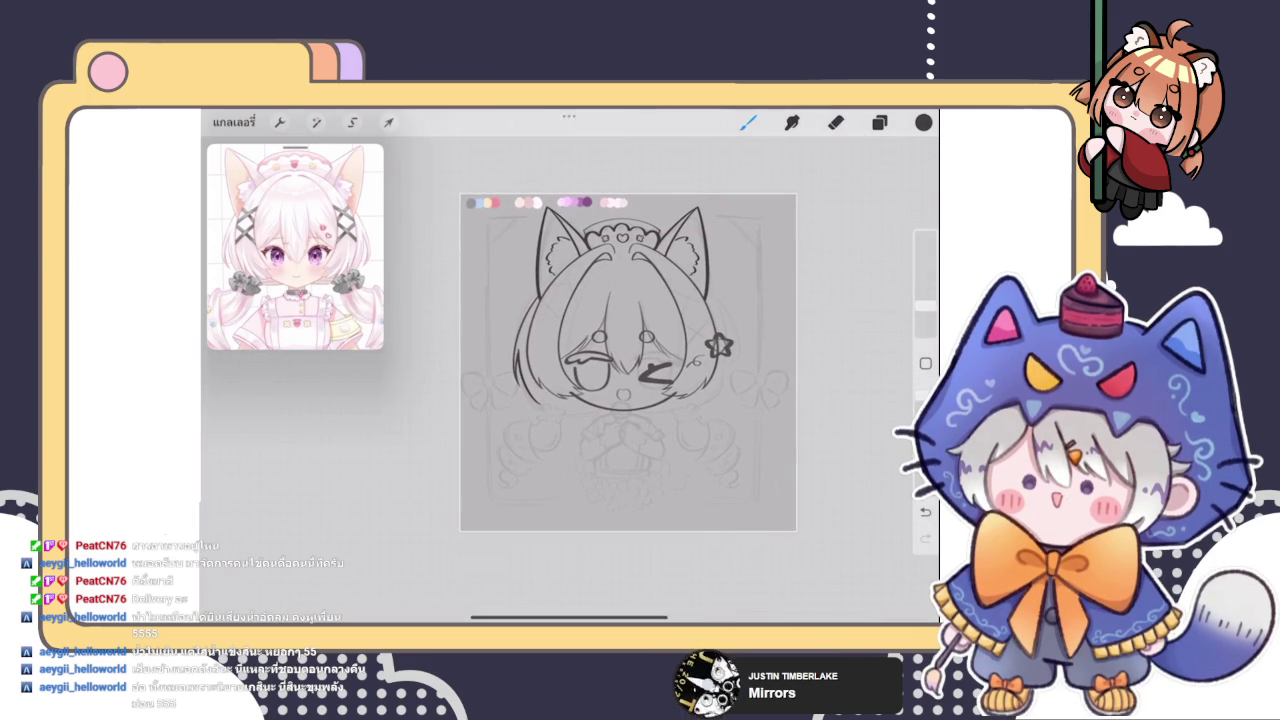
scroll(628, 362, up, 5)
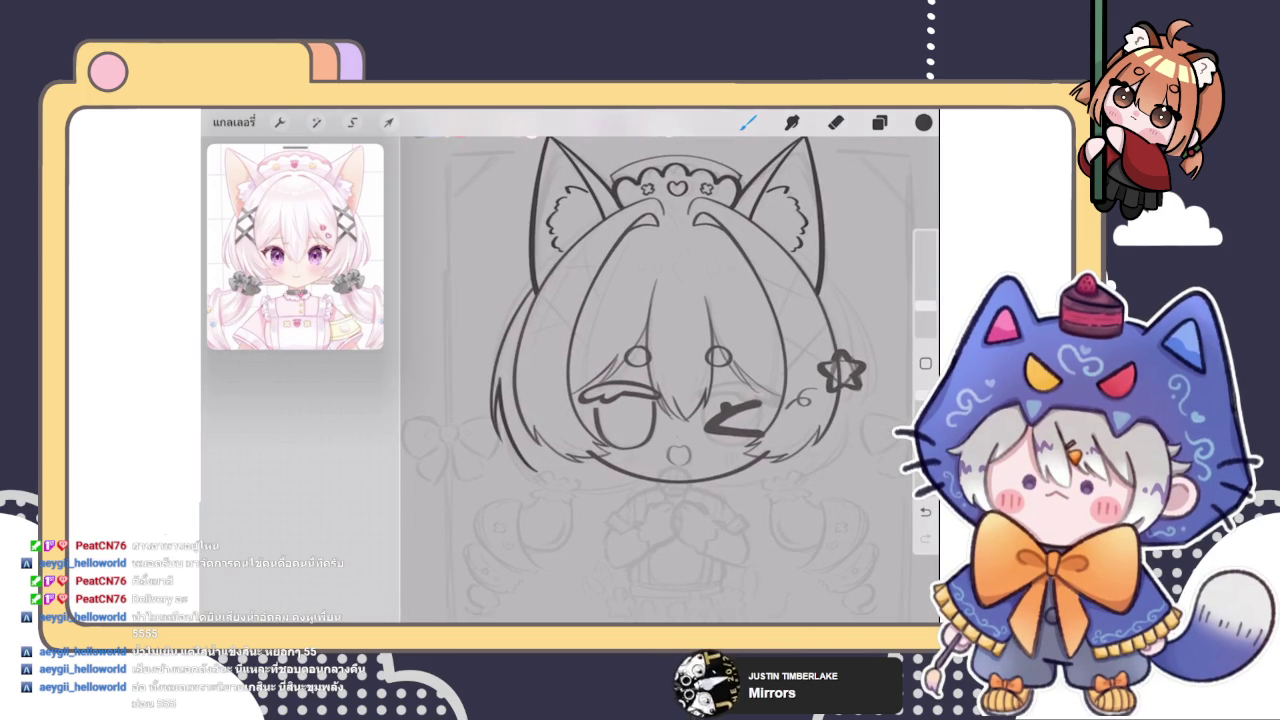
scroll(604, 393, down, 4)
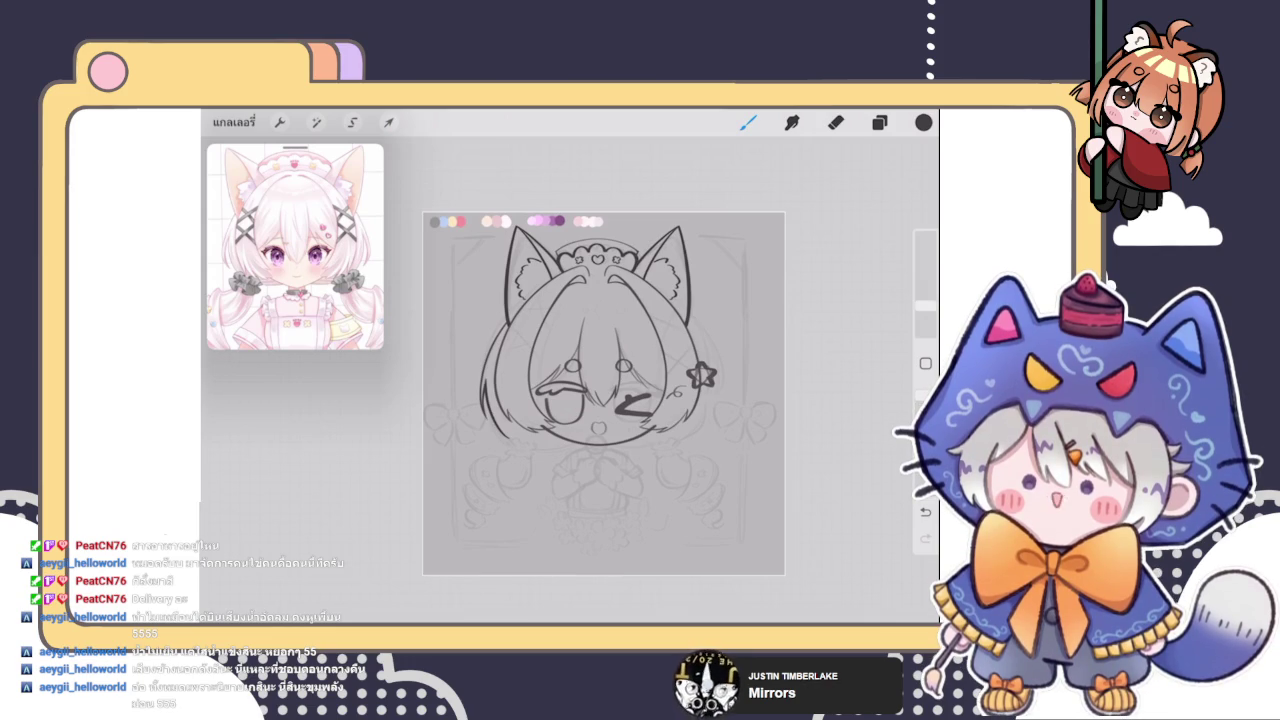
scroll(604, 393, up, 2)
scroll(604, 393, up, 2)
scroll(604, 393, up, 2)
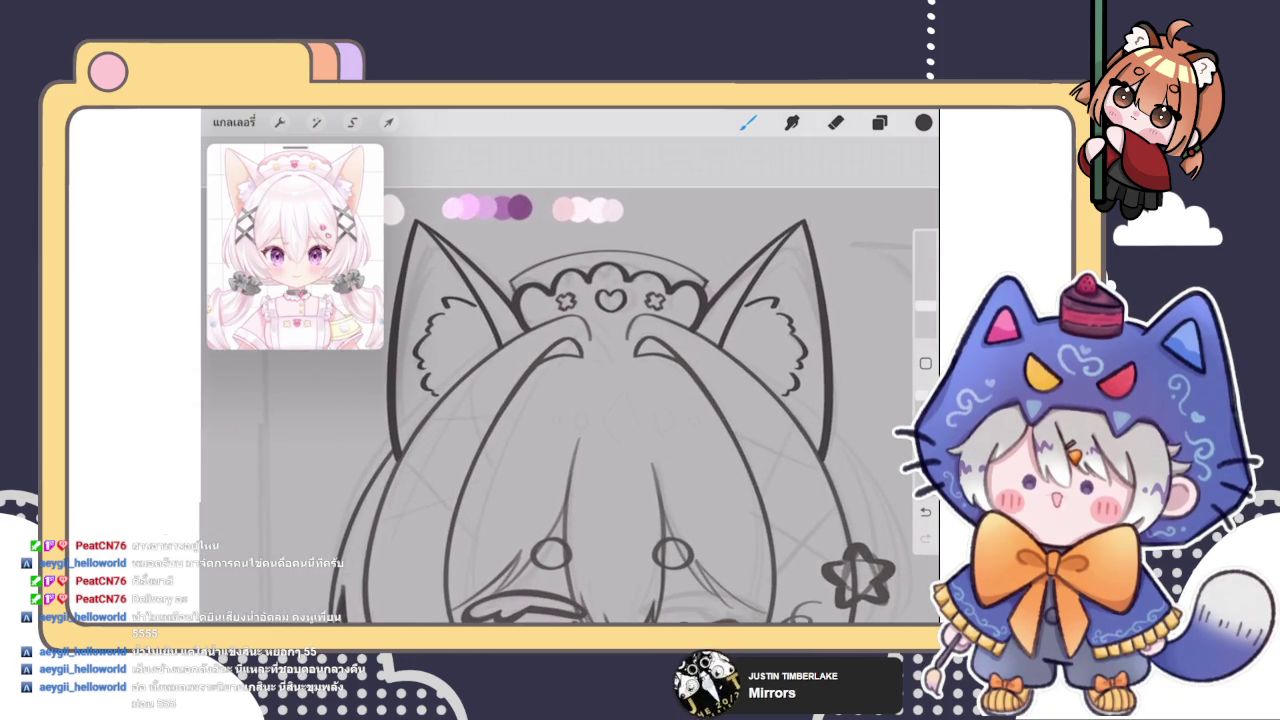
scroll(604, 393, up, 2)
click(879, 122)
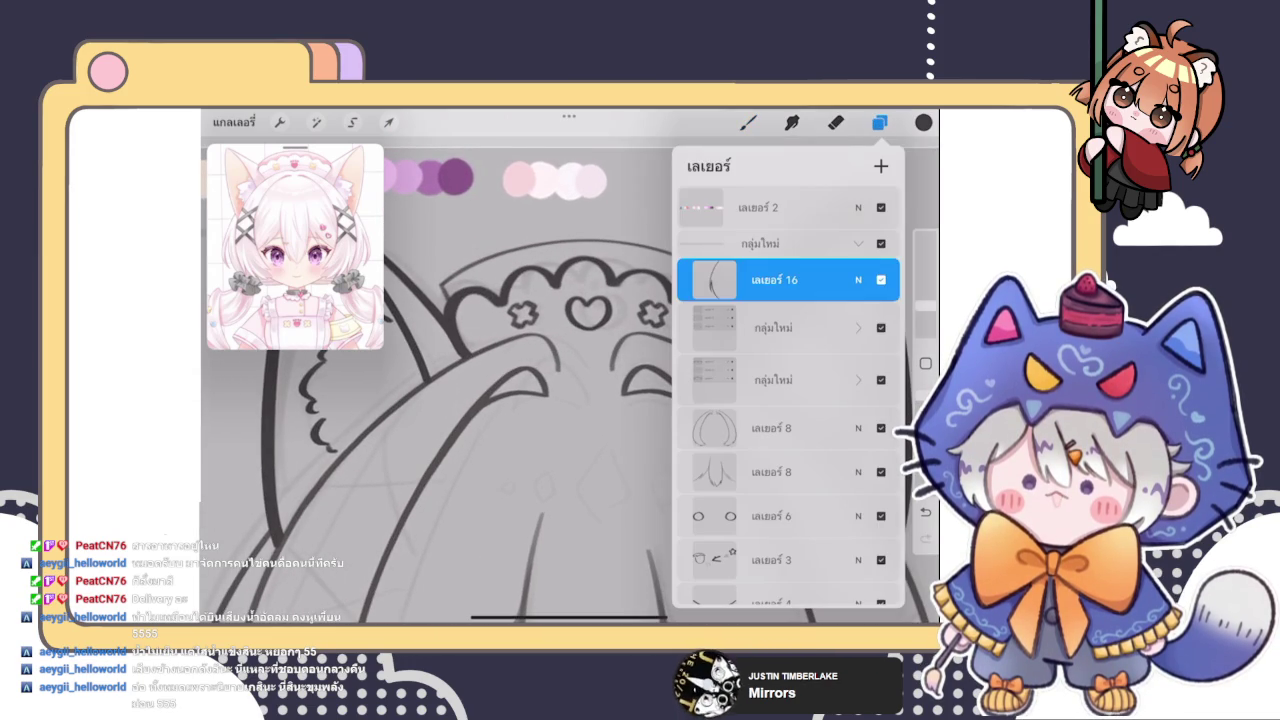
click(858, 379)
drag(780, 480, 780, 393)
click(788, 306)
Briefly start a uniform transform on the heart and crosses, then back out of it
click(388, 122)
click(556, 554)
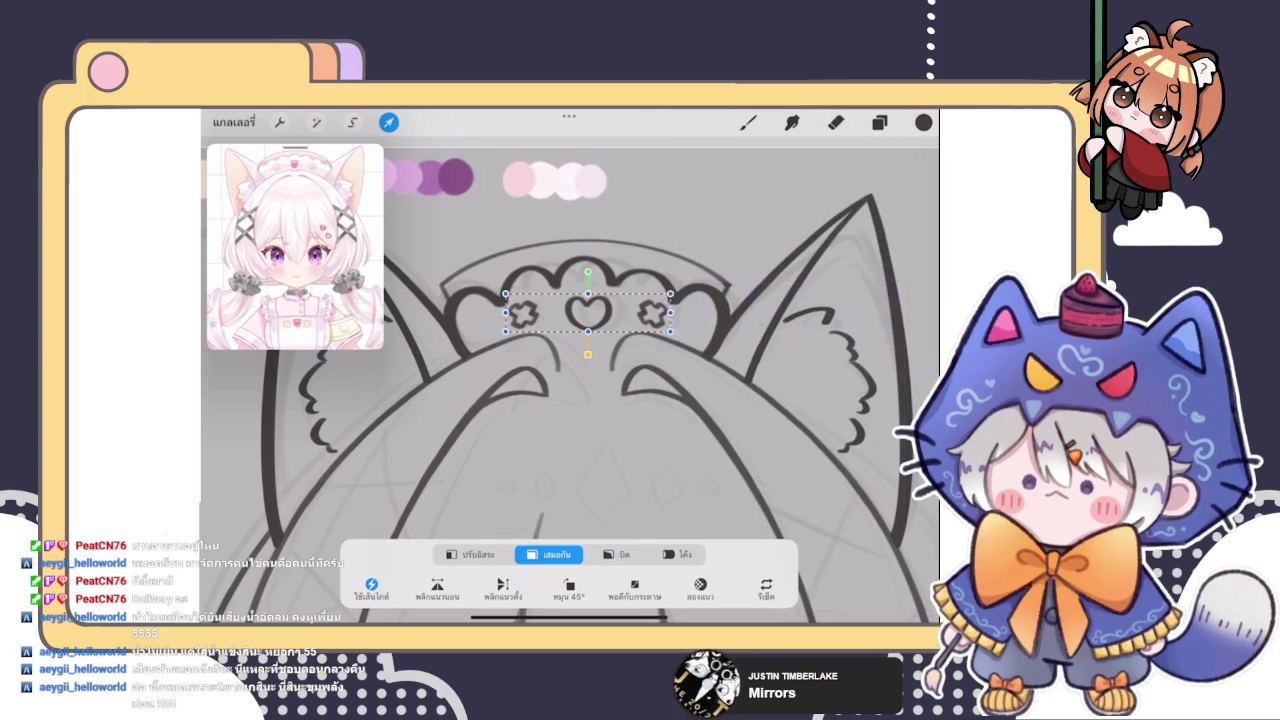
click(879, 122)
drag(780, 400, 780, 448)
click(879, 122)
Dot a row of three small dots just above the headband heart
scroll(600, 420, up, 5)
click(562, 357)
click(598, 352)
click(633, 351)
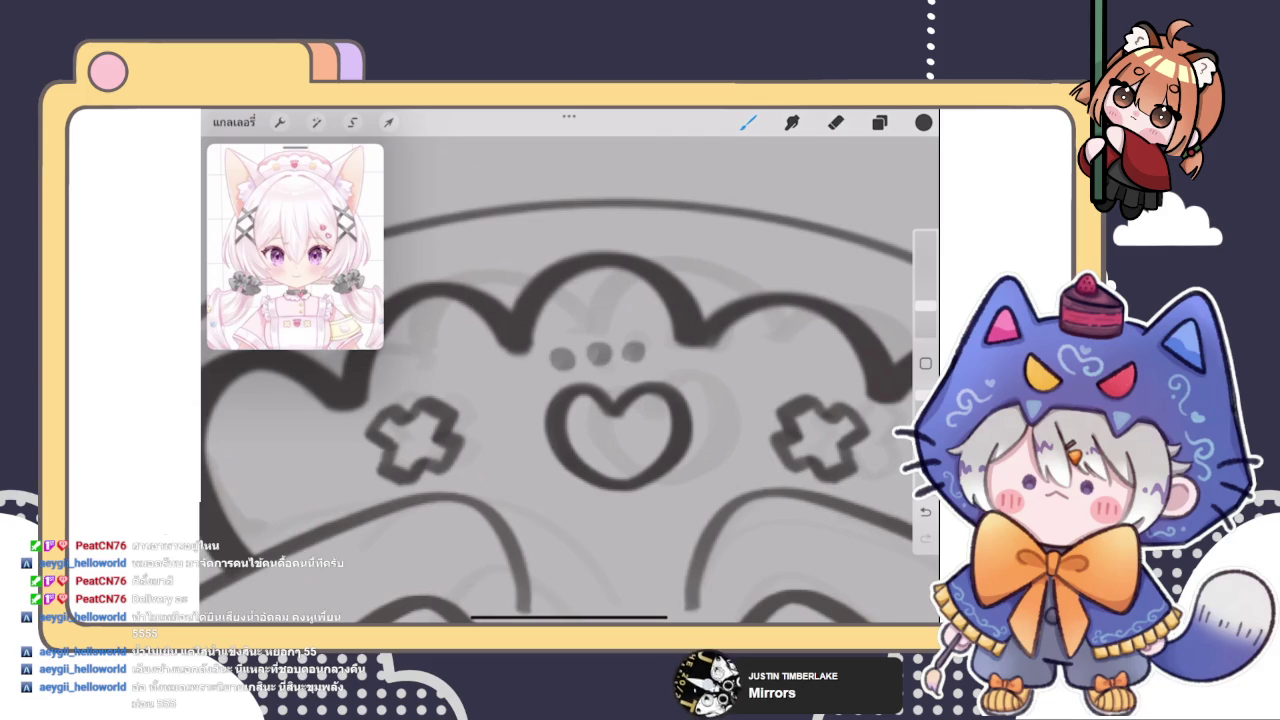
scroll(570, 380, down, 5)
Toggle Liquify and the layer list, then swipe layer 16 to reveal its row actions
click(316, 122)
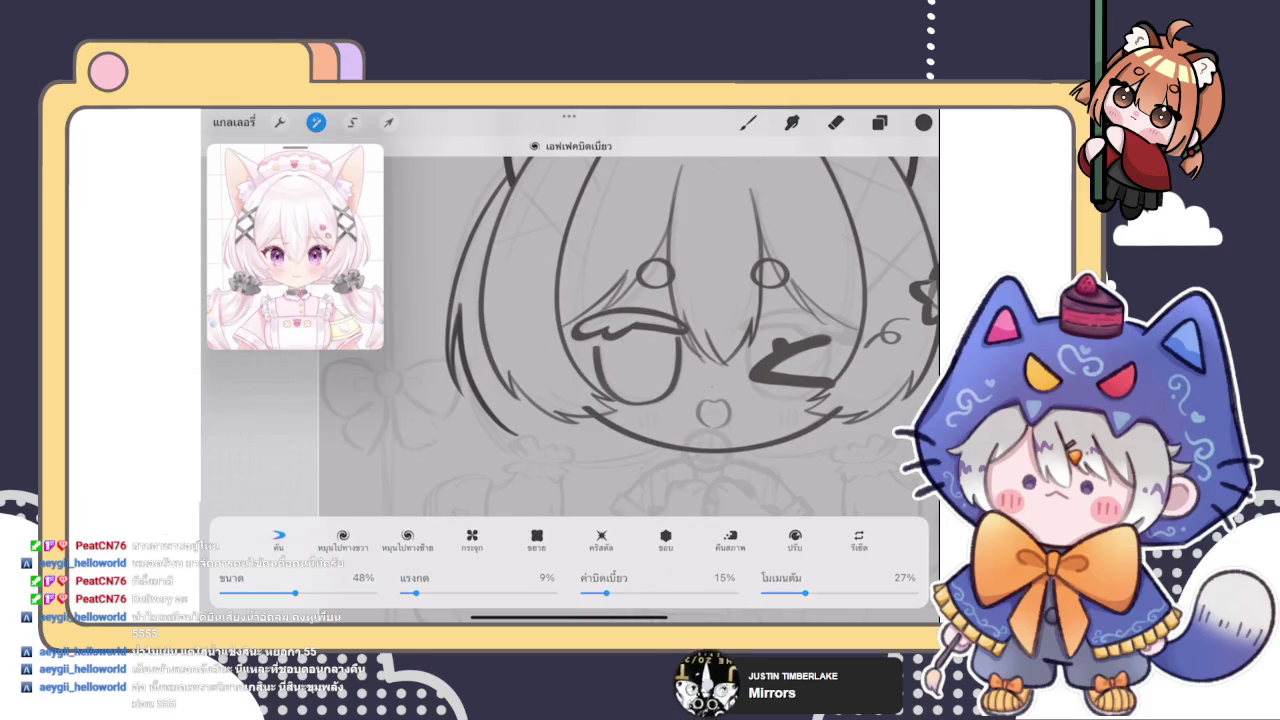
click(316, 122)
click(879, 122)
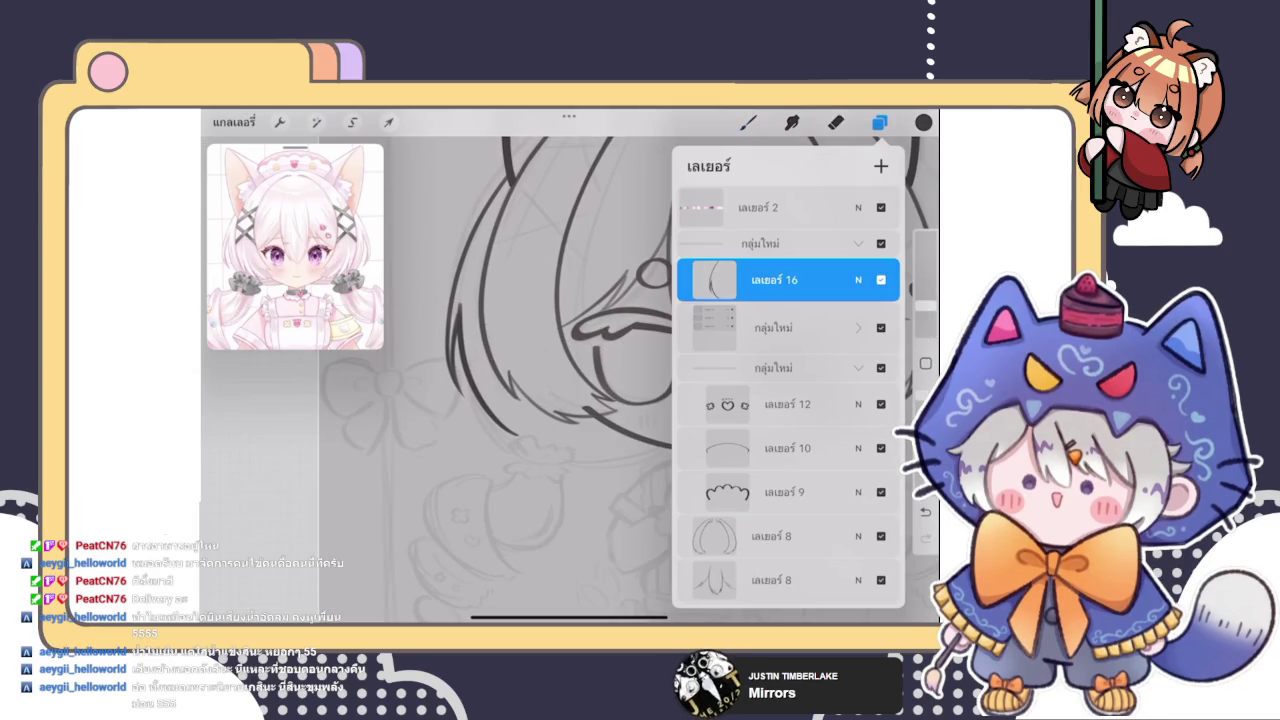
click(748, 122)
scroll(630, 370, down, 3)
click(879, 122)
click(316, 122)
click(316, 122)
click(748, 122)
click(879, 122)
click(879, 122)
scroll(634, 370, down, 3)
click(879, 122)
click(879, 122)
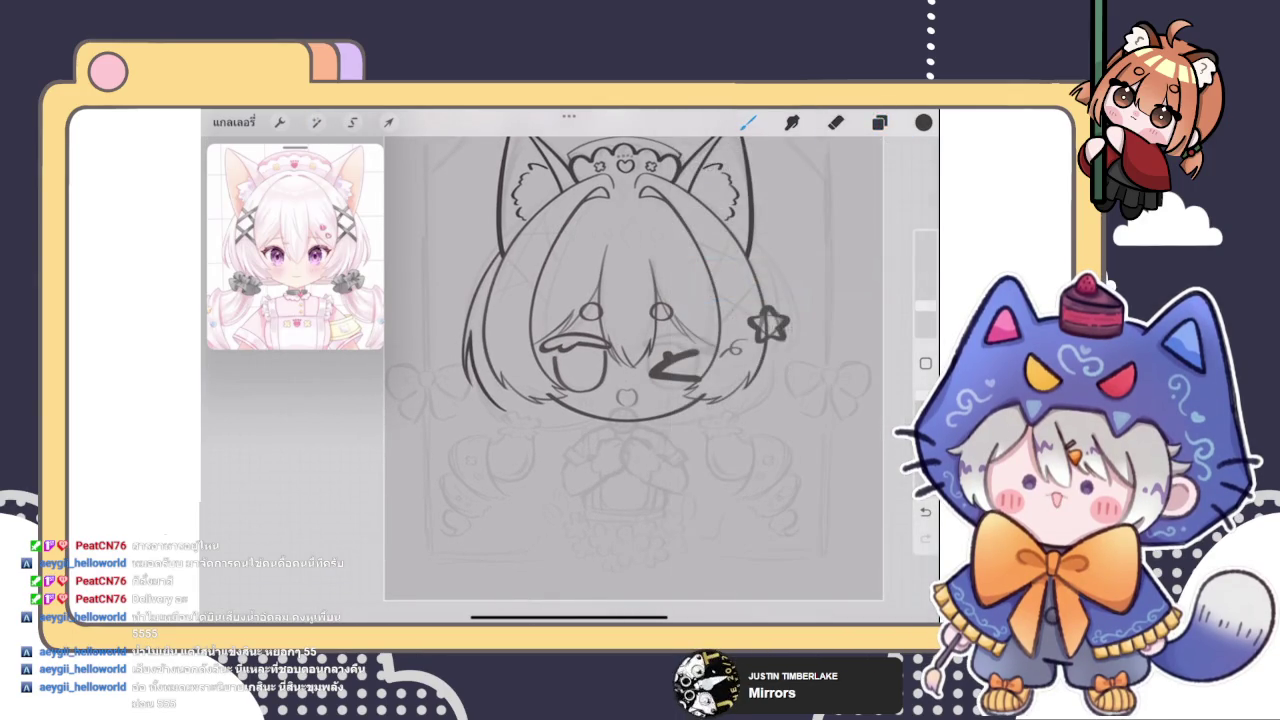
click(879, 122)
drag(840, 280, 700, 280)
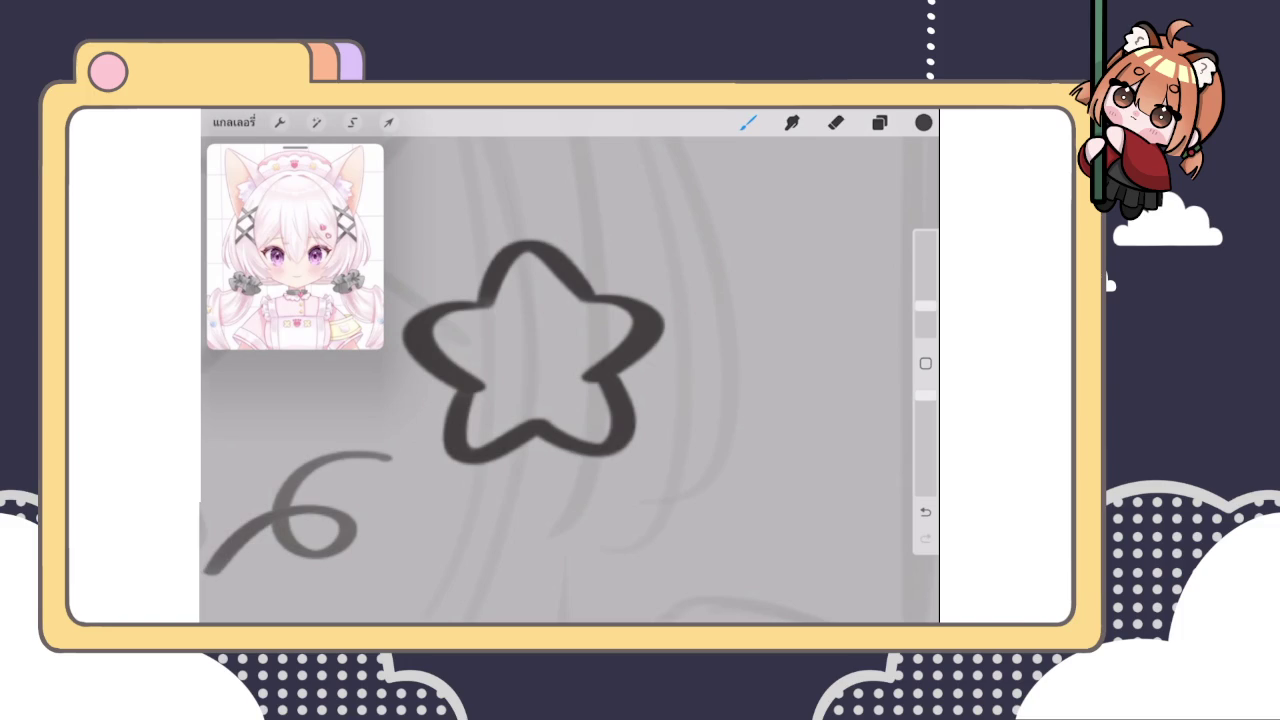
Nudge the star ornament's top point slightly to the right with Liquify
scroll(570, 380, down, 3)
scroll(570, 380, up, 3)
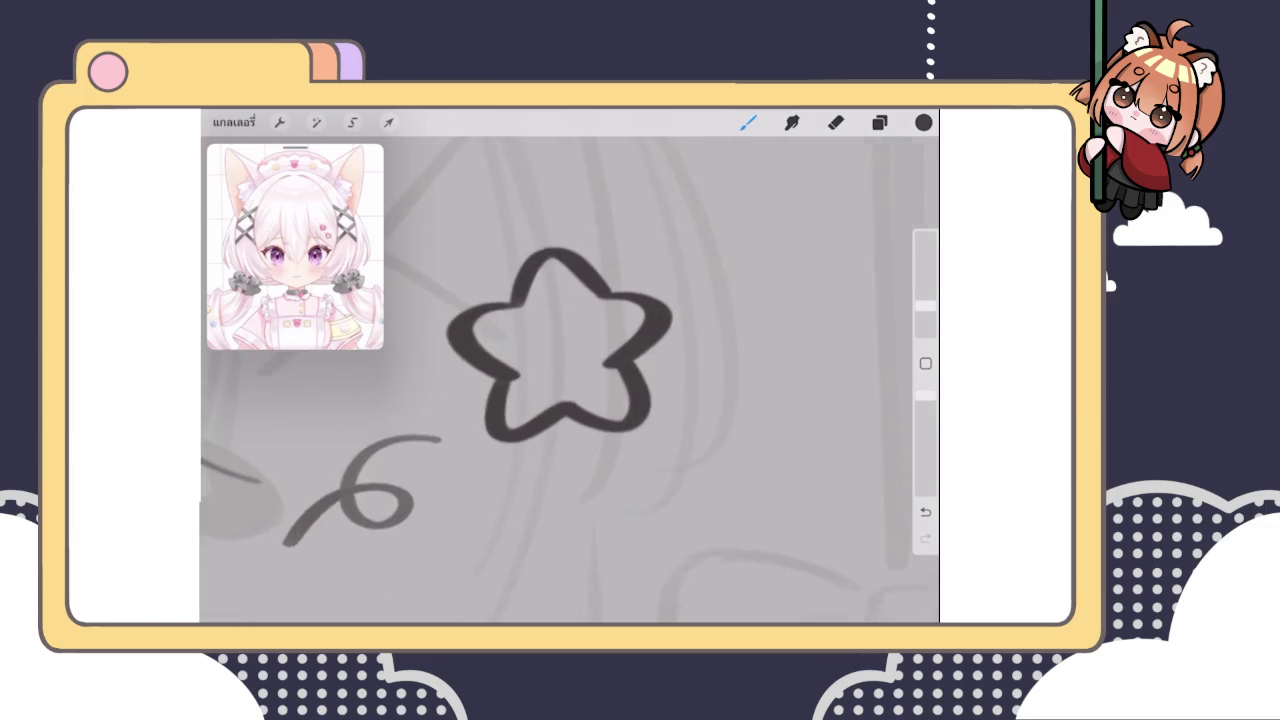
click(316, 122)
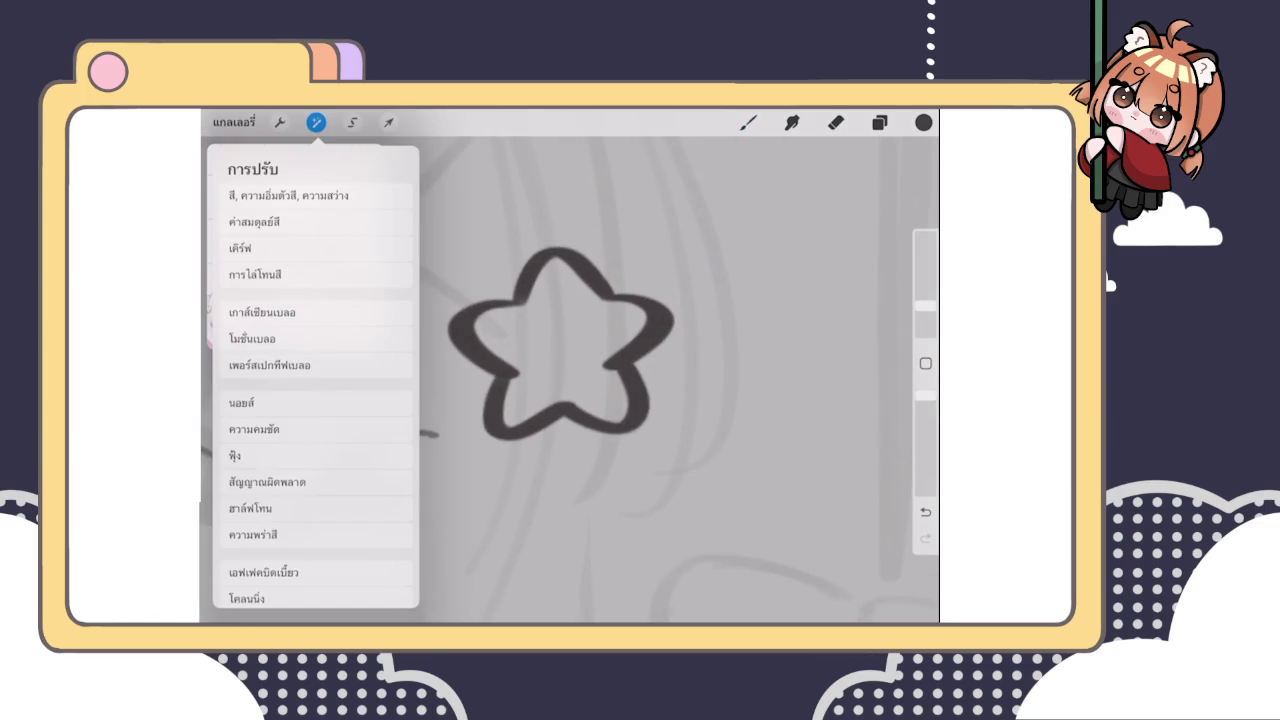
click(263, 572)
drag(570, 275, 600, 265)
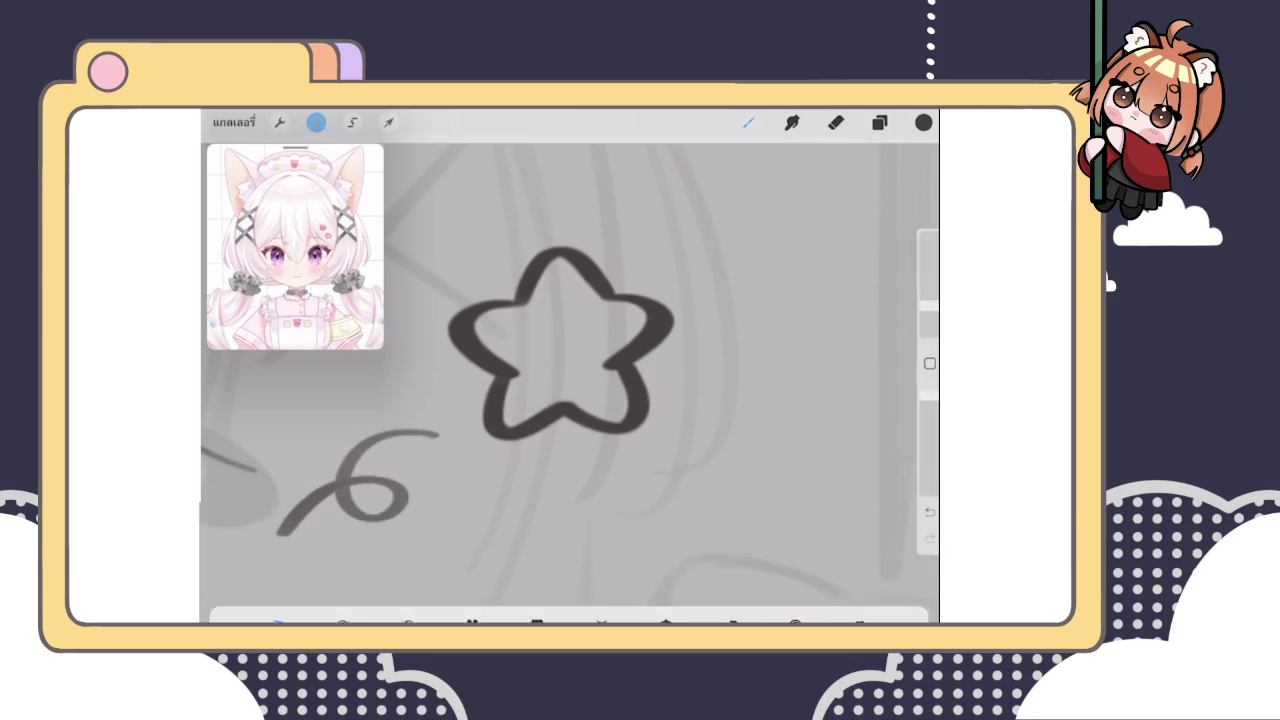
click(748, 122)
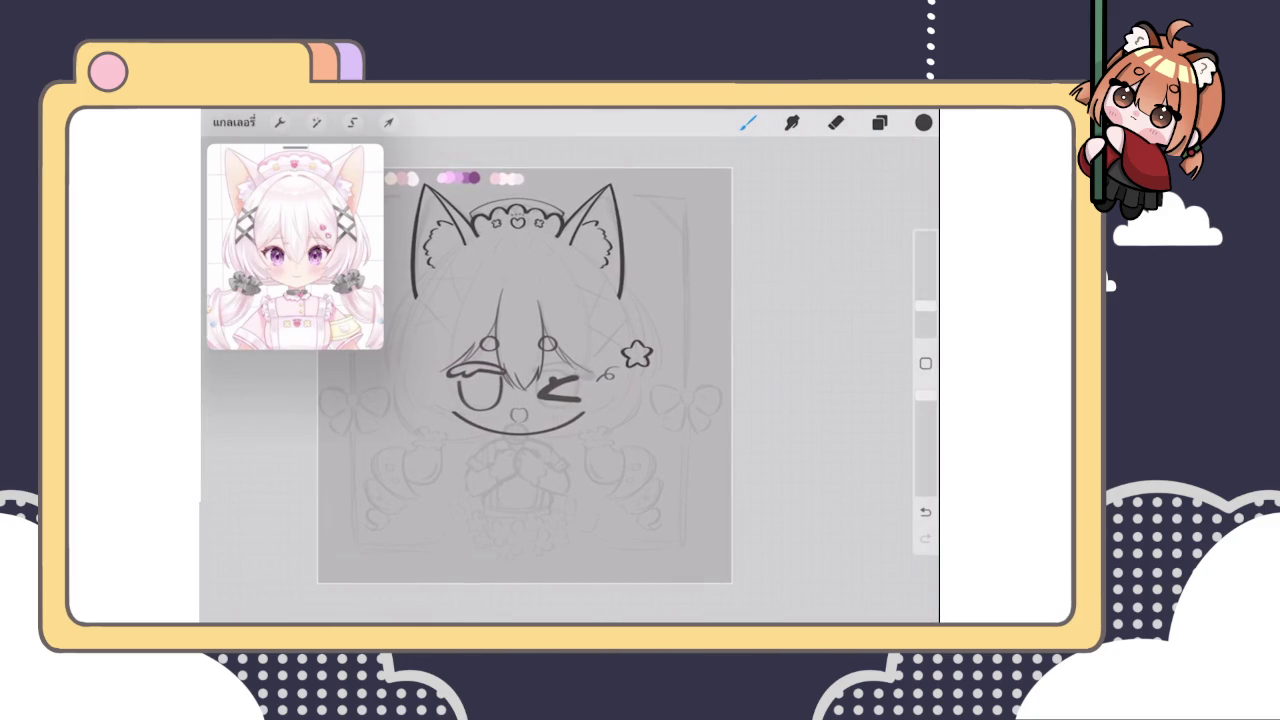
Switch from the brush to the Eraser (E) to clean up the chibi line art
scroll(560, 375, up, 2)
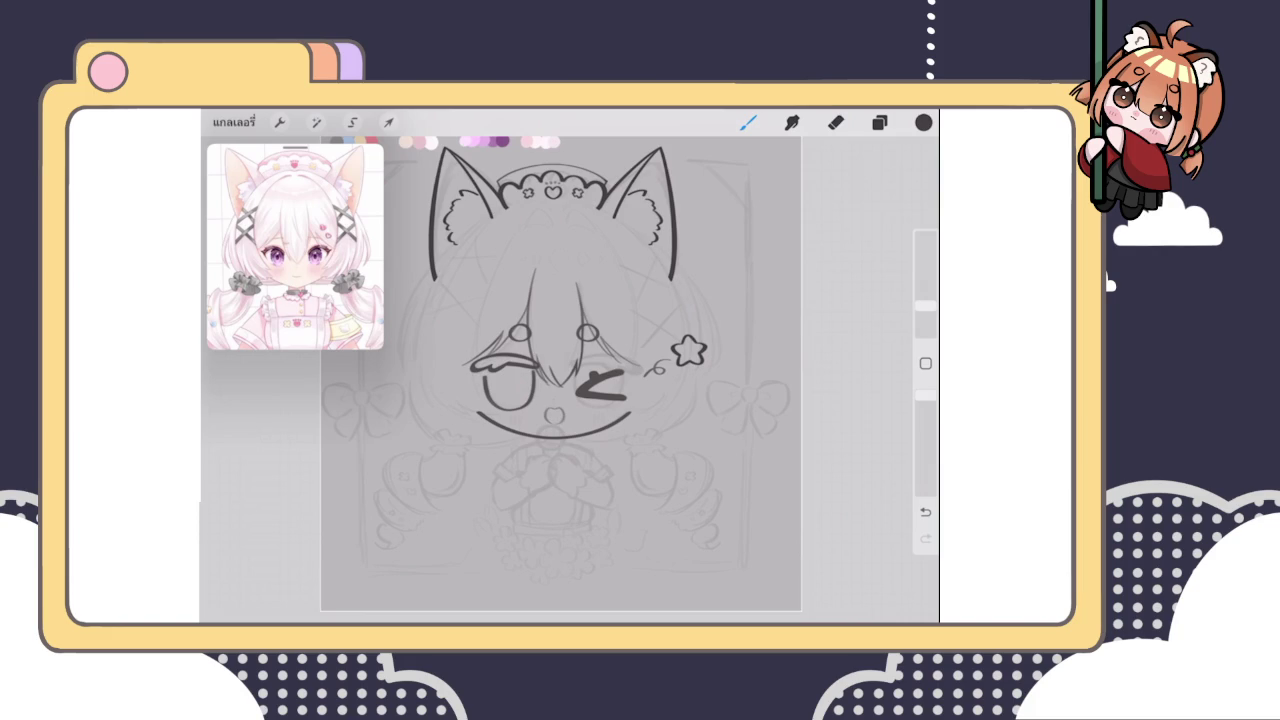
key(e)
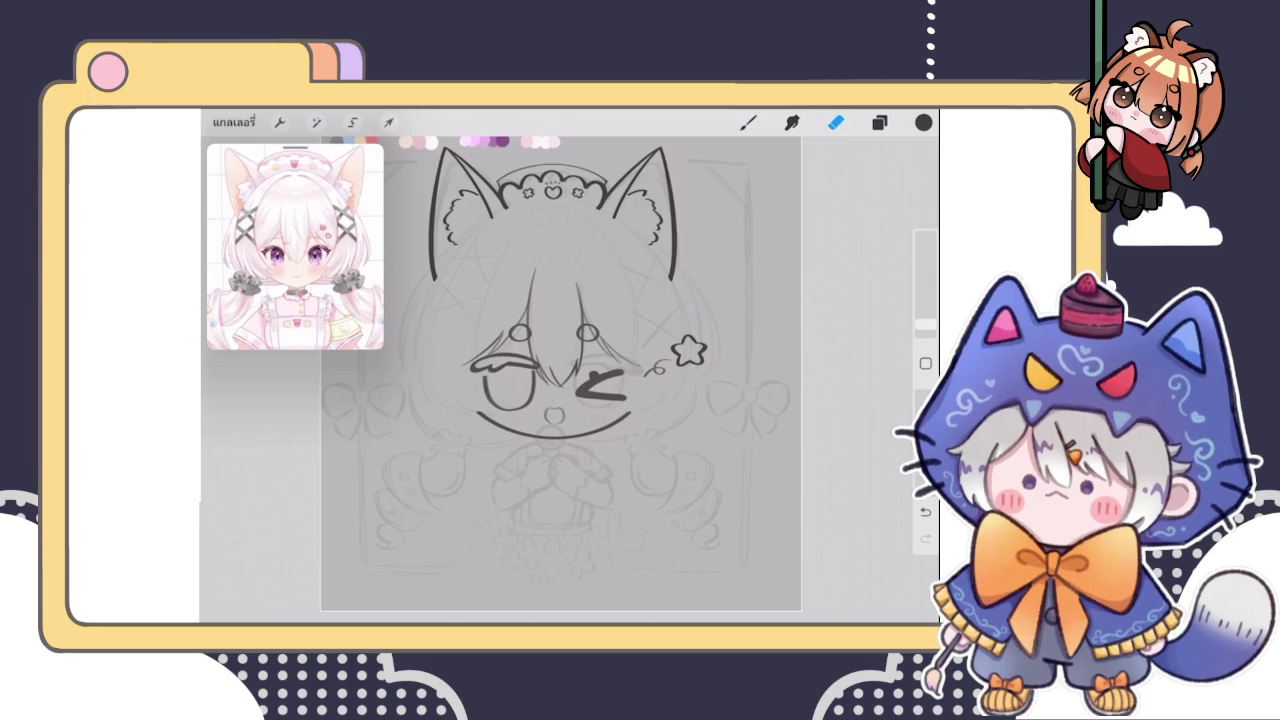
Check the star's layer, zoom in, and open Liquify on the star beside the winking eye
click(879, 122)
click(879, 122)
scroll(690, 350, up, 5)
scroll(690, 350, up, 3)
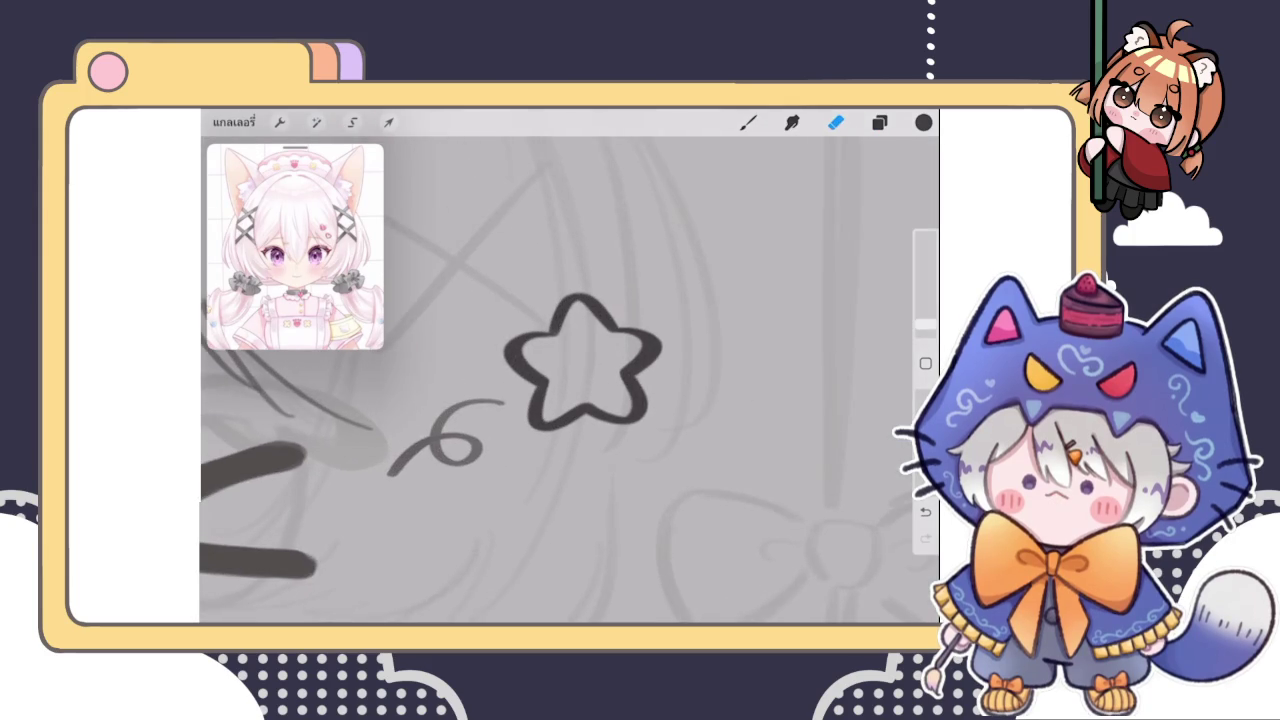
click(879, 122)
click(316, 122)
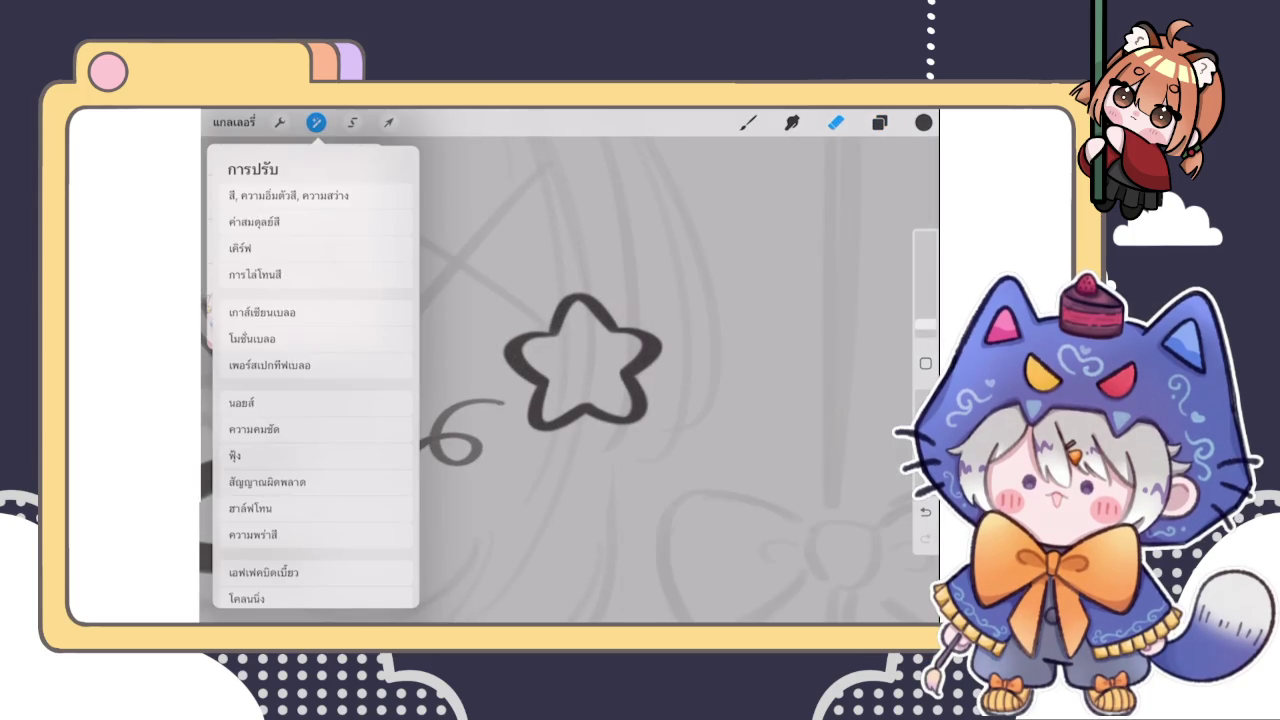
click(268, 568)
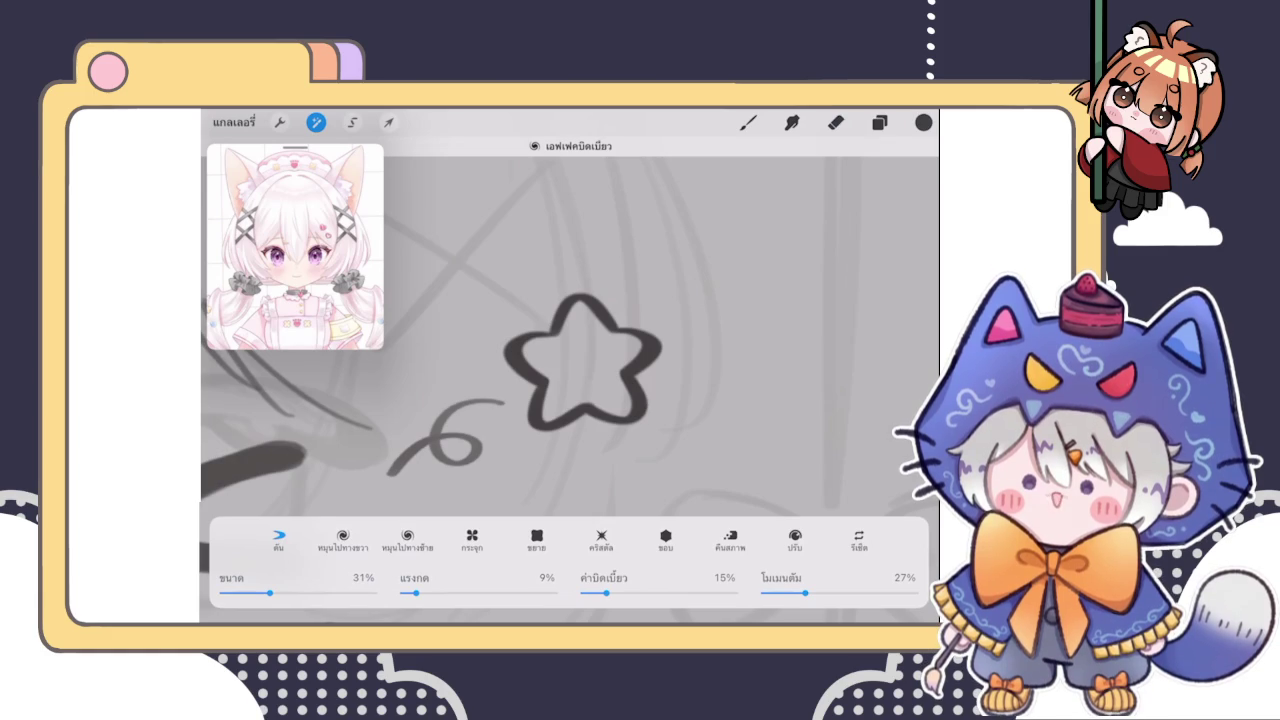
scroll(560, 350, down, 3)
click(748, 122)
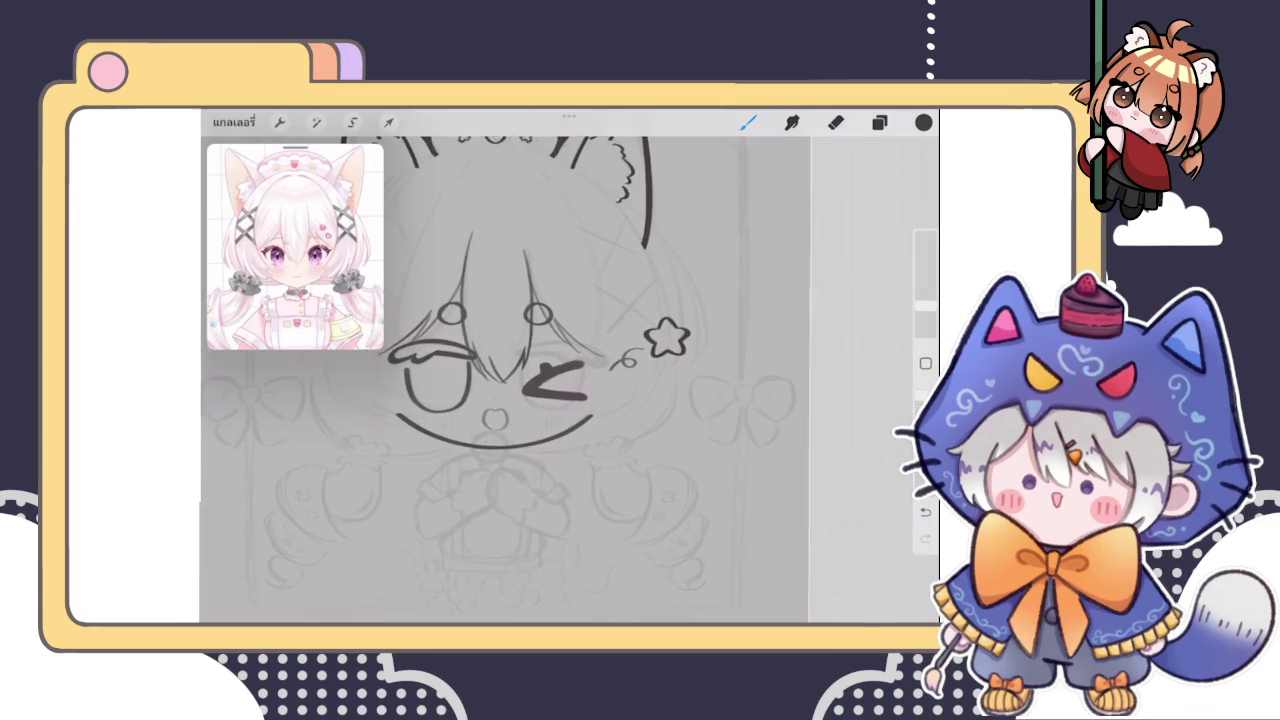
Unhide เลเยอร์ 16 and เลเยอร์ 8, and select the hair layer เลเยอร์ 16
scroll(580, 350, down, 5)
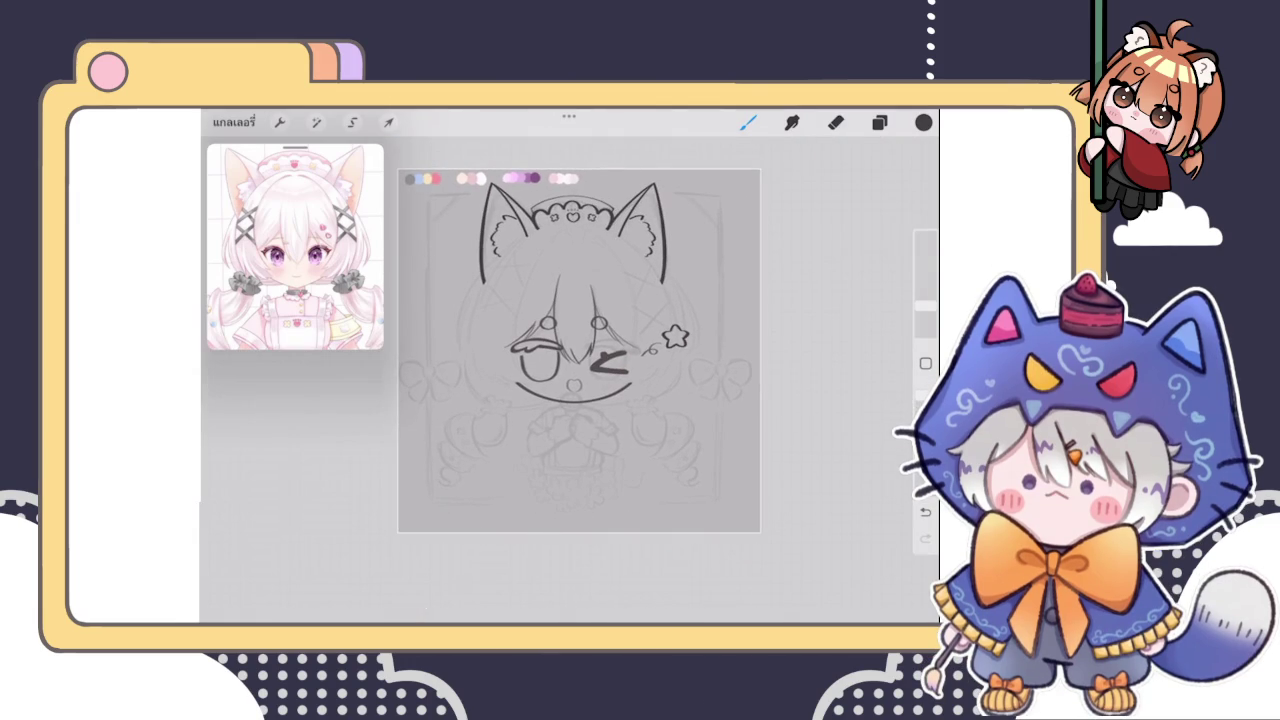
scroll(580, 350, up, 3)
click(879, 122)
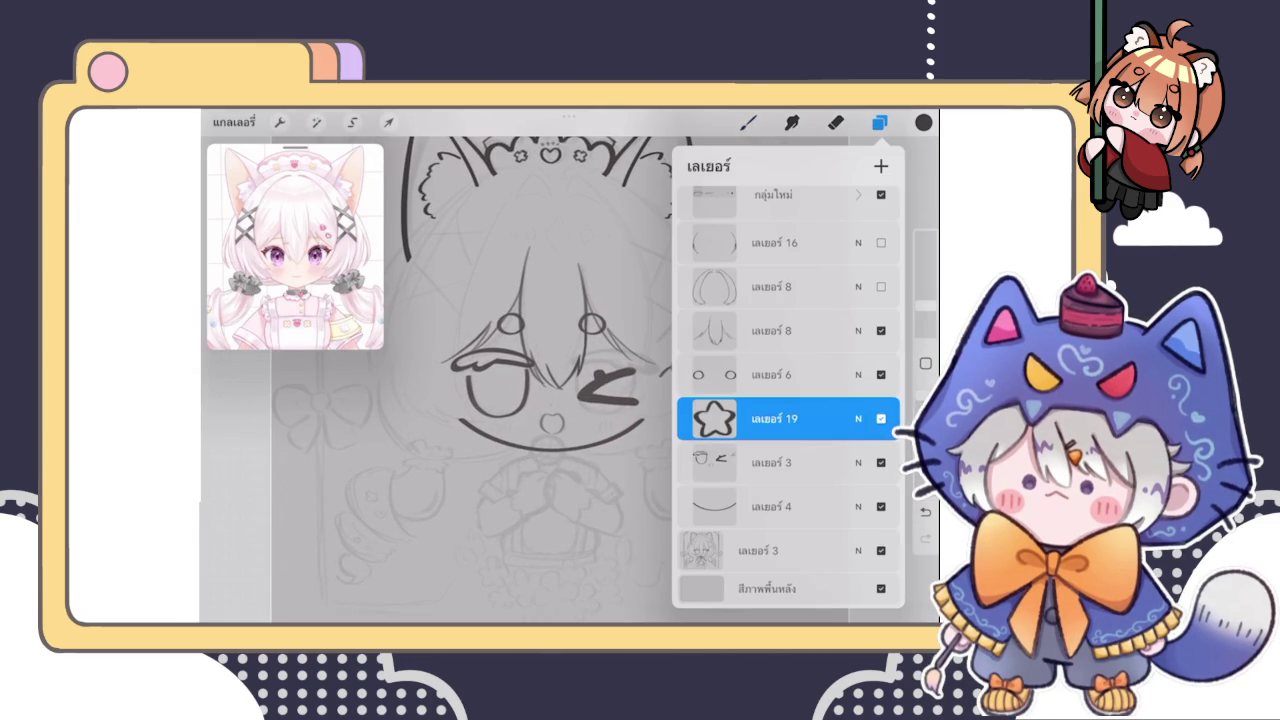
scroll(788, 400, up, 3)
click(881, 425)
click(881, 385)
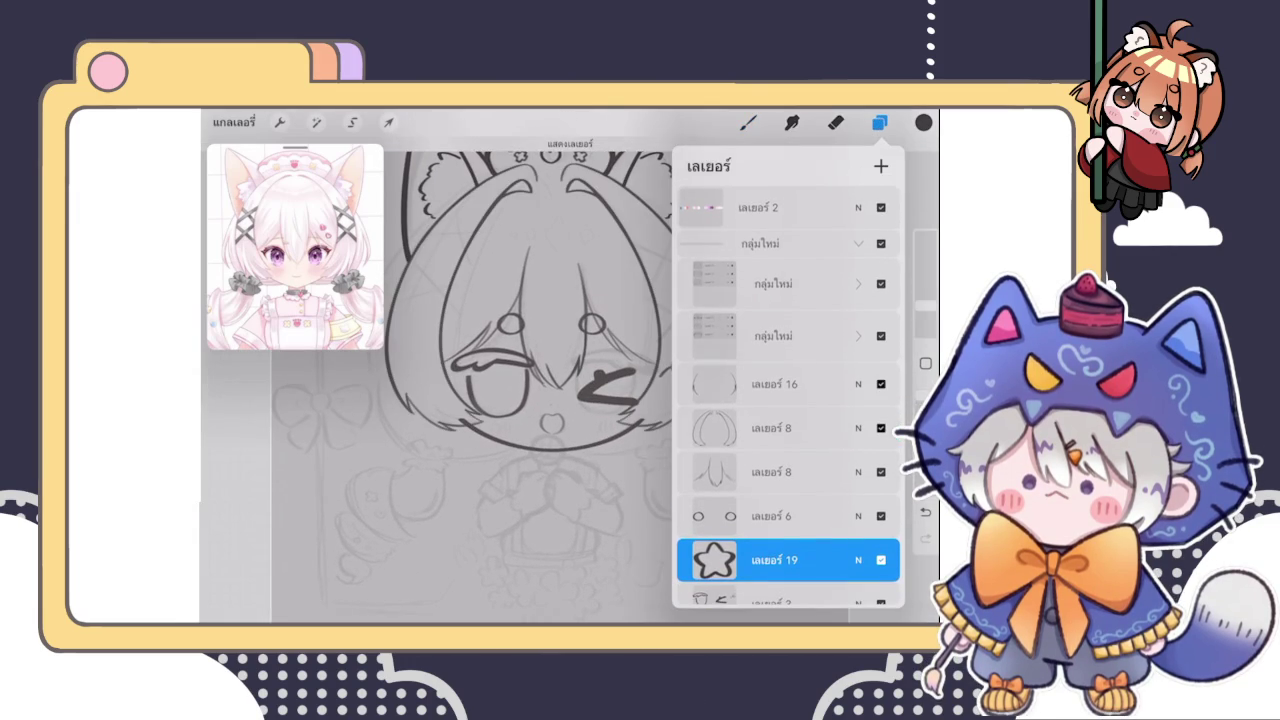
scroll(788, 400, down, 1)
click(774, 384)
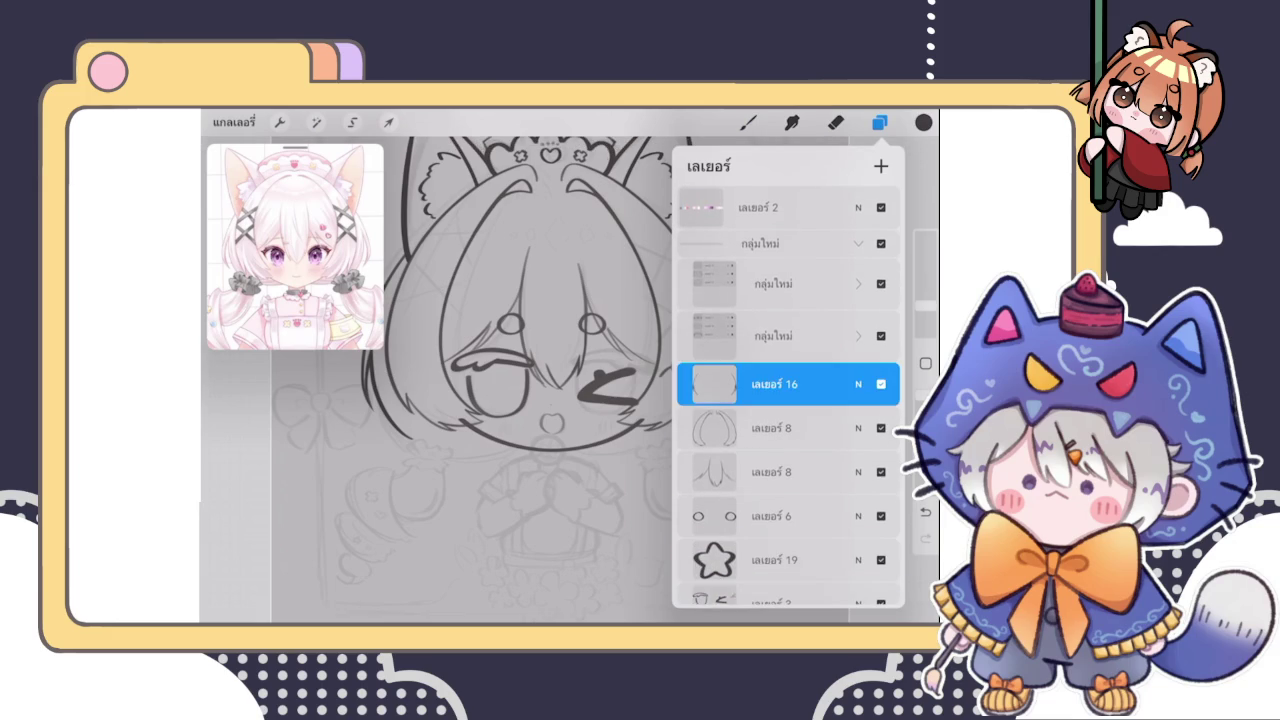
click(879, 122)
click(748, 122)
scroll(570, 380, up, 5)
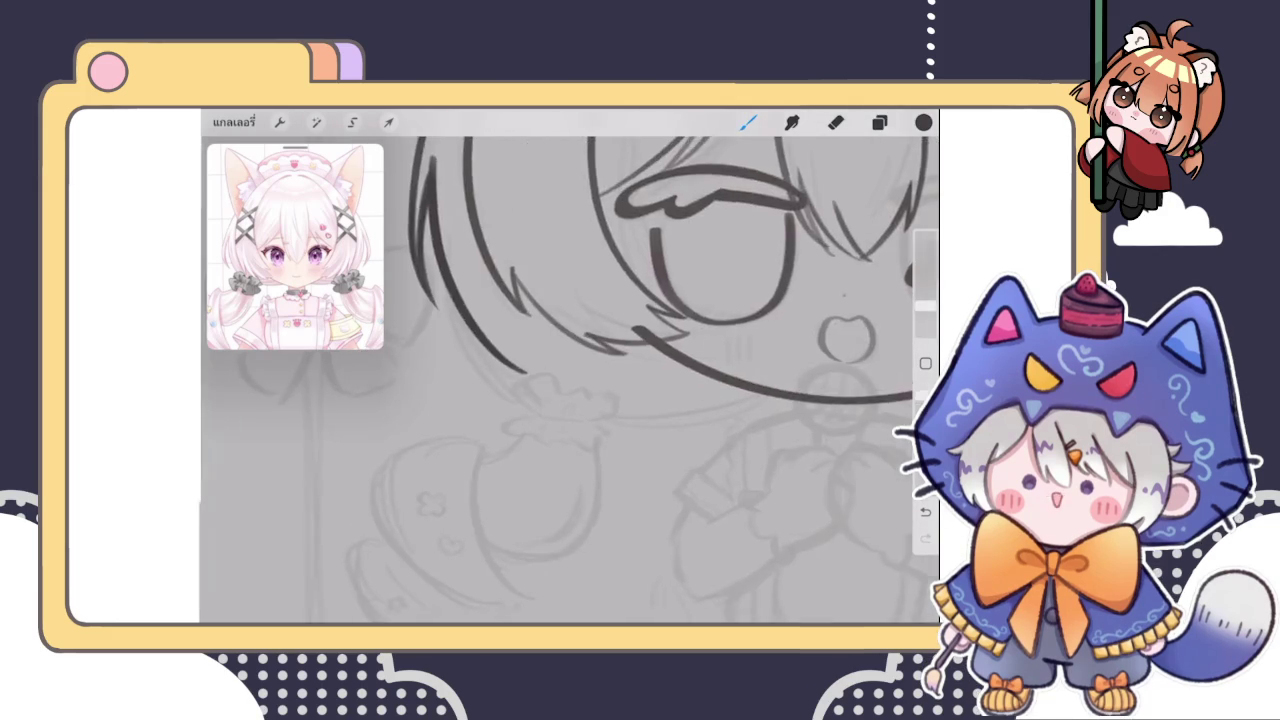
scroll(570, 380, down, 3)
scroll(640, 350, down, 3)
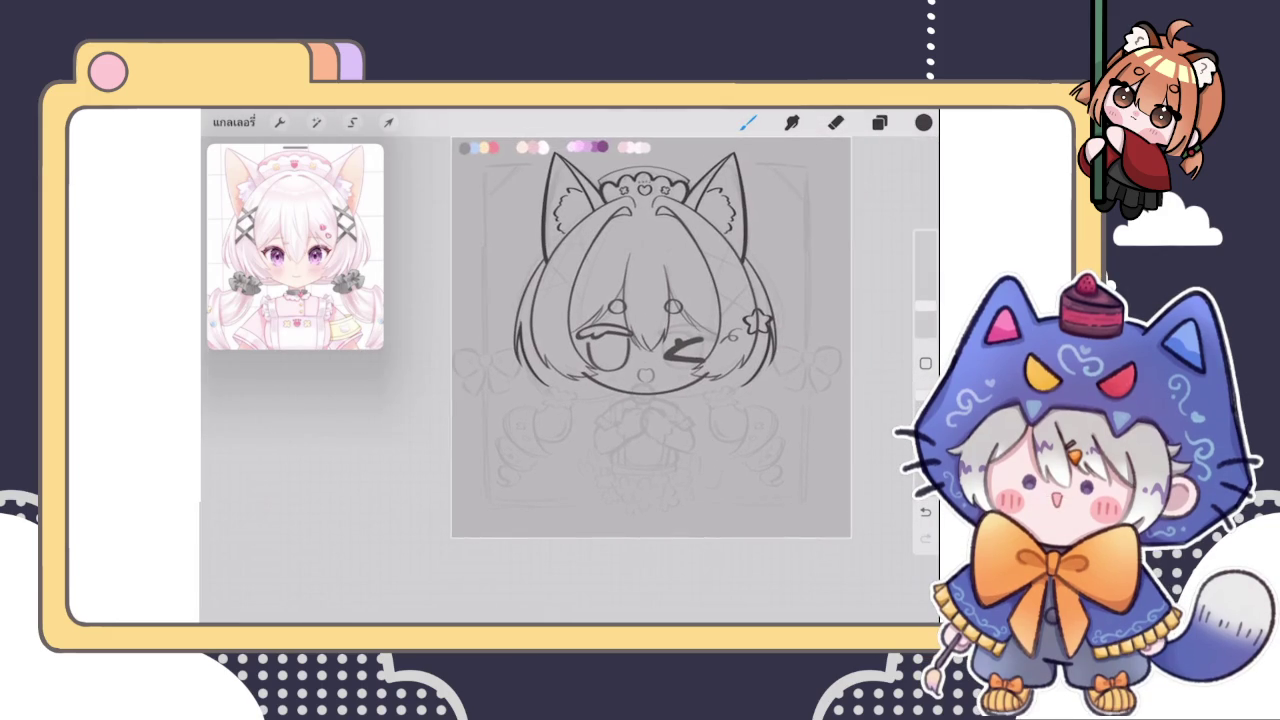
scroll(638, 347, down, 1)
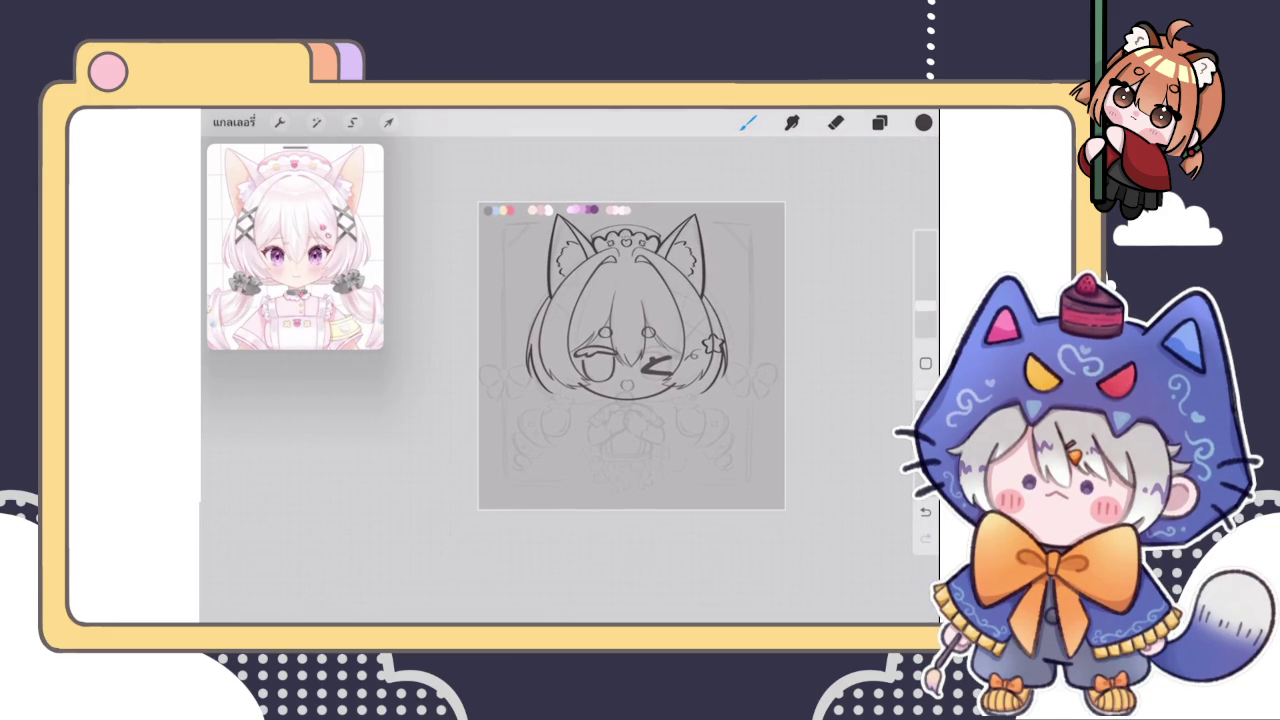
scroll(630, 360, up, 2)
Collapse the กลุ่มใหม่ group and nest the line art inside a new group
click(879, 122)
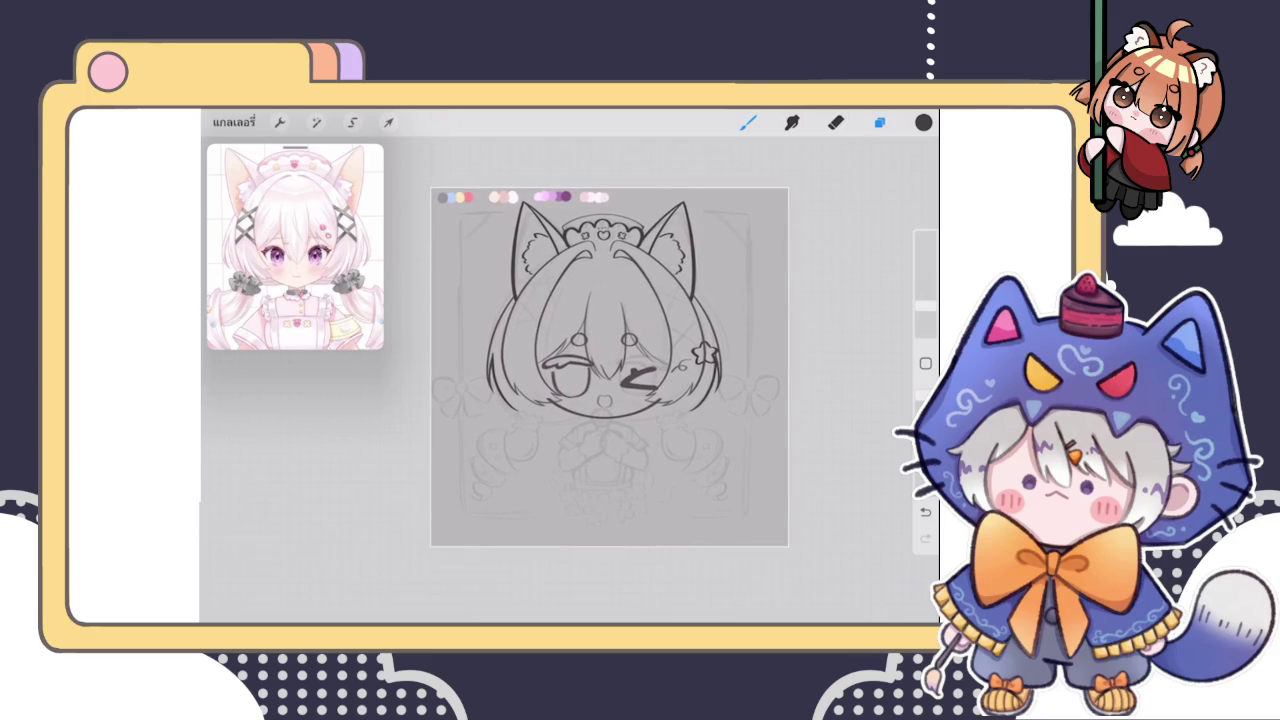
click(858, 243)
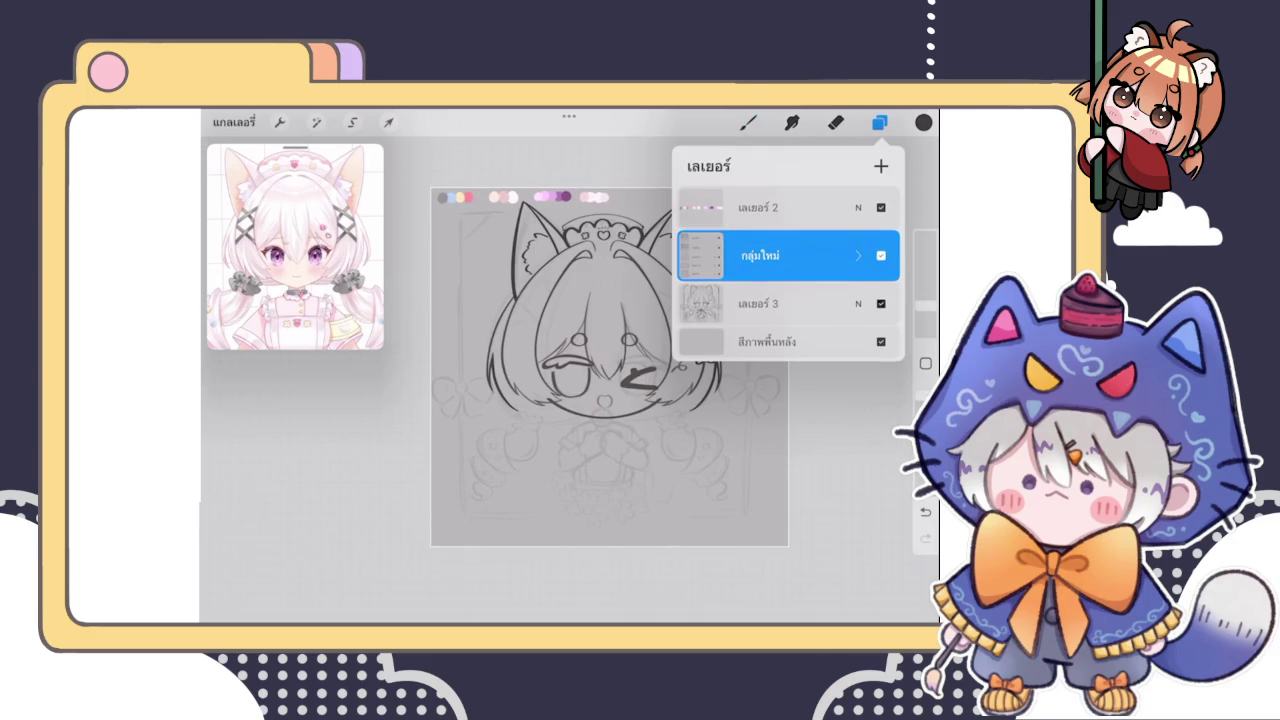
click(881, 303)
click(881, 166)
click(858, 331)
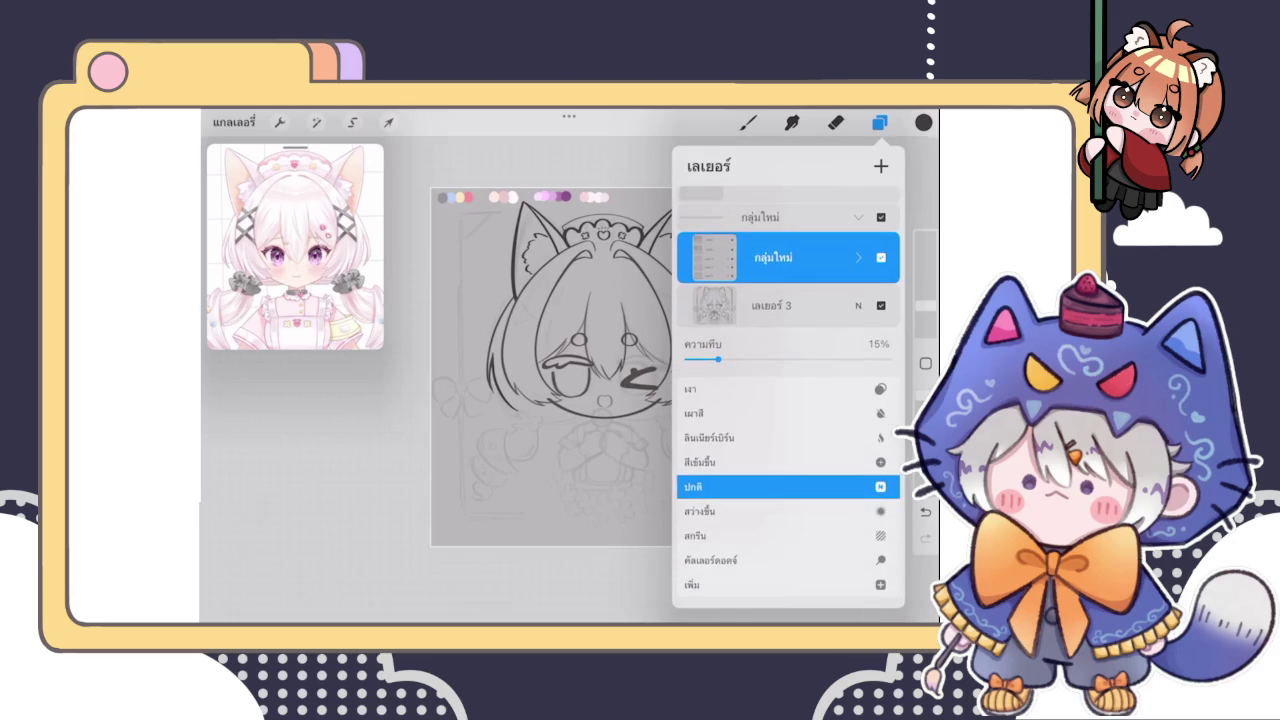
click(858, 324)
Select the outer line-art group and scale it down slightly
click(770, 235)
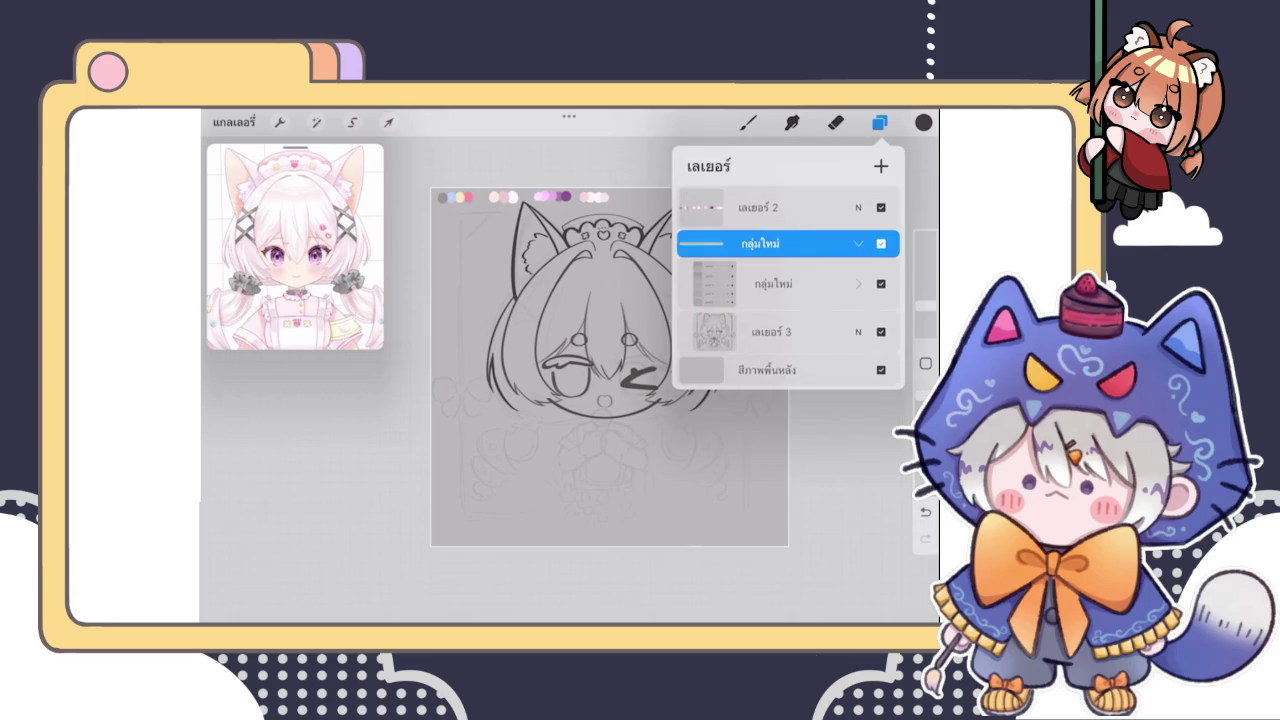
click(388, 122)
drag(761, 217, 725, 244)
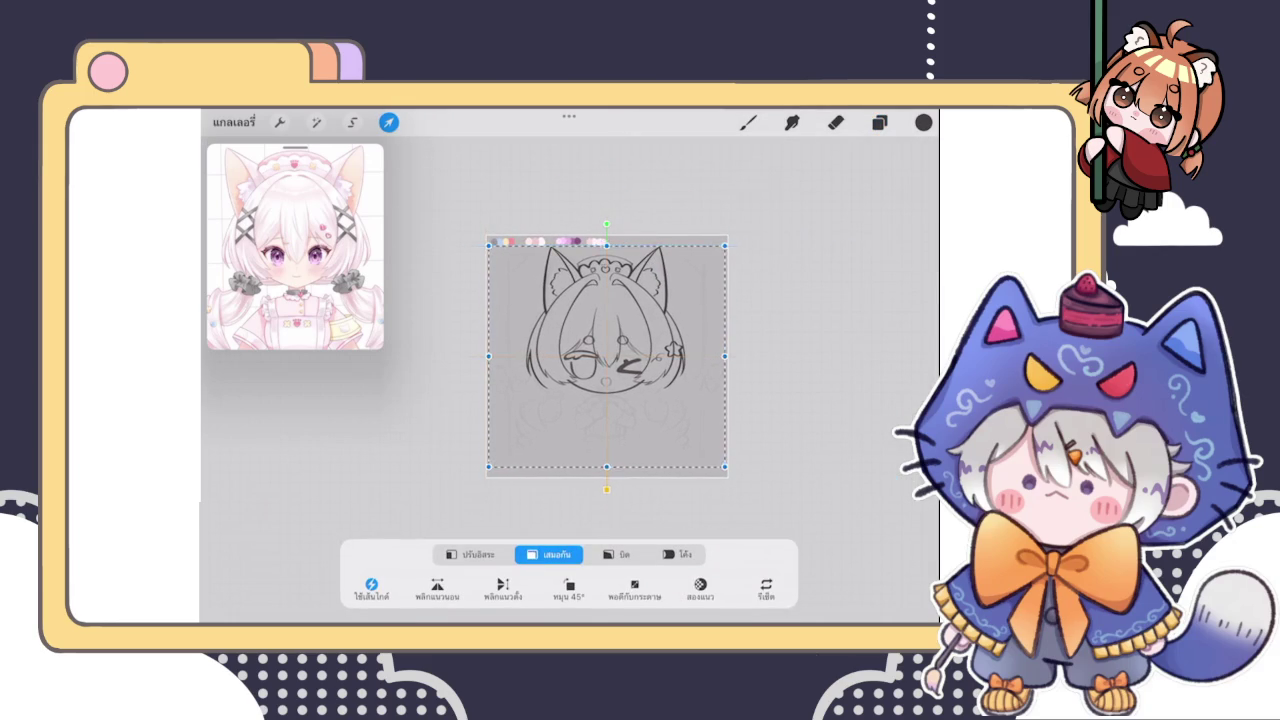
Commit the resize and add a blank layer, เลเยอร์ 21, above the nested group
click(748, 122)
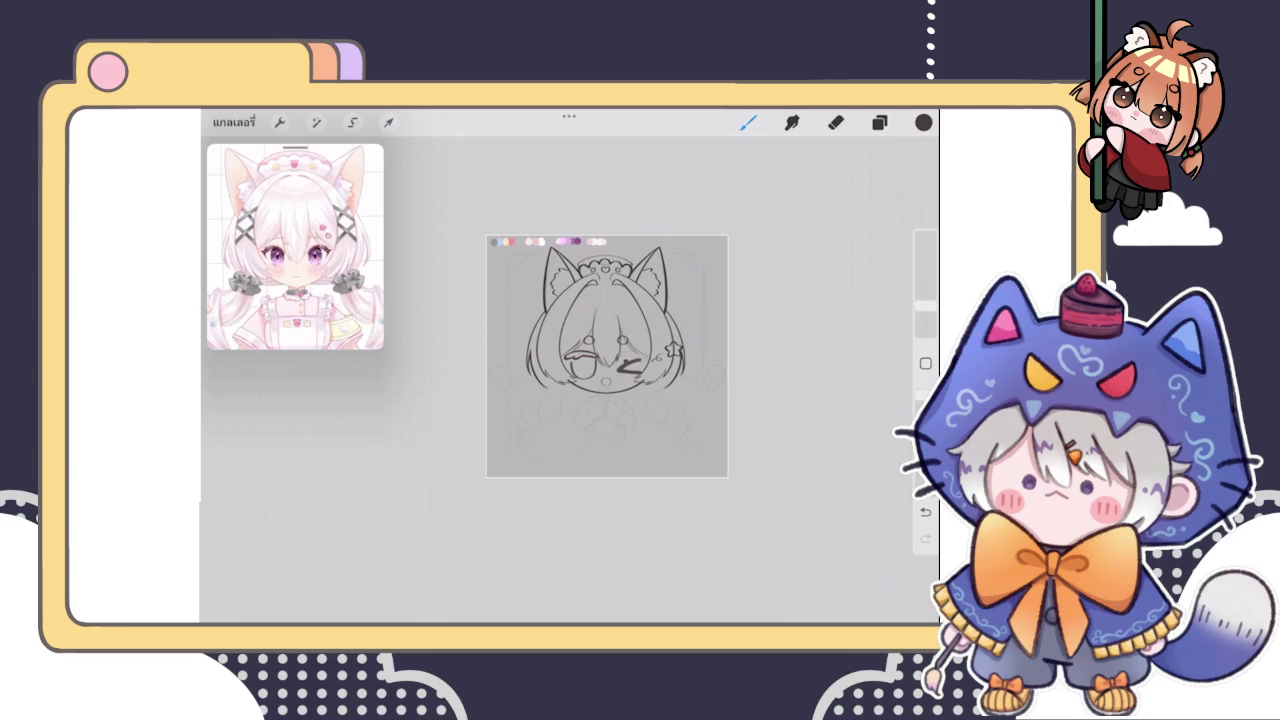
scroll(607, 356, up, 5)
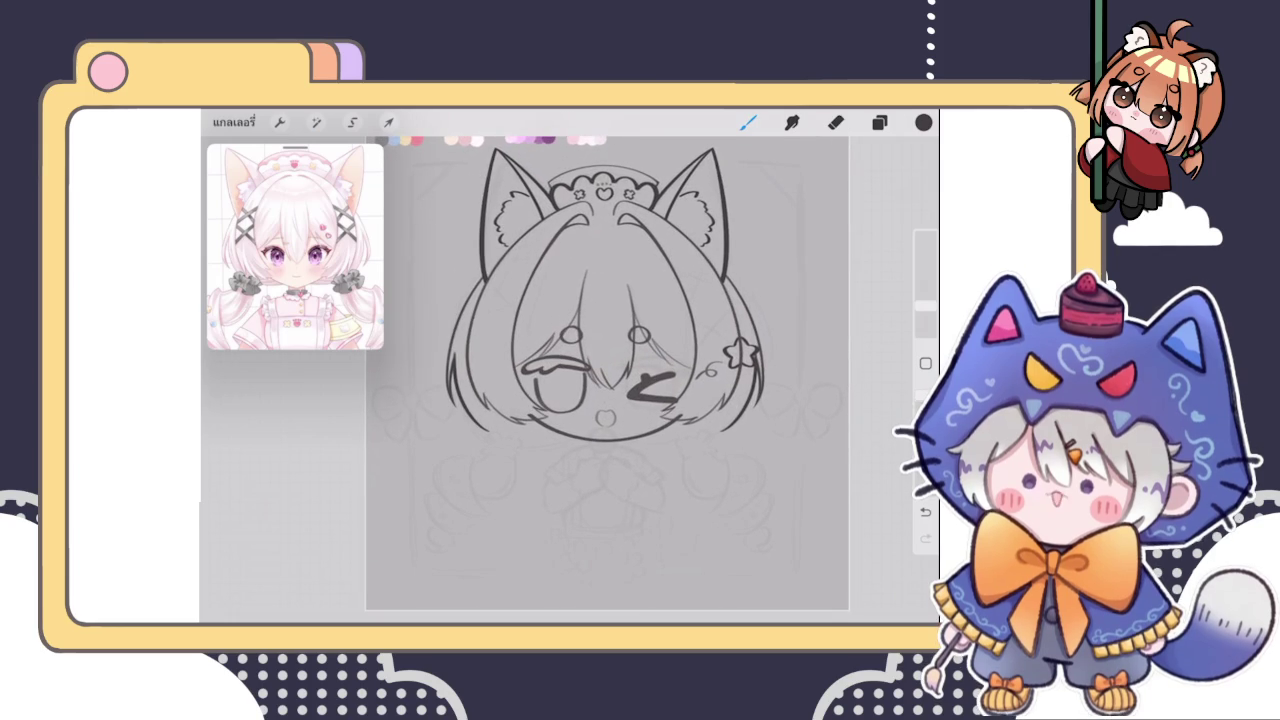
click(879, 122)
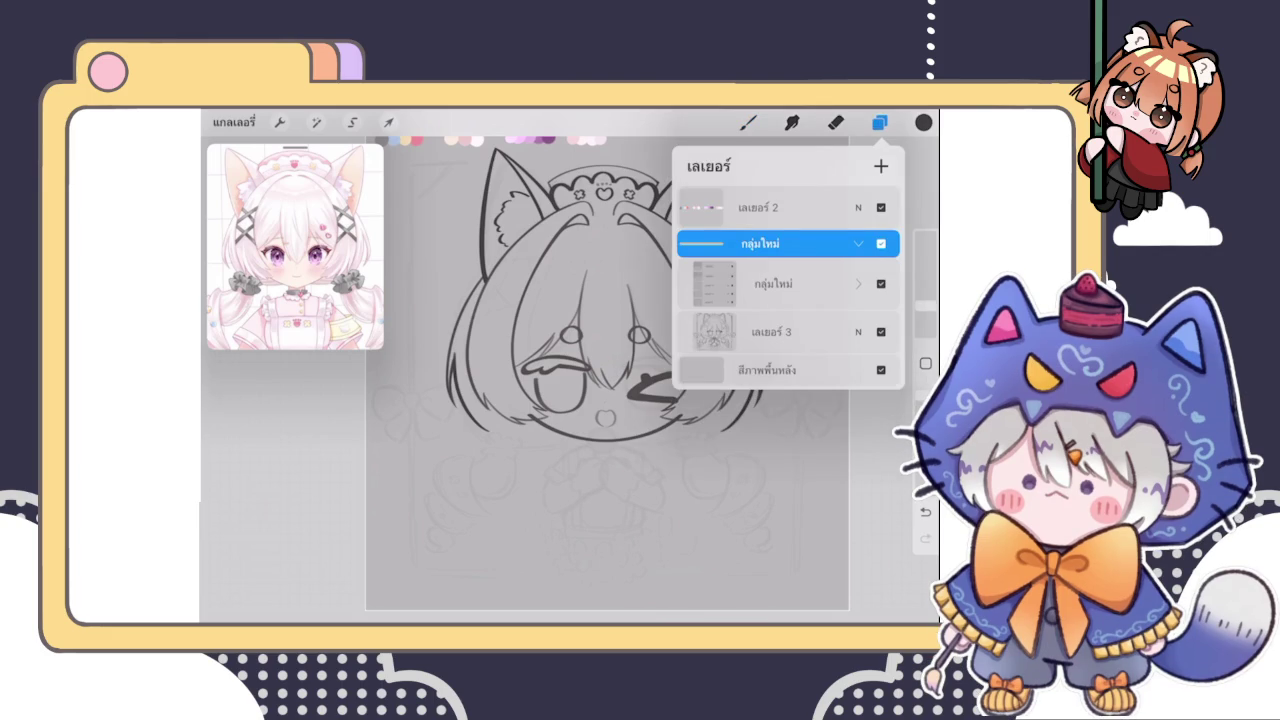
click(773, 284)
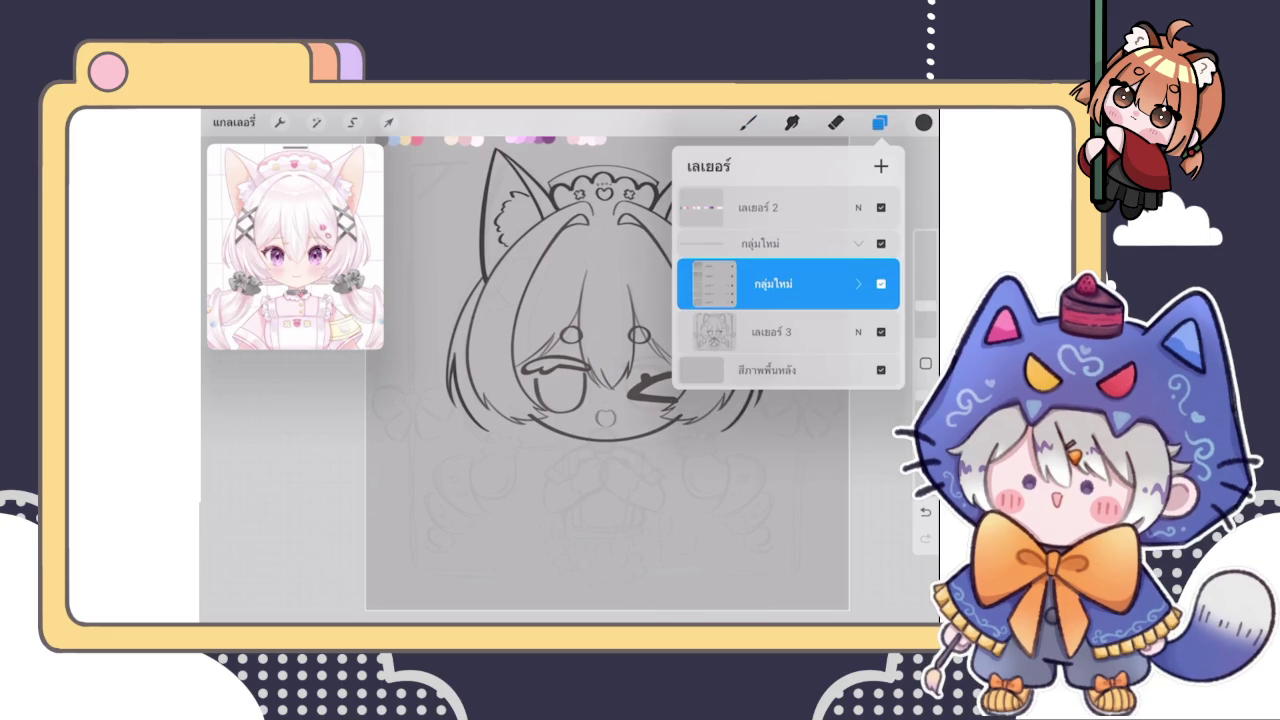
click(881, 166)
Check that เลเยอร์ 21 sits in the outer group by reviewing the layer list
click(879, 122)
scroll(607, 373, down, 3)
click(879, 122)
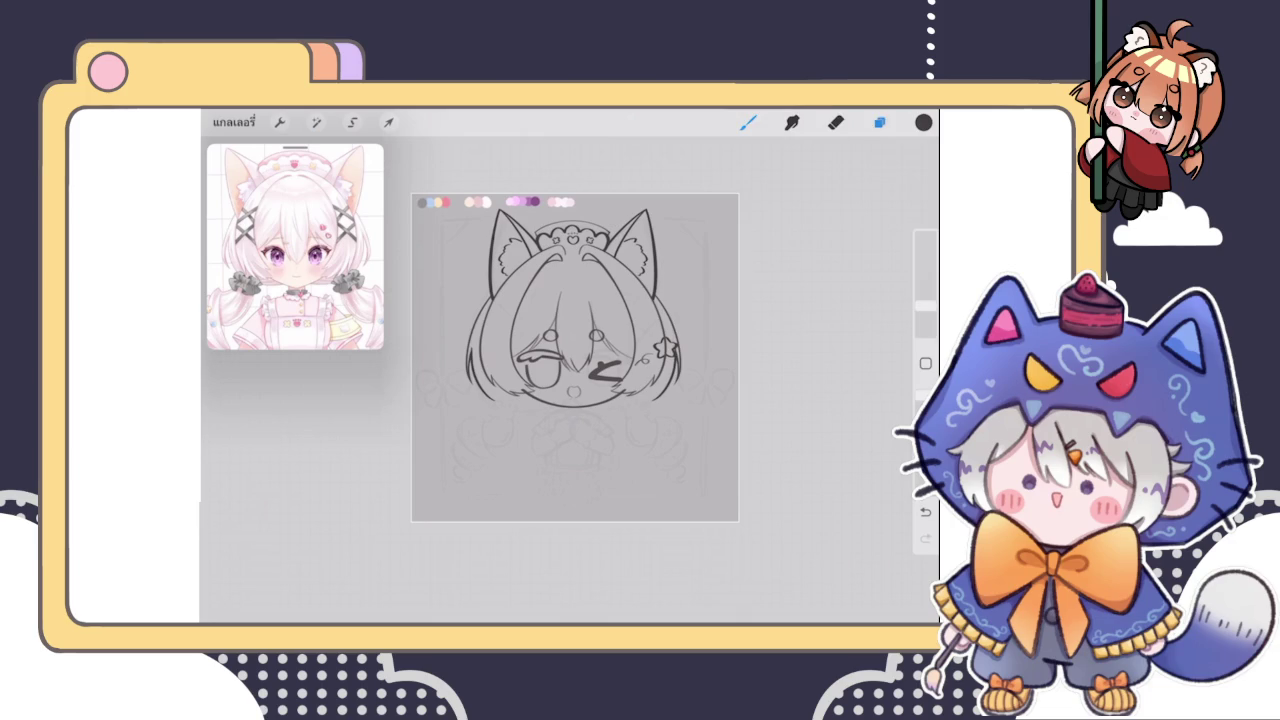
click(748, 122)
click(879, 122)
click(879, 122)
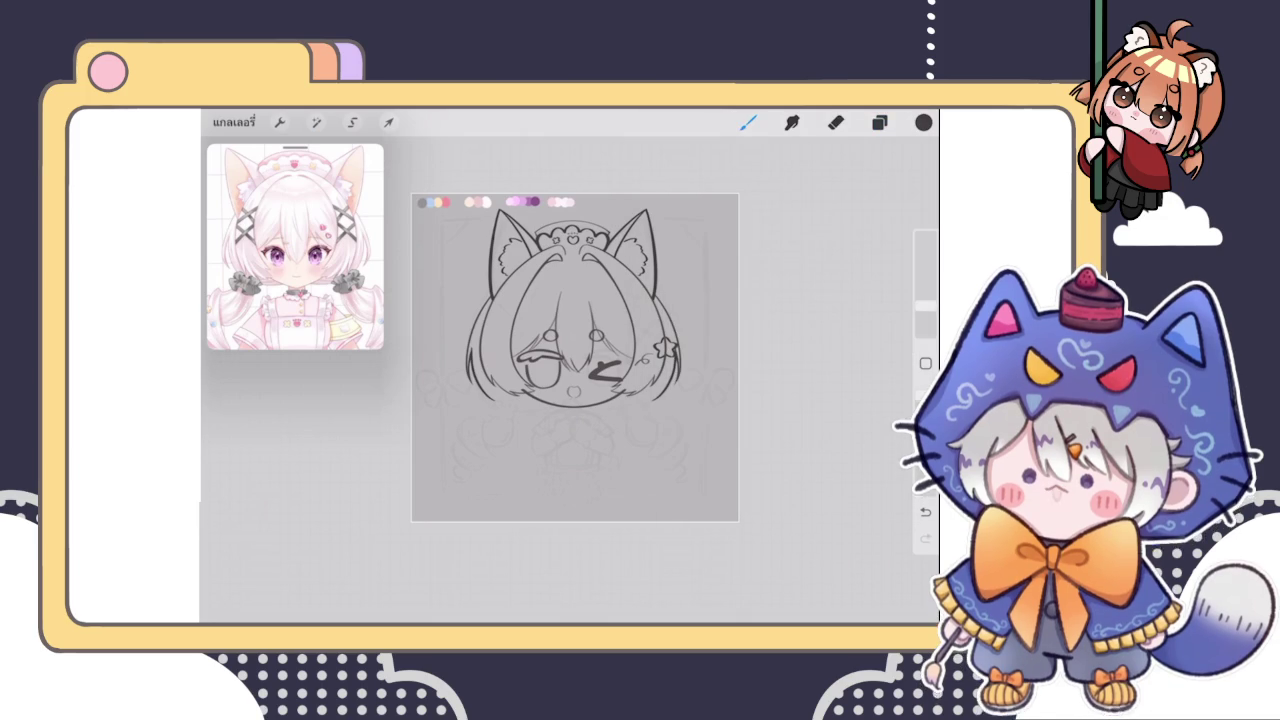
click(879, 122)
click(748, 122)
scroll(575, 360, up, 3)
click(879, 122)
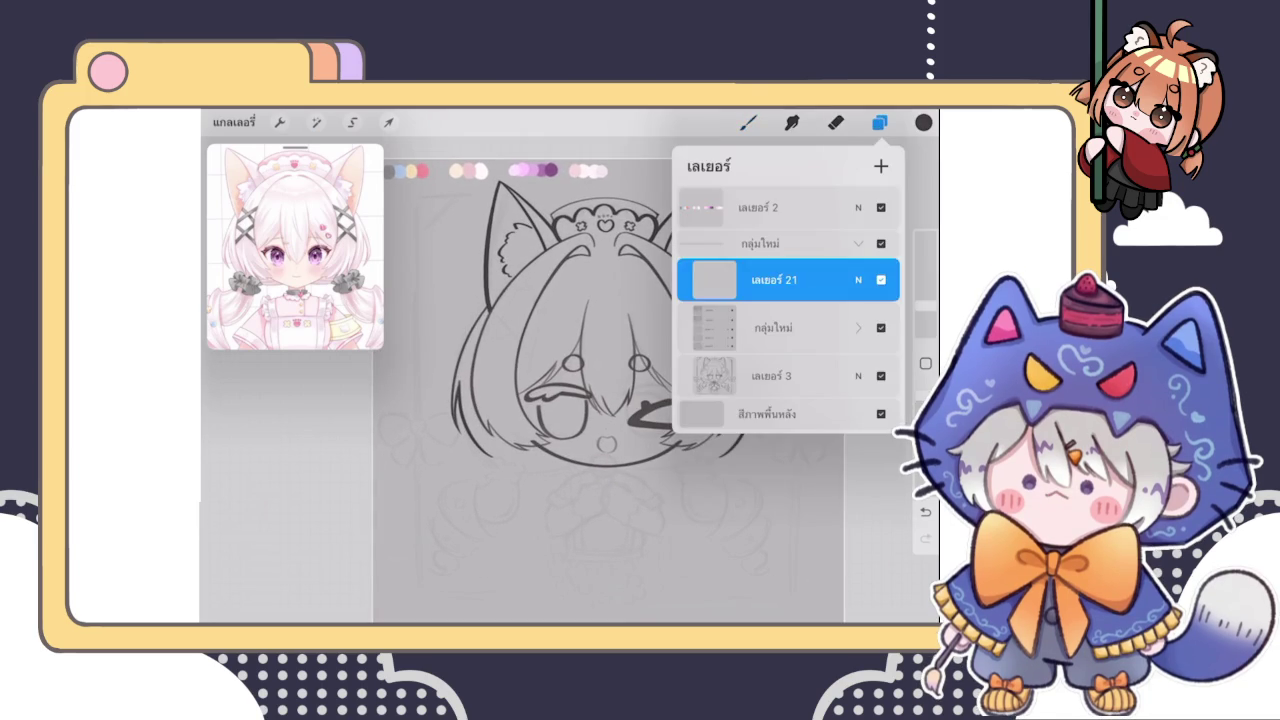
Select the line-art group in the layers list and expand it to show its layers
click(879, 122)
scroll(600, 370, up, 2)
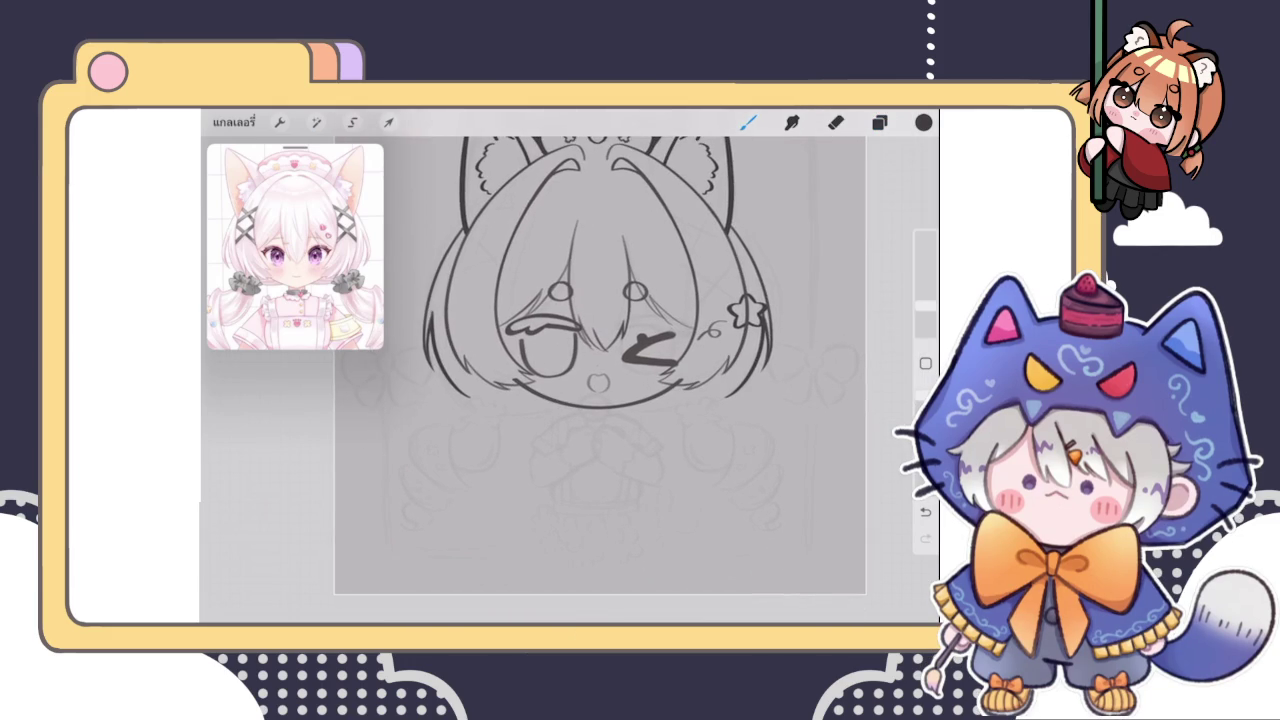
scroll(570, 300, up, 2)
scroll(570, 300, up, 2)
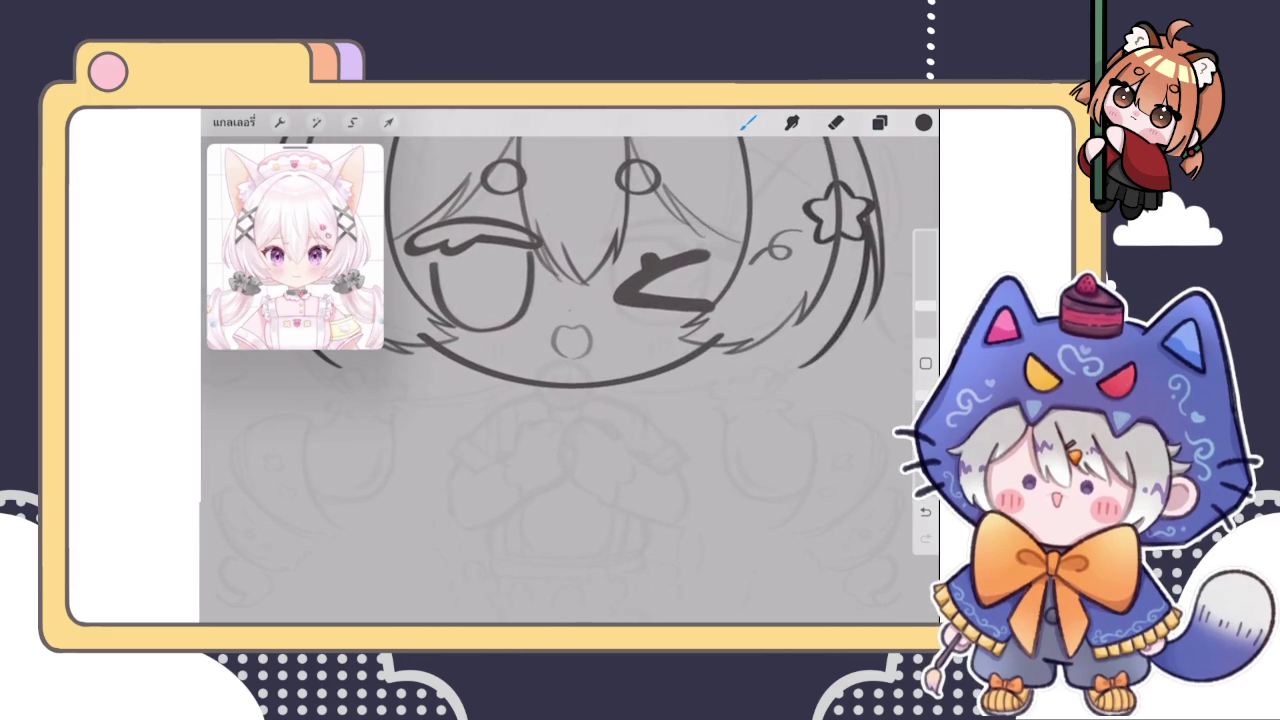
click(879, 122)
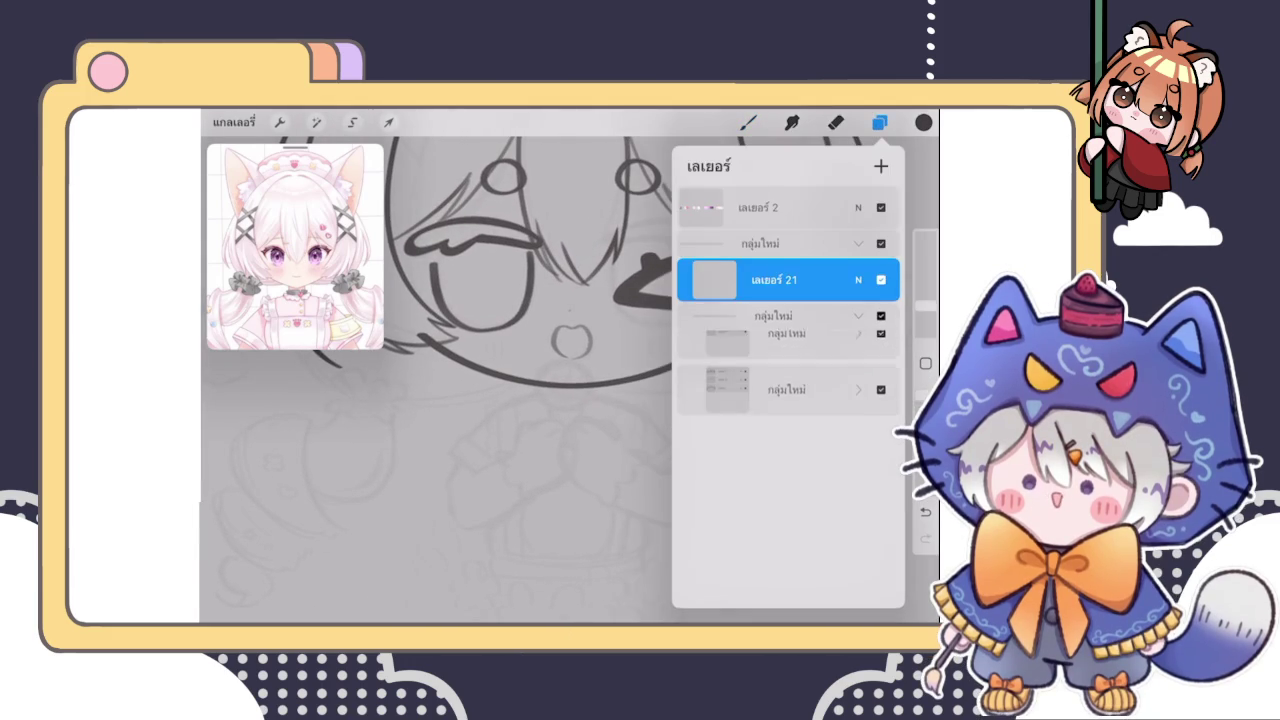
click(787, 312)
click(858, 312)
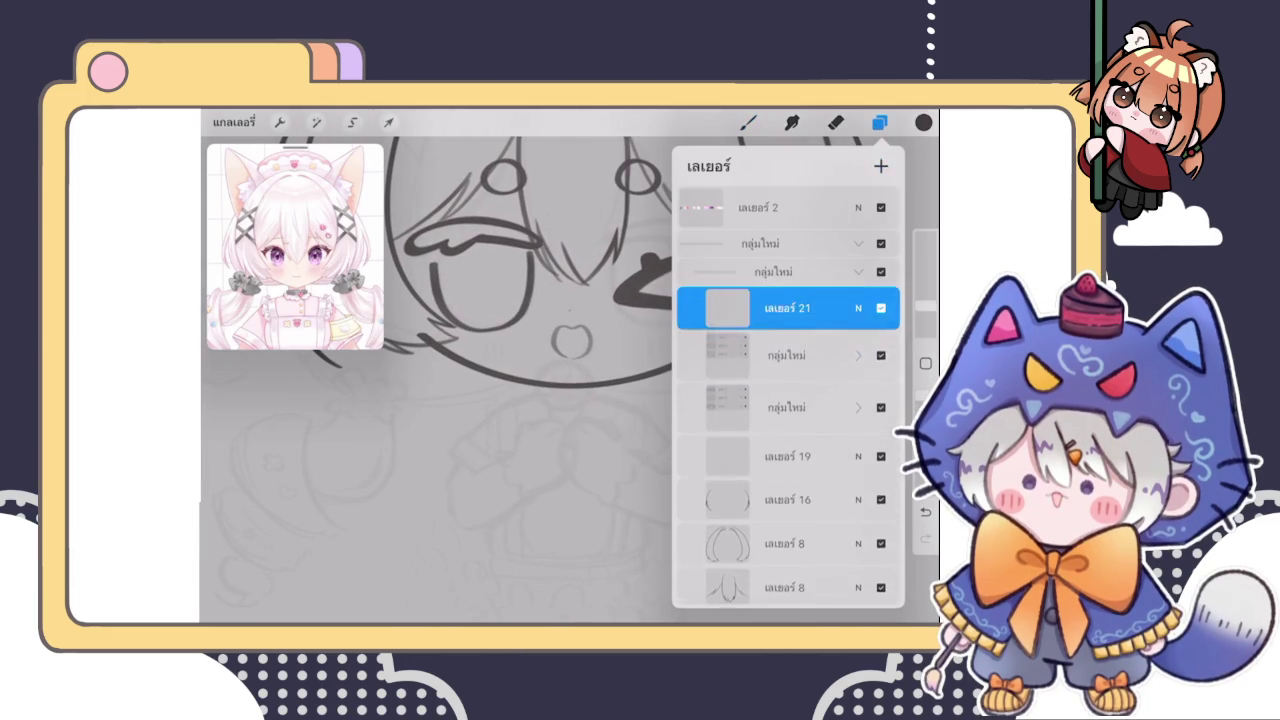
click(879, 122)
scroll(570, 300, up, 2)
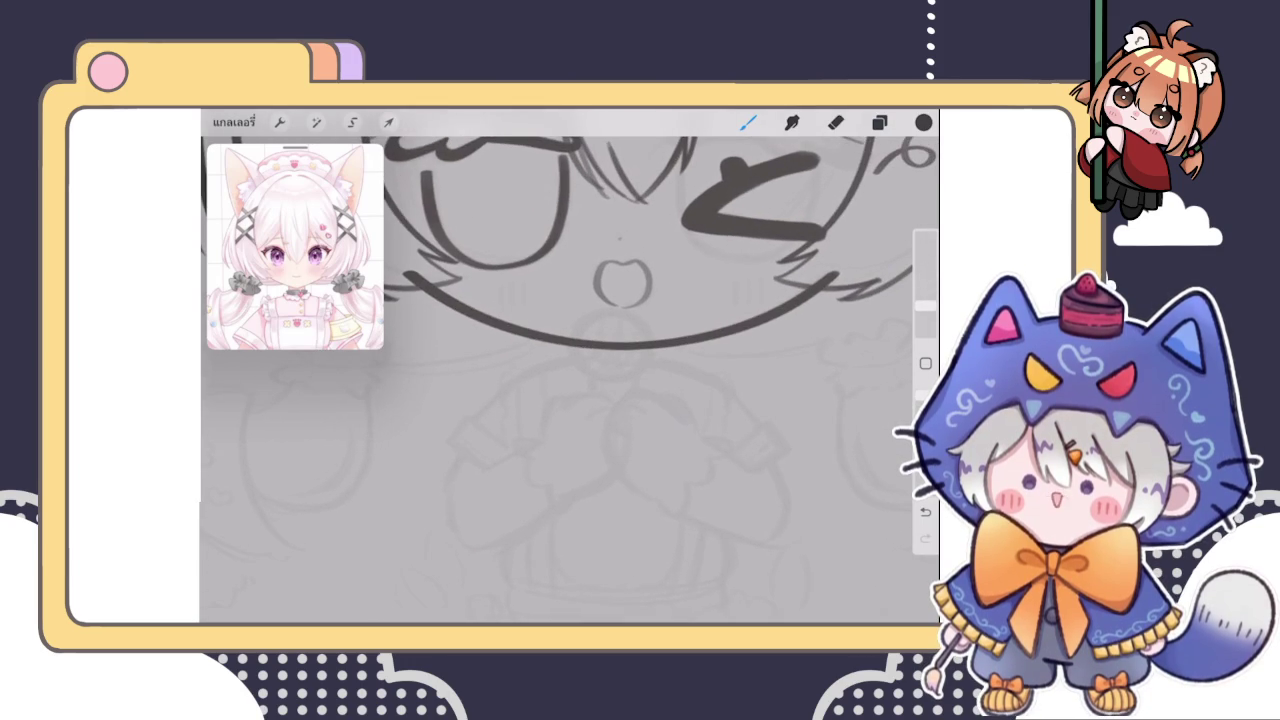
scroll(570, 300, down, 2)
scroll(570, 300, up, 2)
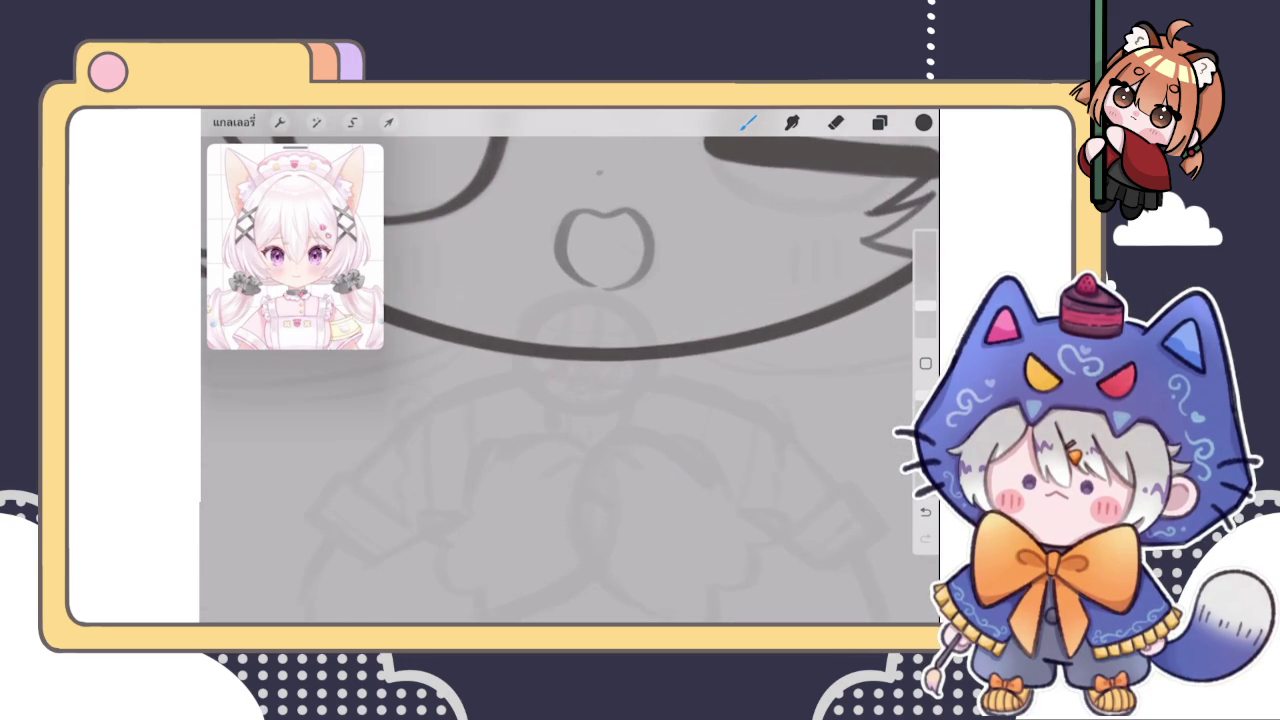
Draw a loop below the chin and snap it into a rounder bell circle
mouse_move(552, 406)
mouse_down()
mouse_move(590, 410)
mouse_move(663, 309)
mouse_up()
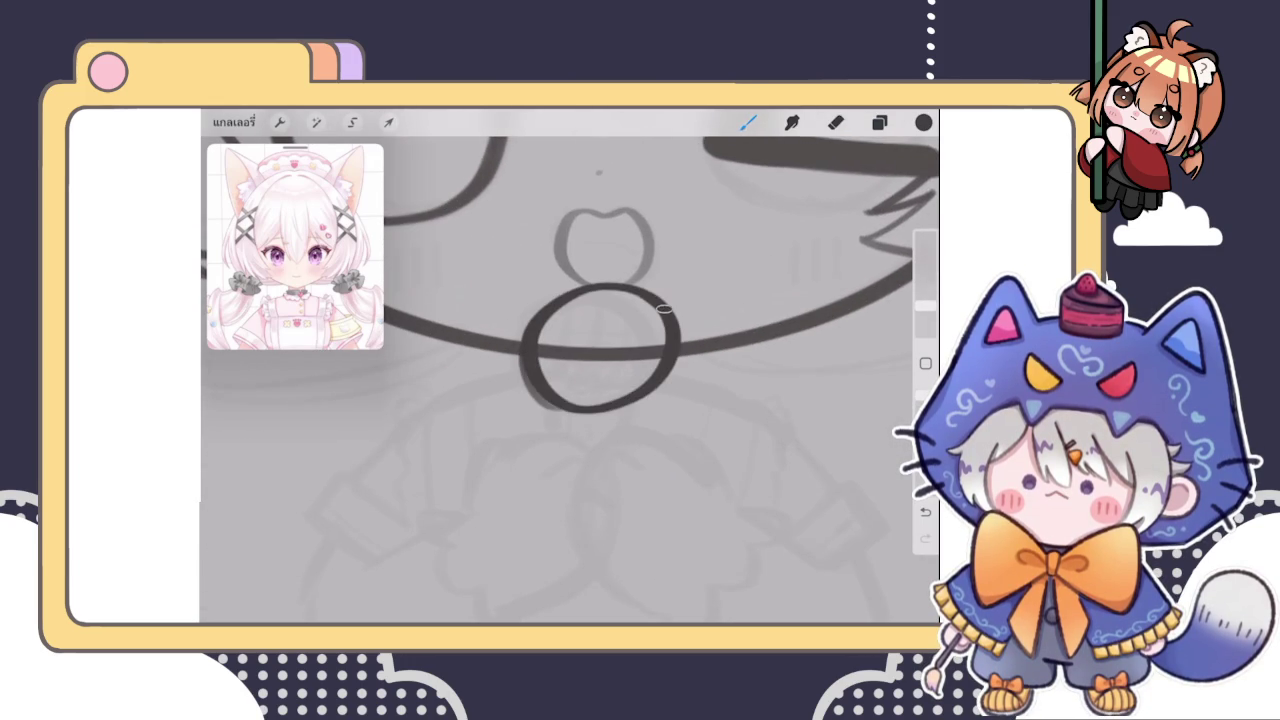
click(570, 146)
mouse_move(660, 320)
mouse_down()
mouse_move(644, 329)
mouse_move(655, 339)
mouse_up()
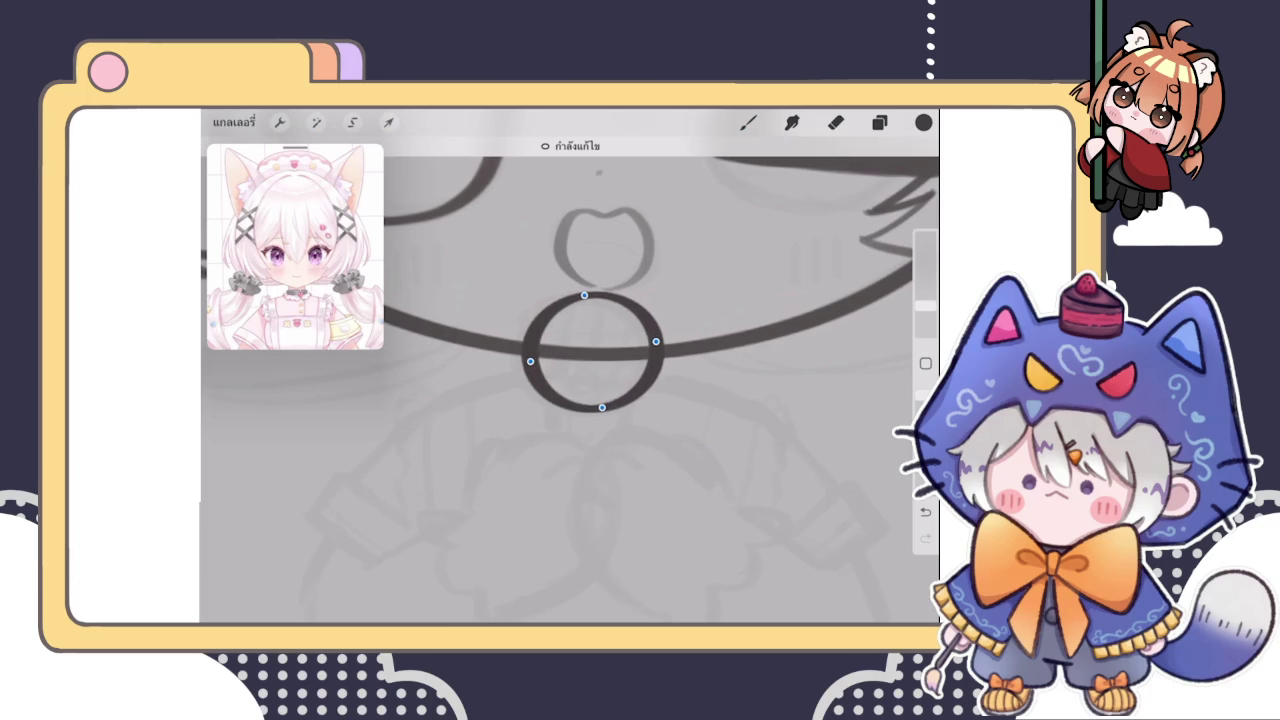
Try a few curved hatch strokes in the bell's left half, then undo them
scroll(610, 330, down, 2)
scroll(610, 330, down, 3)
scroll(610, 330, down, 3)
scroll(613, 318, up, 2)
scroll(613, 318, up, 2)
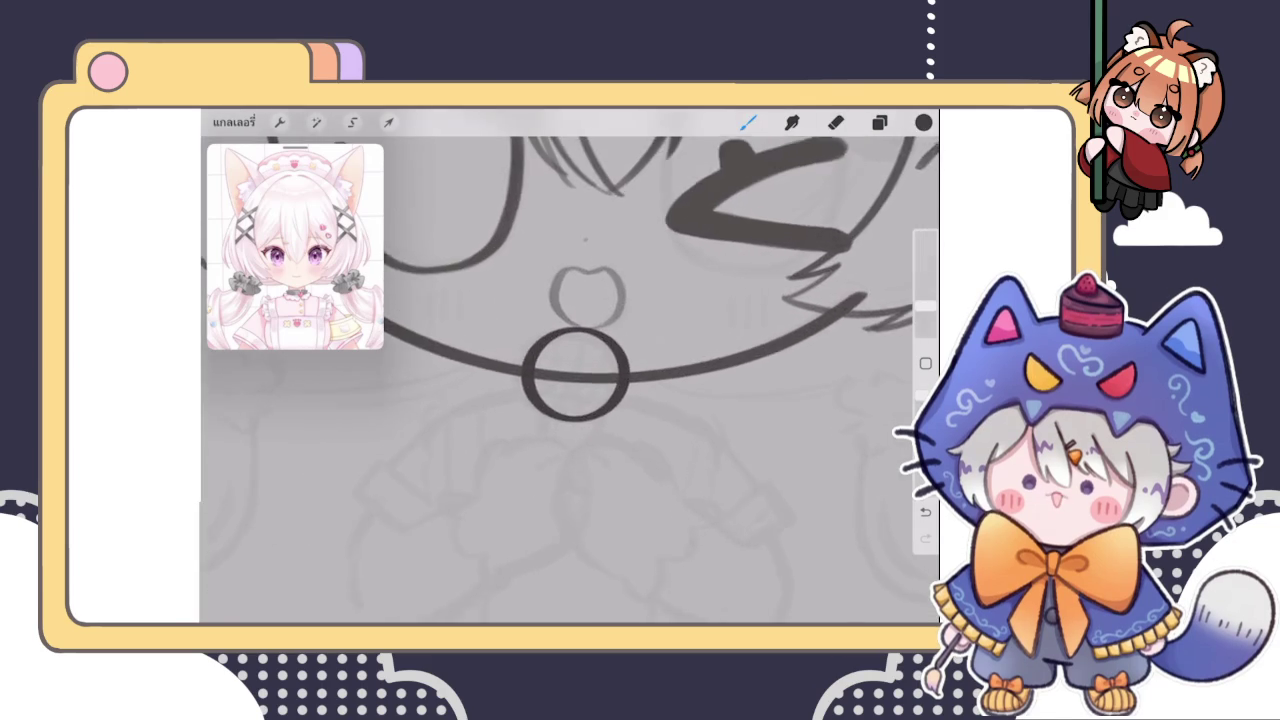
scroll(613, 318, up, 2)
scroll(613, 318, up, 2)
drag(515, 295, 520, 440)
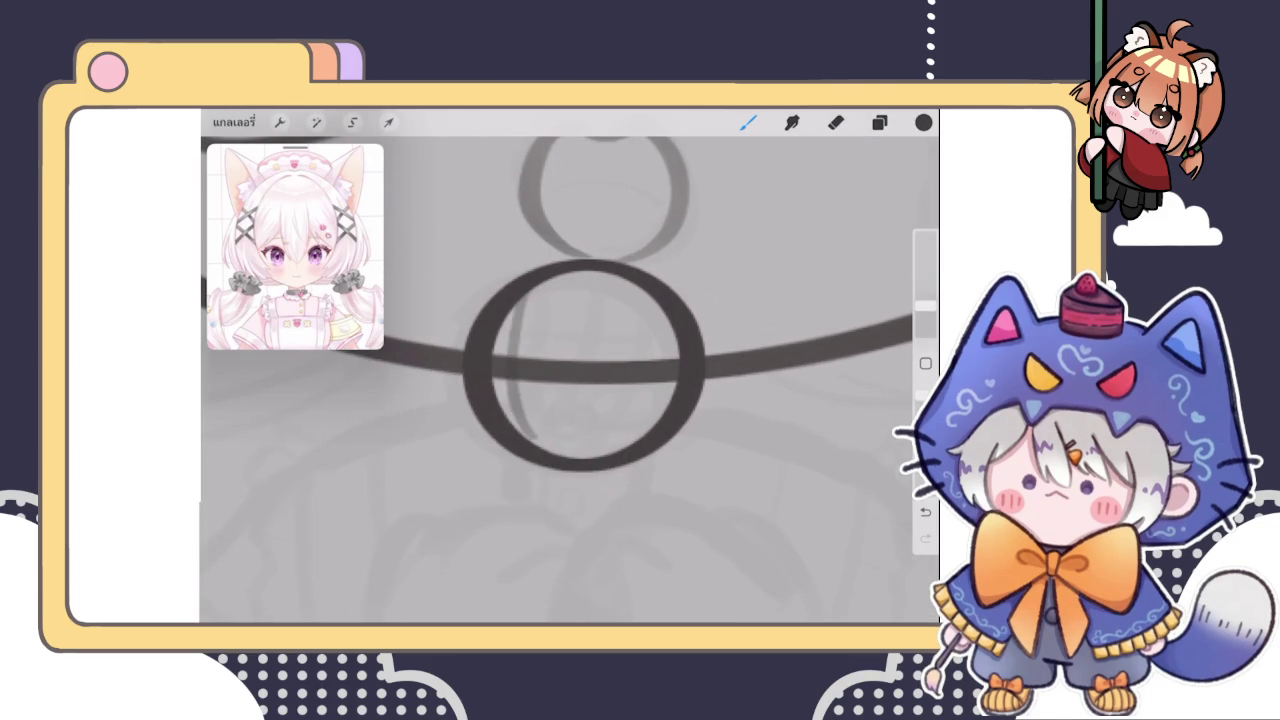
key(ctrl+z)
click(879, 122)
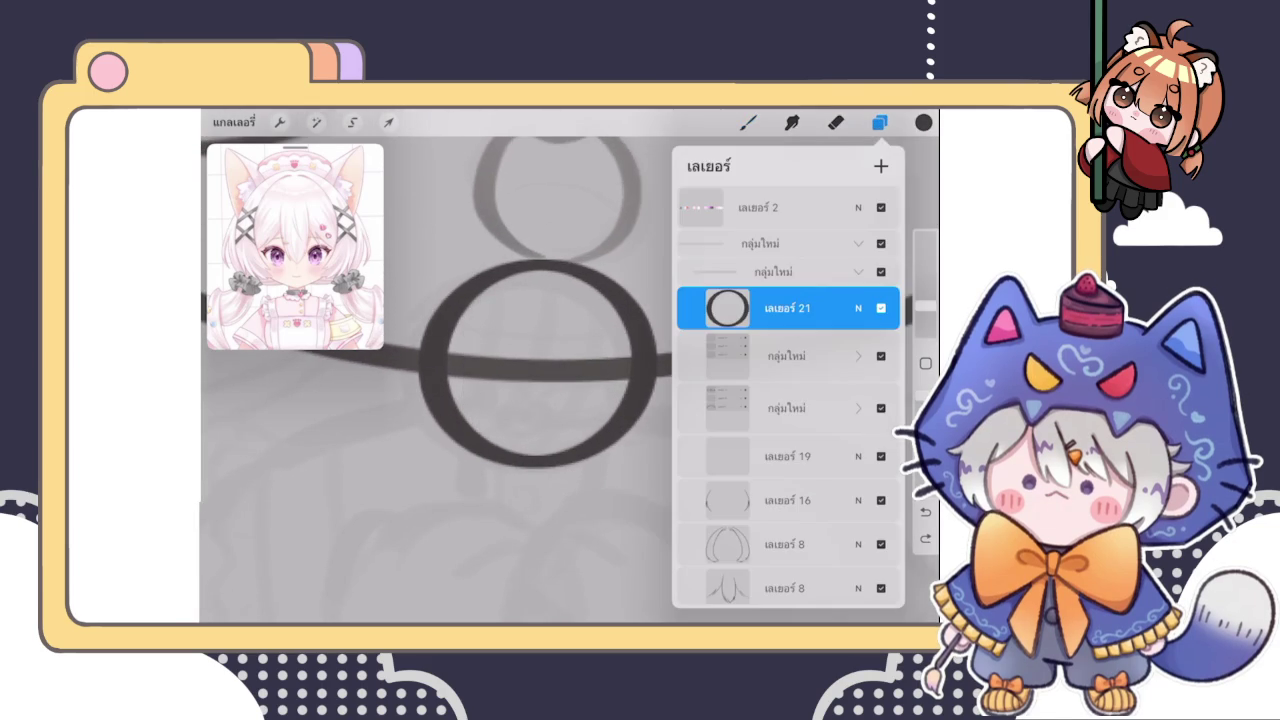
click(748, 122)
key(ctrl+shift+z)
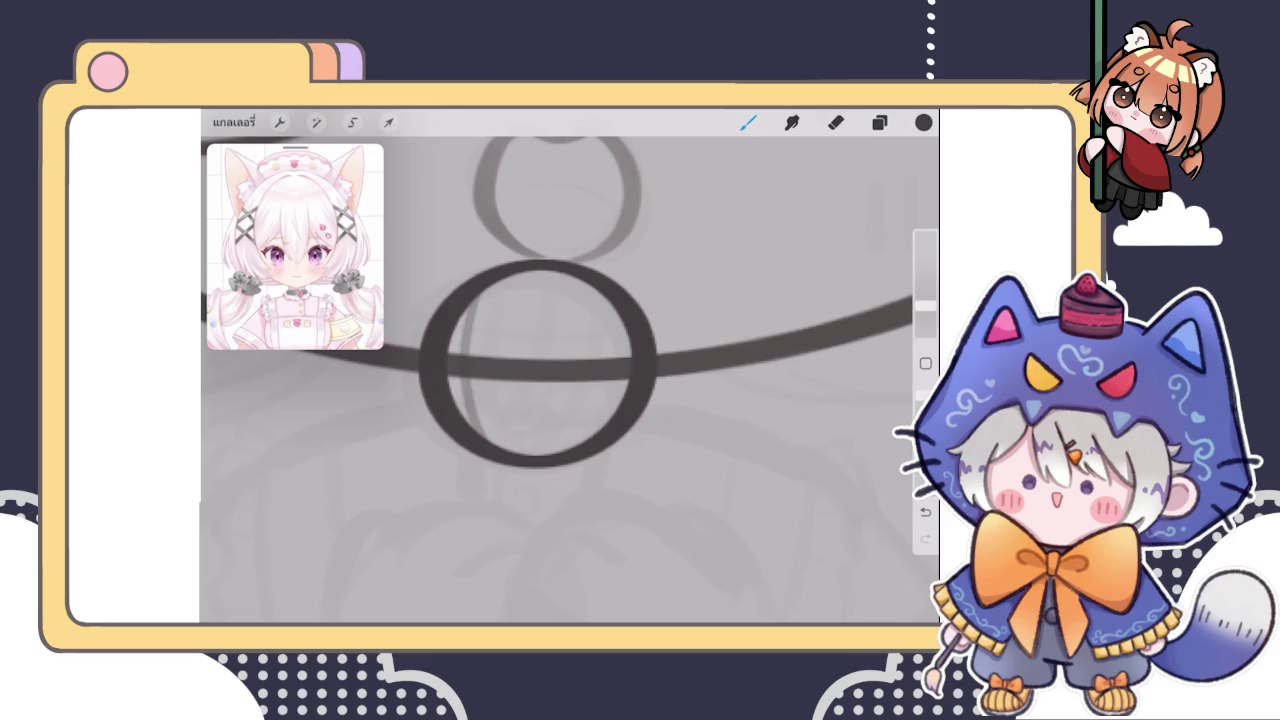
drag(505, 278, 540, 465)
drag(546, 262, 578, 432)
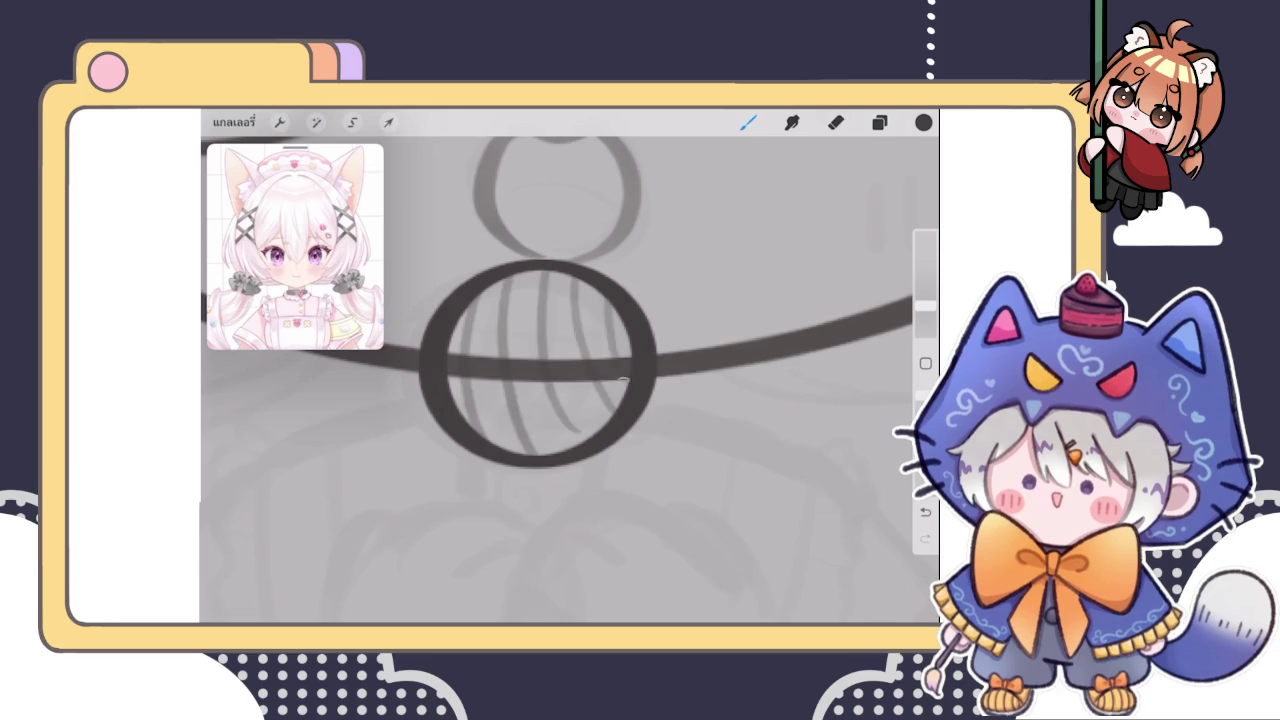
scroll(560, 360, down, 5)
key(ctrl+z)
key(ctrl+z)
key(ctrl+z)
key(ctrl+z)
Retry the inner stroke several times, add four vertical hatch lines, then undo them
scroll(560, 350, up, 5)
drag(480, 328, 486, 455)
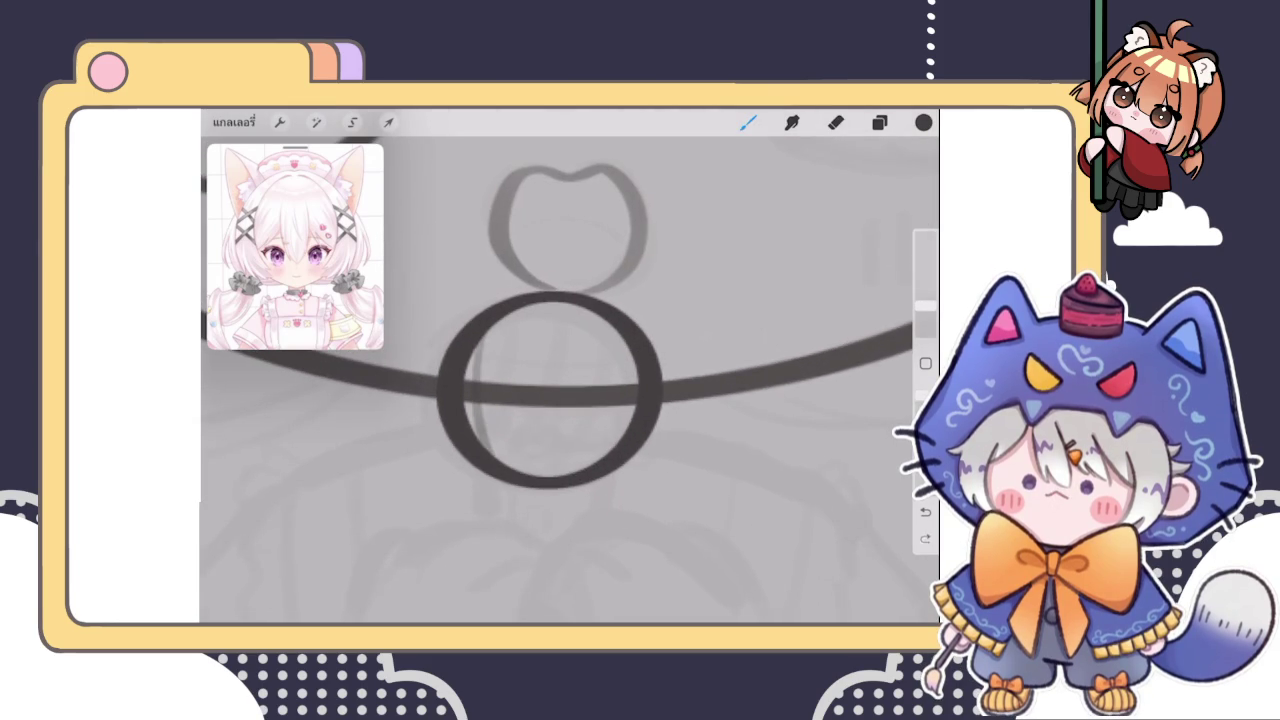
key(ctrl+z)
drag(478, 325, 490, 452)
key(ctrl+z)
drag(478, 325, 490, 452)
key(ctrl+z)
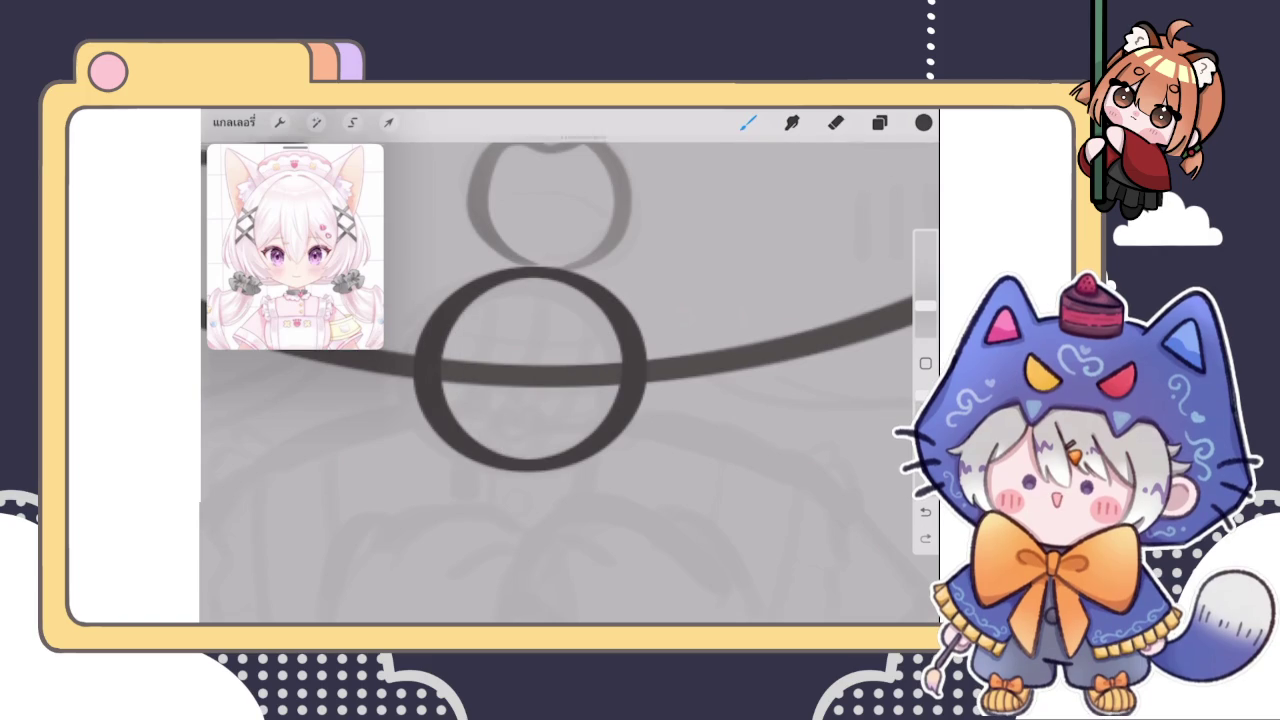
drag(474, 325, 484, 448)
key(ctrl+z)
drag(476, 328, 484, 450)
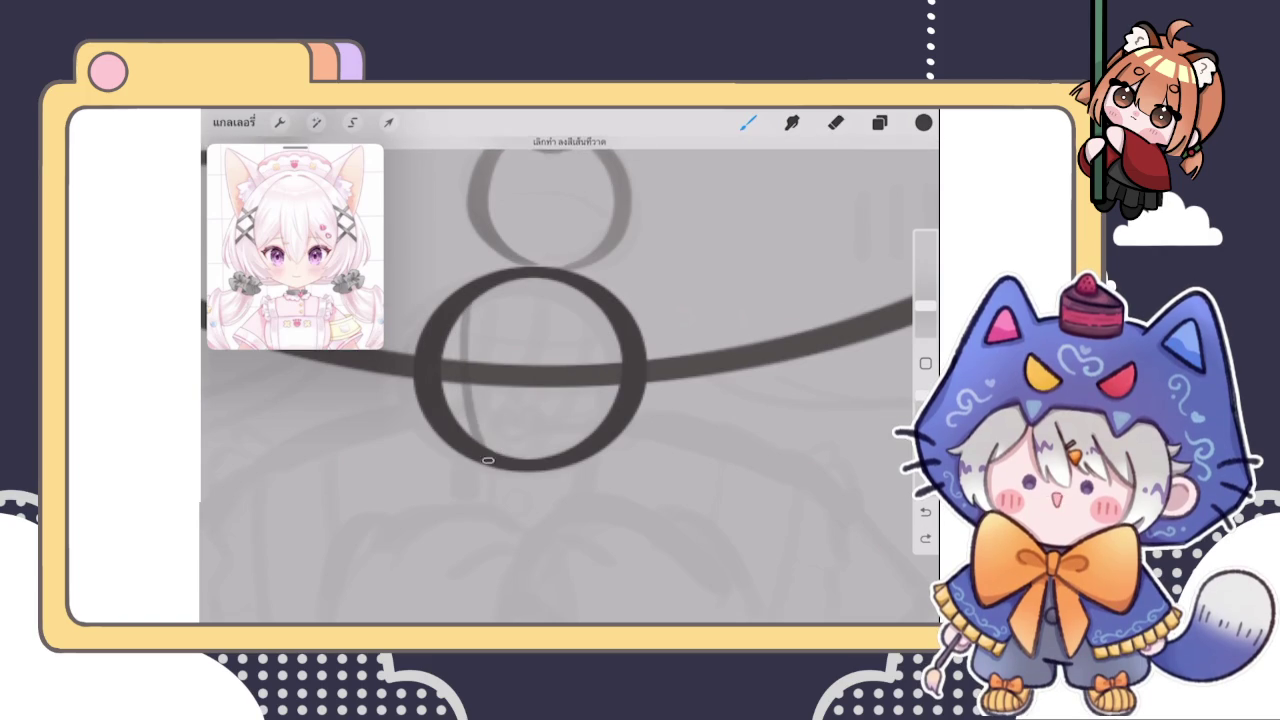
key(ctrl+z)
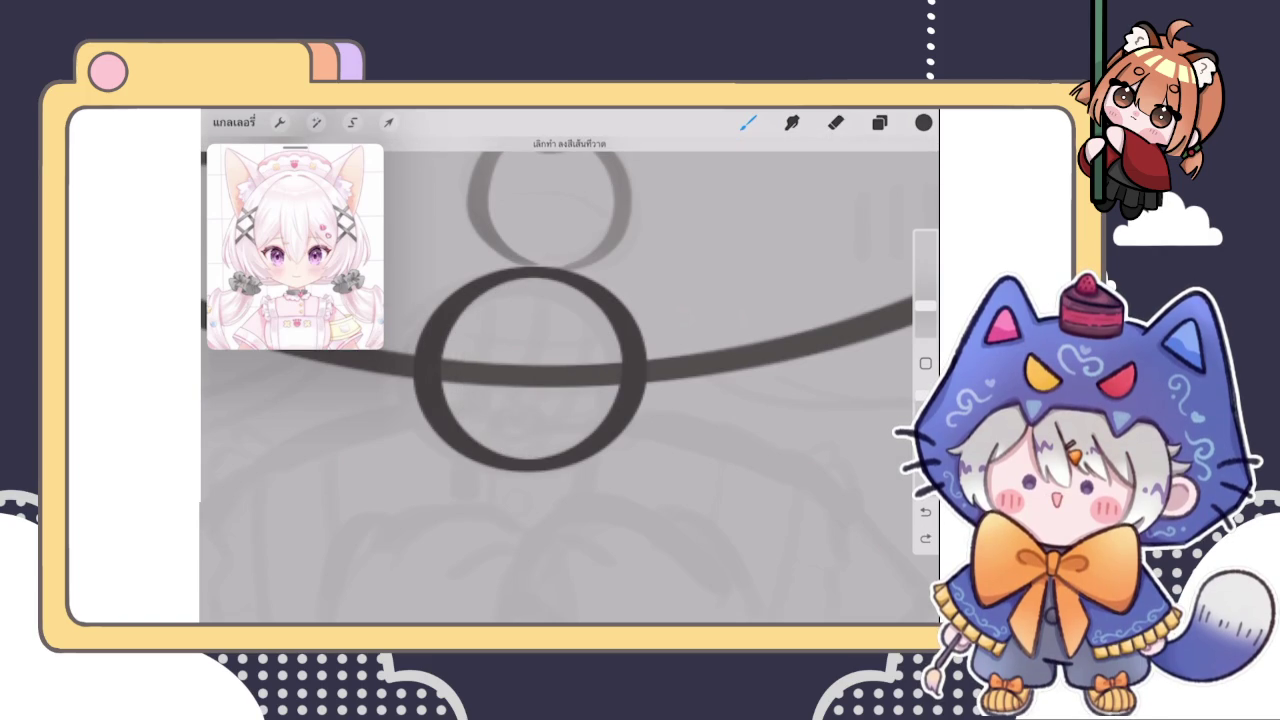
drag(464, 305, 488, 450)
mouse_move(497, 285)
mouse_down()
mouse_move(524, 458)
mouse_move(548, 458)
mouse_up()
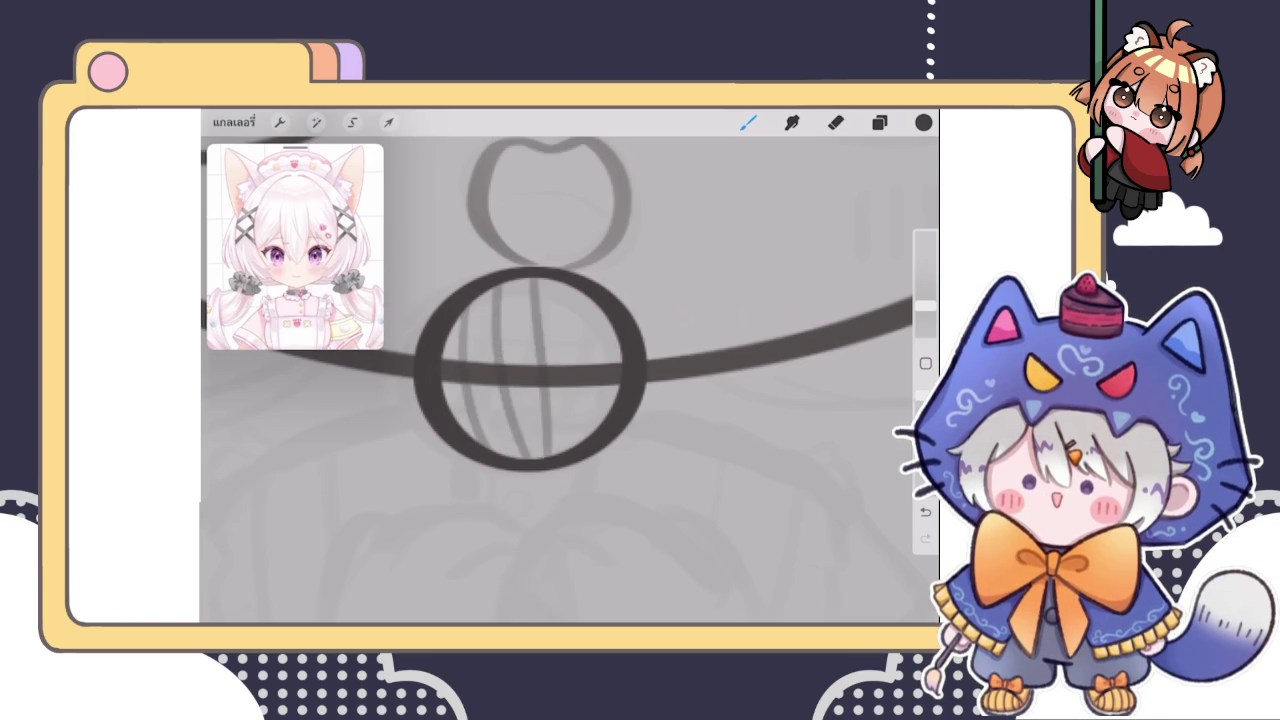
drag(565, 285, 590, 440)
drag(604, 312, 617, 400)
scroll(560, 370, down, 2)
key(ctrl+z)
key(ctrl+z)
key(ctrl+z)
key(ctrl+z)
key(ctrl+z)
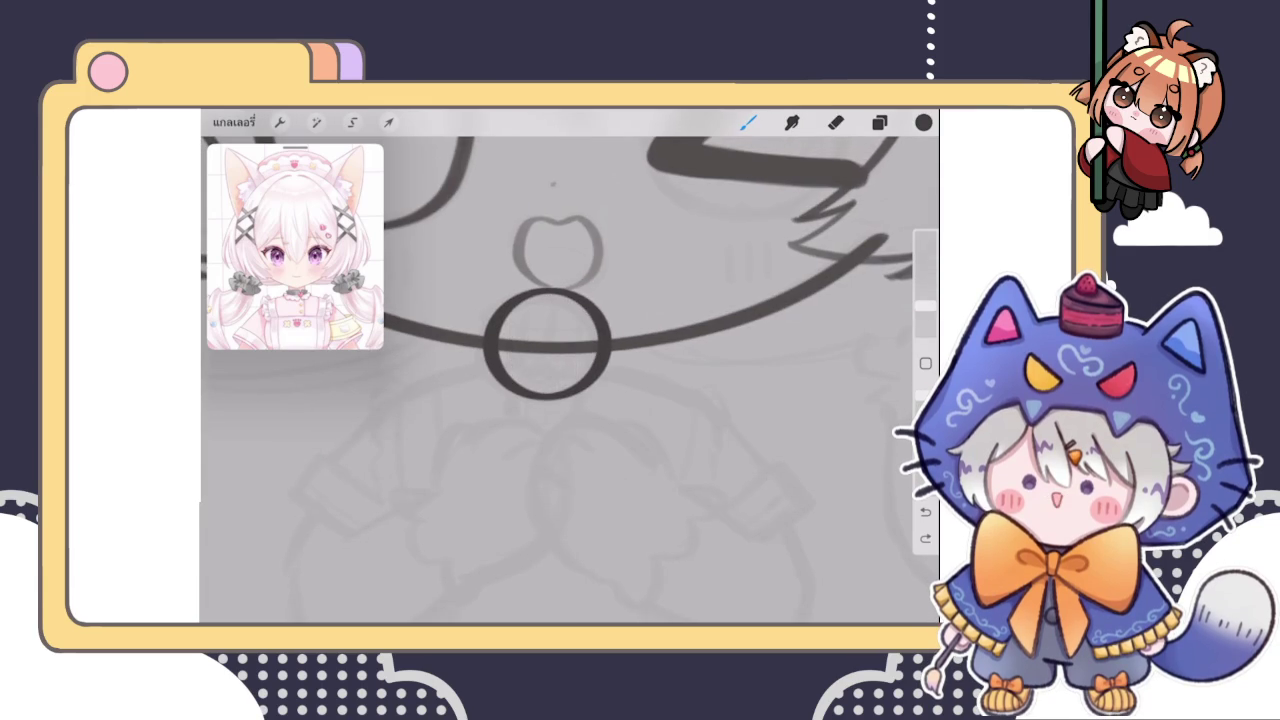
Warp the bell circle, nudging its top, bottom and upper-right edge, and apply it
scroll(560, 340, up, 2)
click(388, 122)
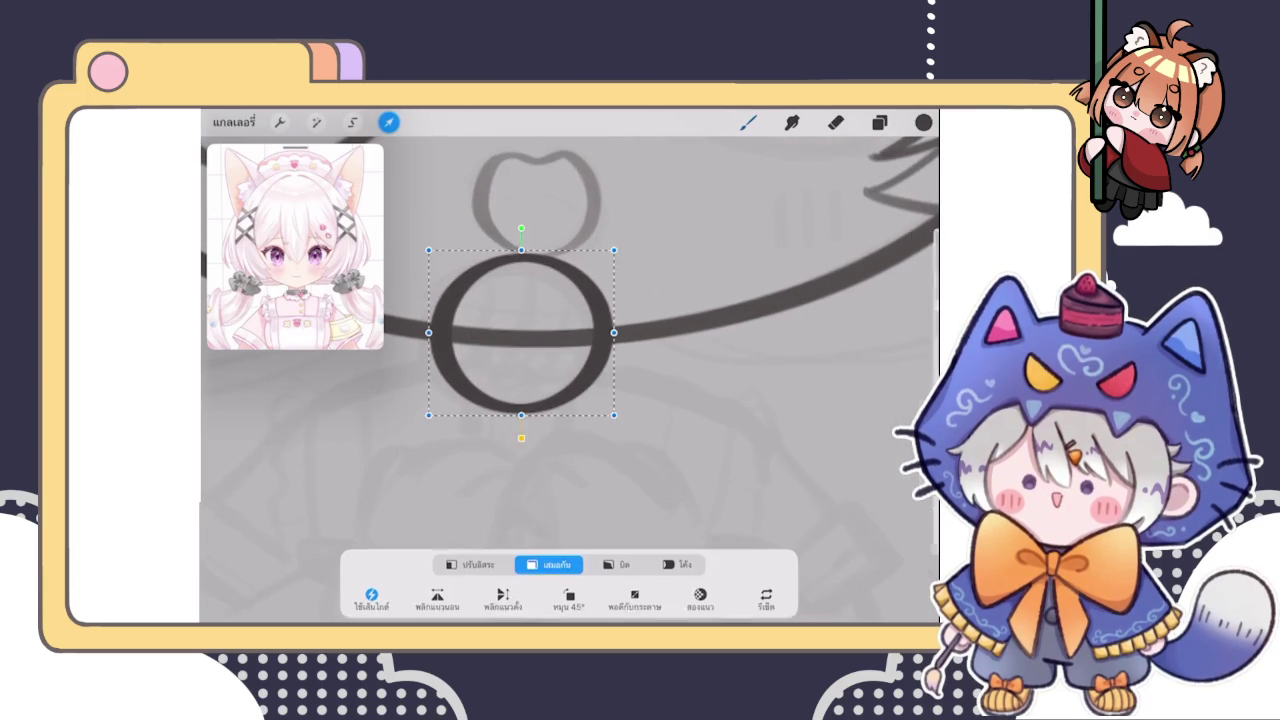
click(677, 554)
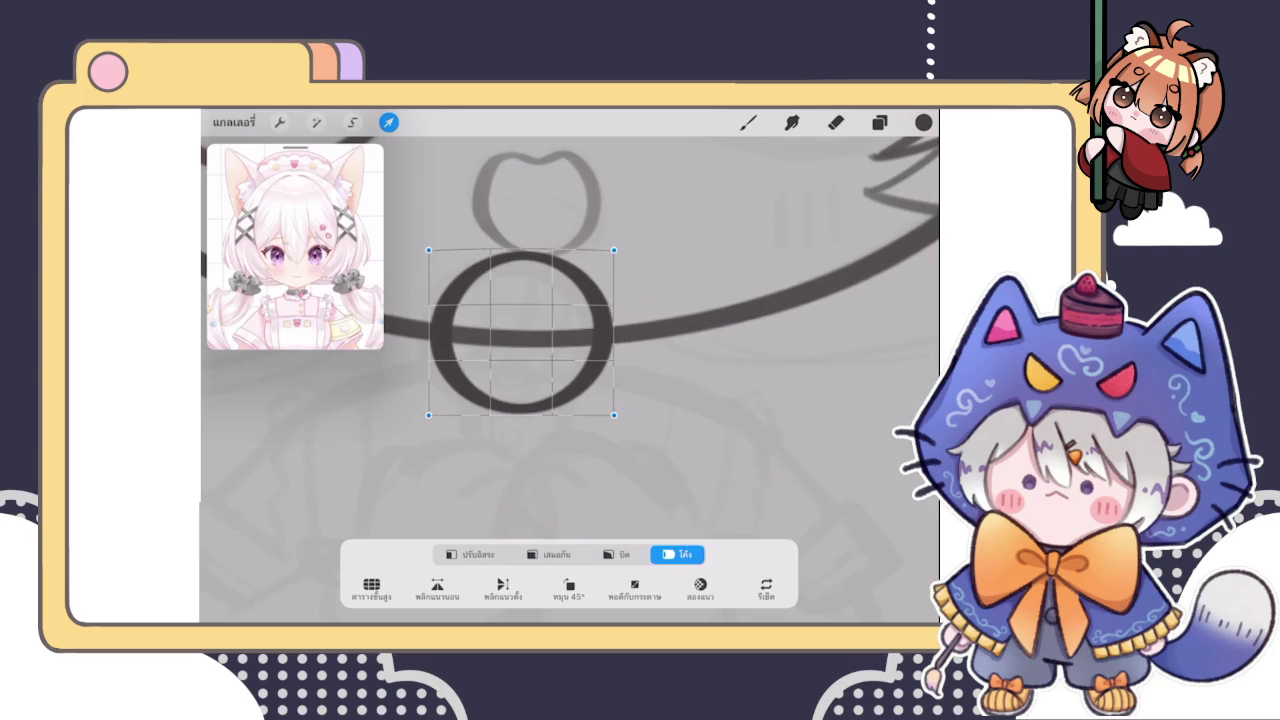
drag(521, 290, 521, 286)
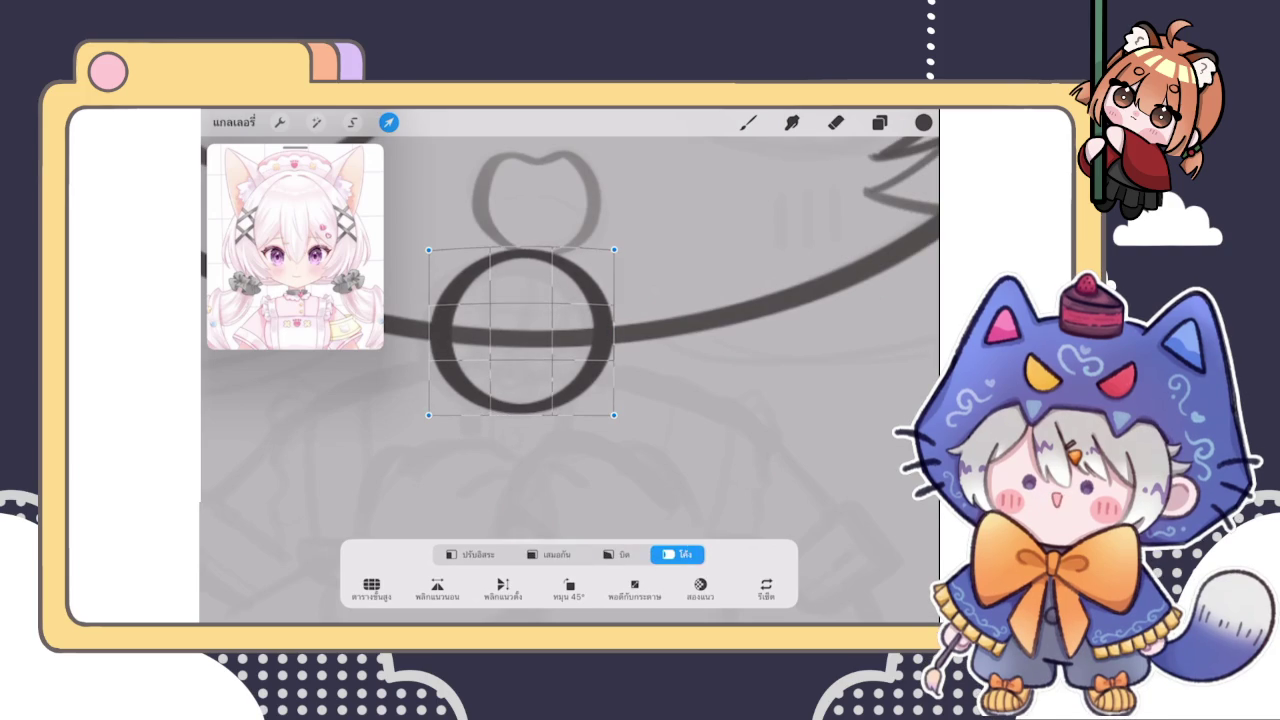
drag(521, 410, 521, 417)
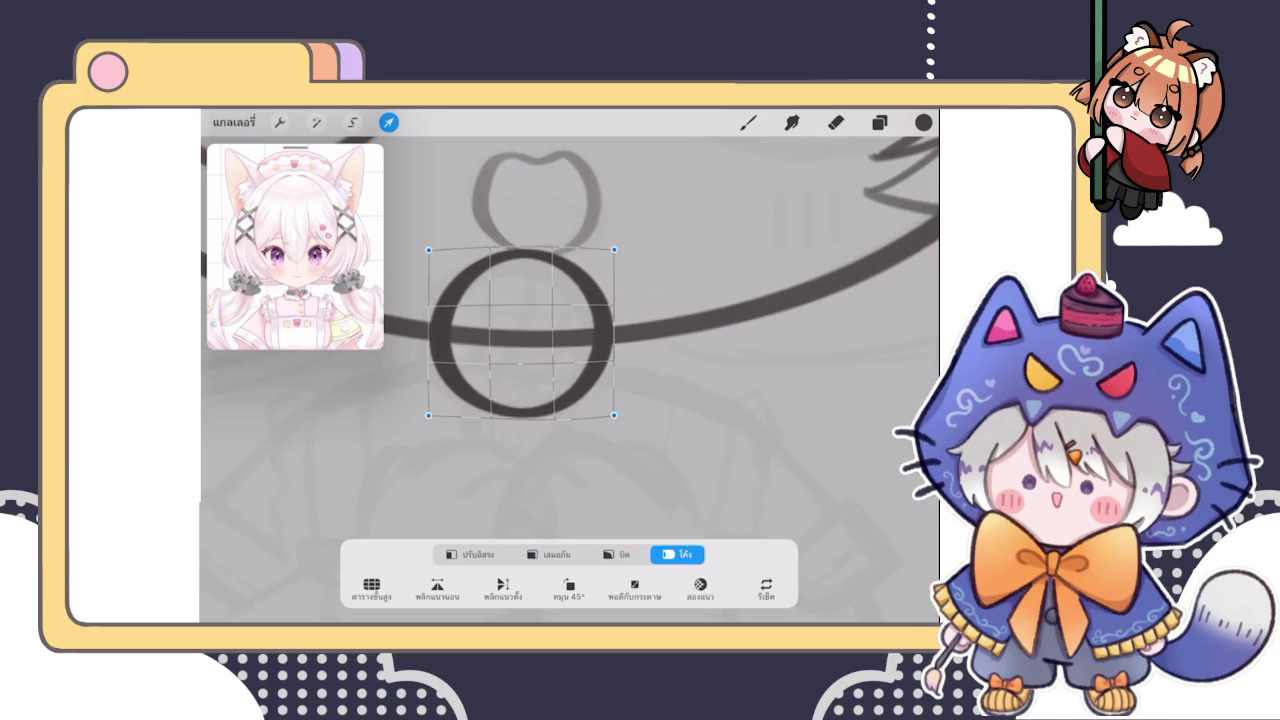
drag(590, 285, 594, 280)
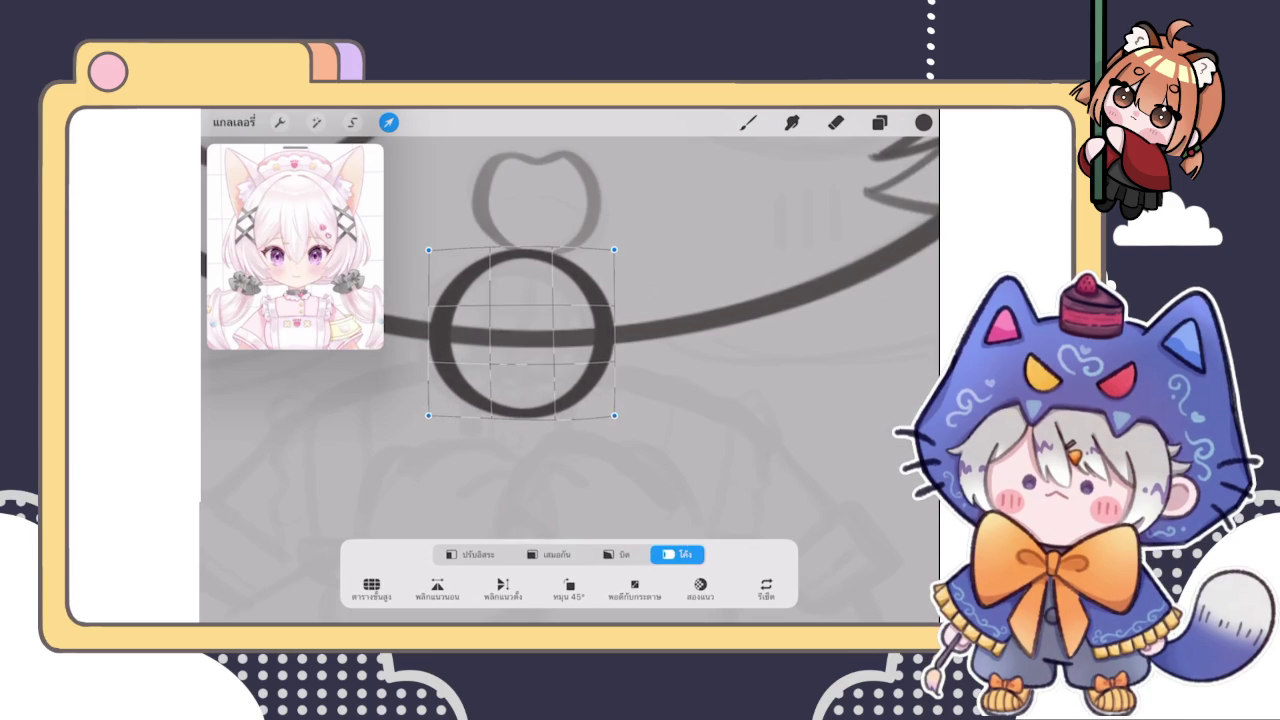
click(388, 122)
Undo that change, reselect the circle's layer and warp its lower-right edge slightly
click(879, 122)
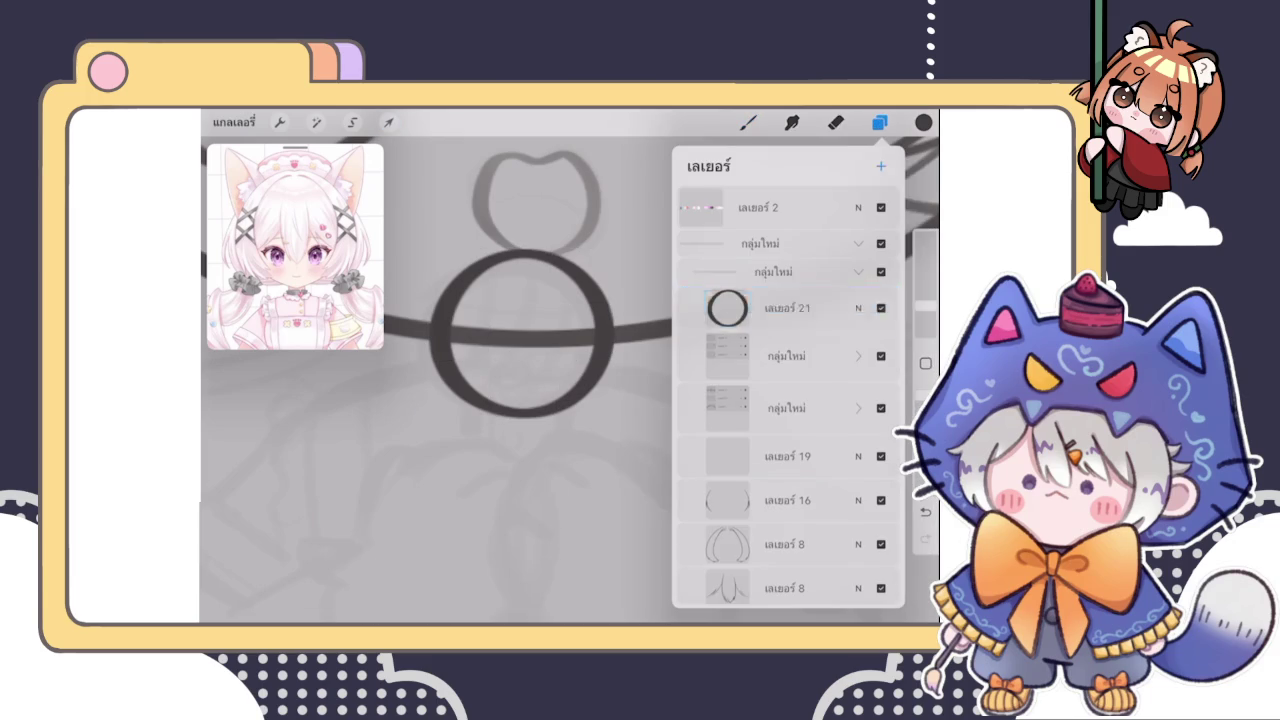
click(748, 122)
scroll(530, 360, up, 2)
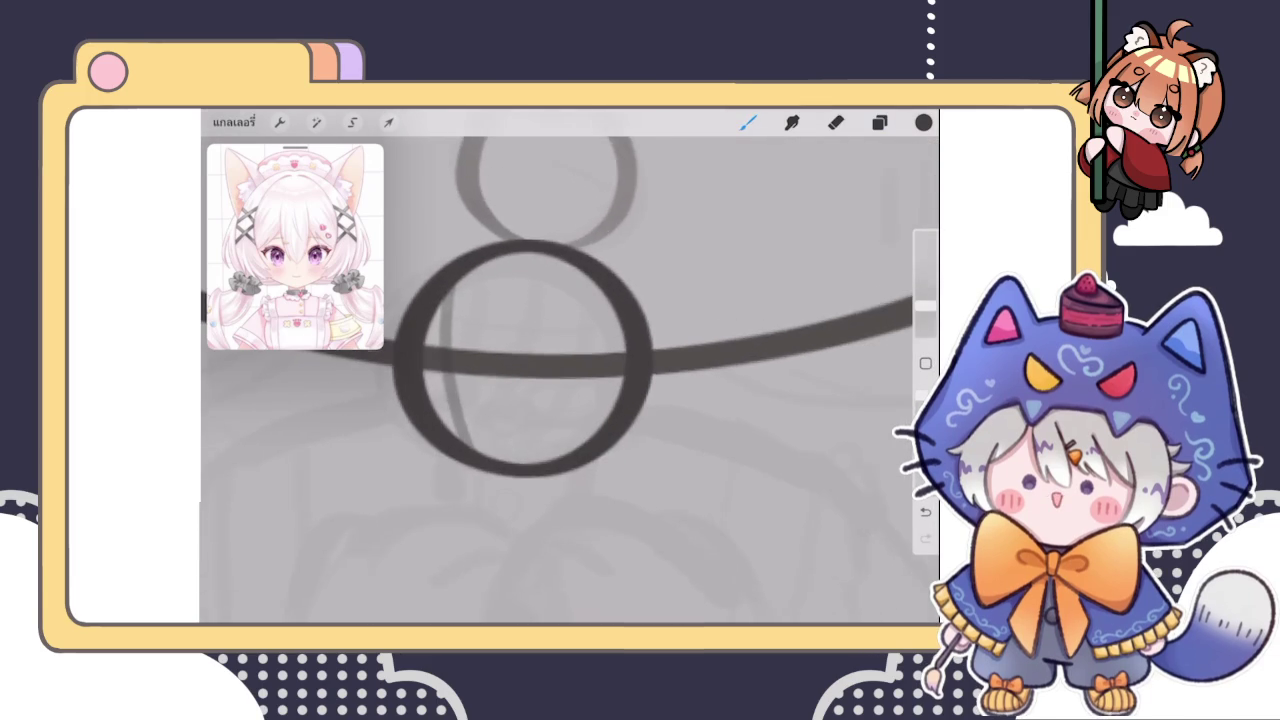
key(ctrl+z)
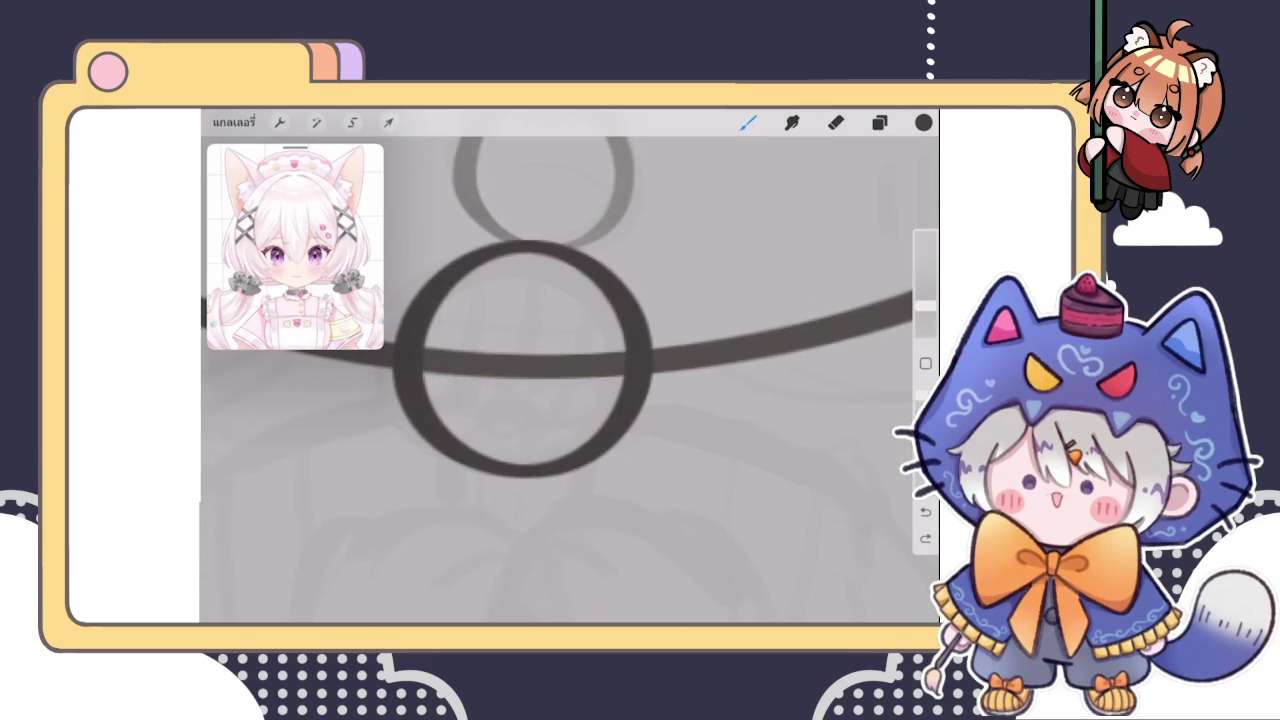
scroll(560, 370, down, 2)
click(879, 122)
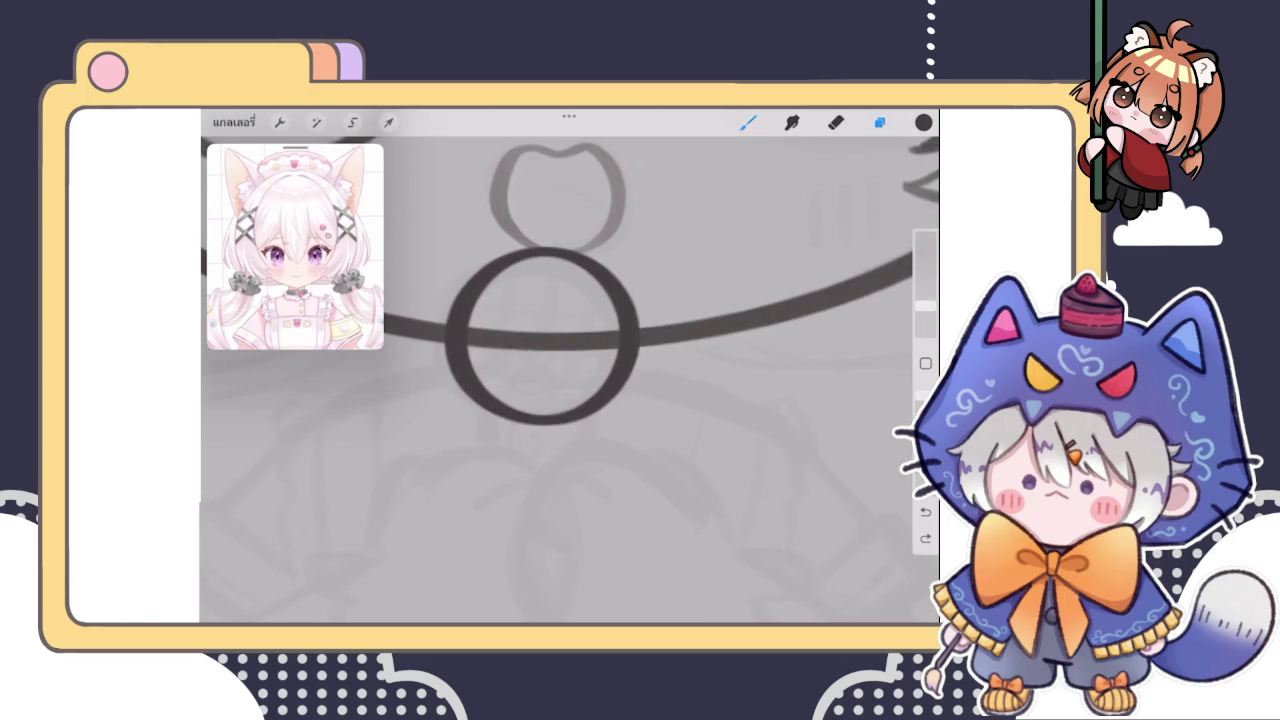
click(780, 349)
click(389, 122)
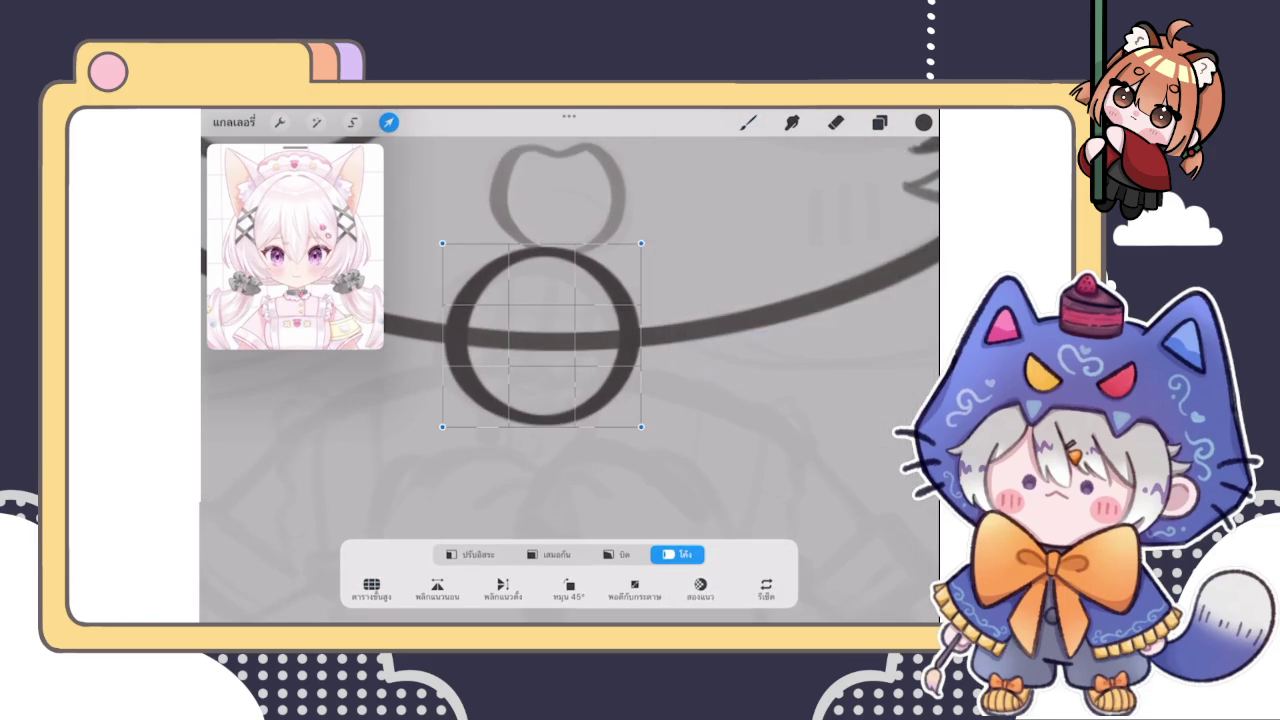
drag(615, 380, 618, 383)
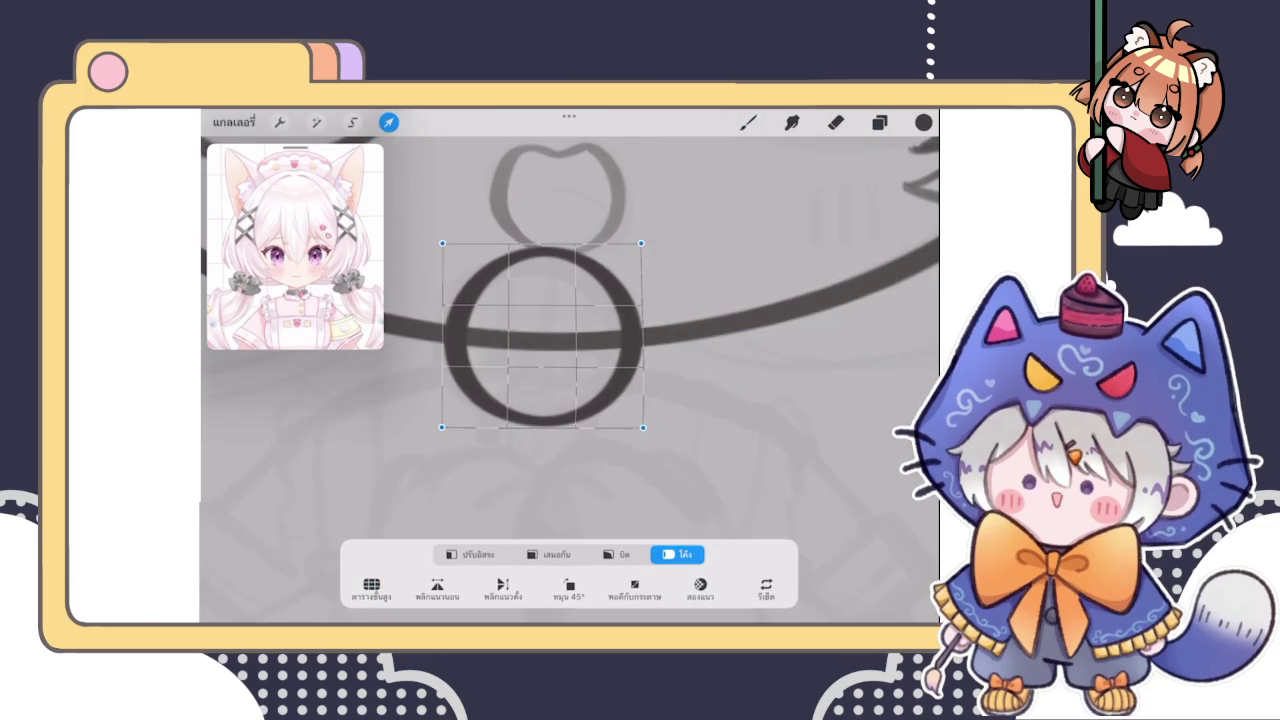
click(879, 122)
Make layer 22 the drawing layer with the brush, testing and undoing a short stroke
click(787, 308)
click(748, 122)
drag(551, 470, 557, 528)
key(ctrl+z)
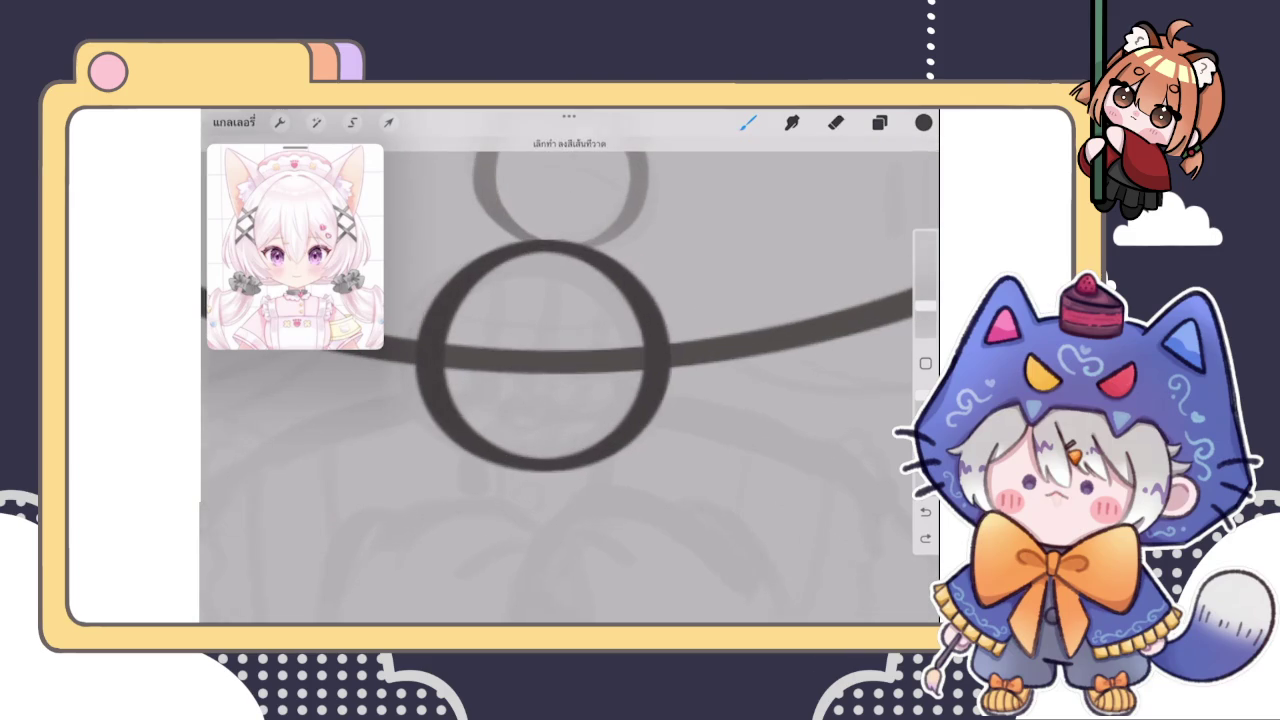
Sketch curved and diagonal hatch lines in the bell, erasing a stray grey stroke
scroll(540, 370, up, 1)
drag(424, 310, 456, 442)
drag(456, 280, 545, 470)
click(835, 122)
drag(440, 380, 462, 450)
click(748, 122)
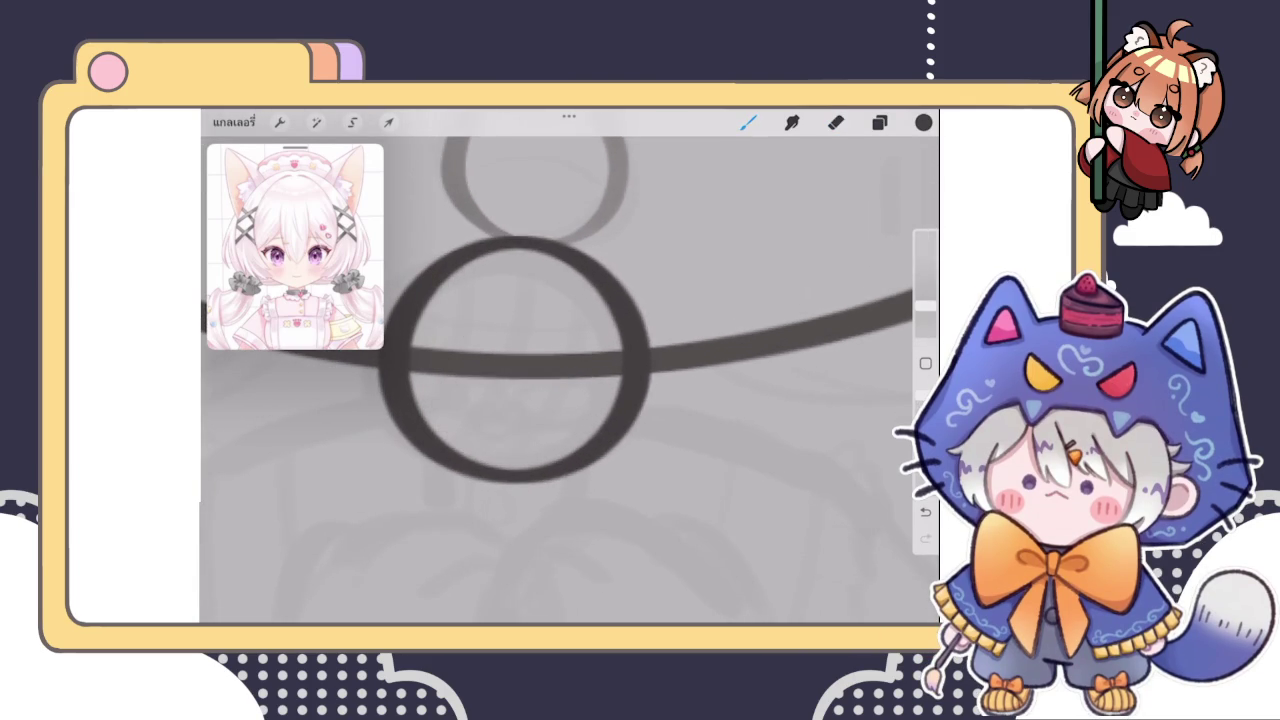
drag(424, 302, 474, 455)
drag(455, 272, 565, 470)
mouse_move(488, 252)
mouse_down()
mouse_move(600, 430)
mouse_move(606, 388)
mouse_up()
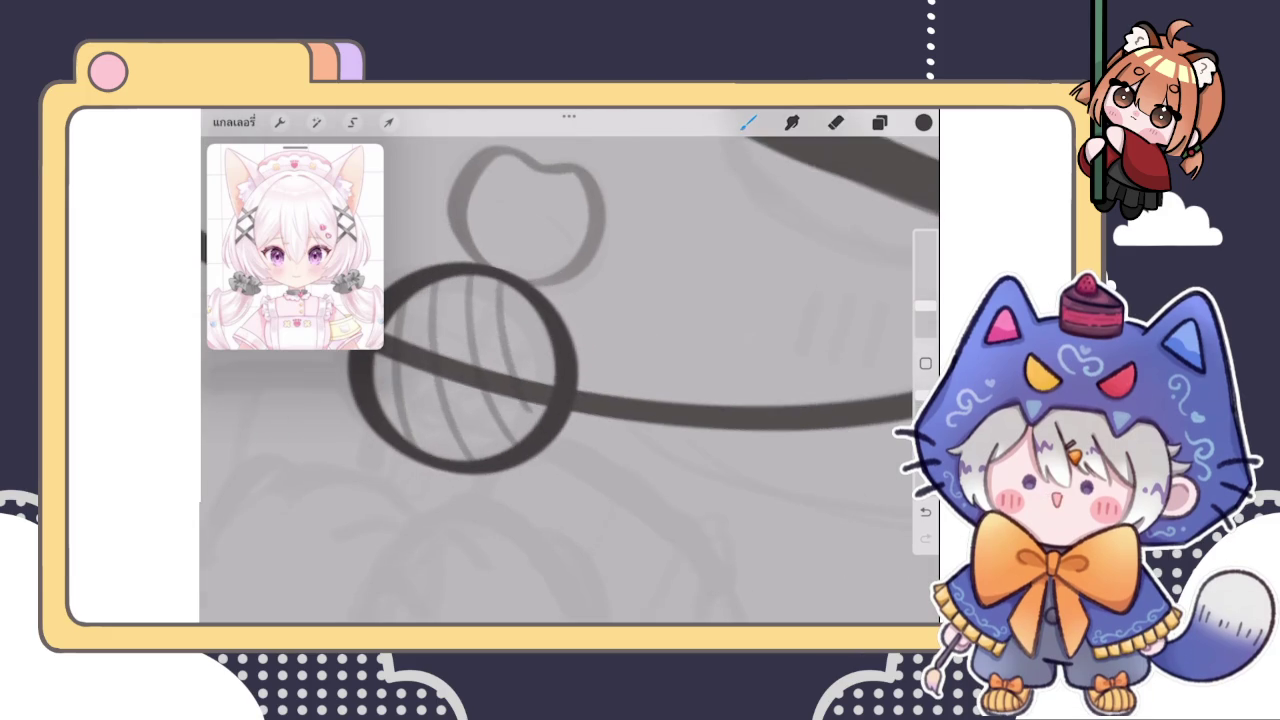
key(ctrl+z)
key(ctrl+z)
key(ctrl+shift+z)
key(ctrl+shift+z)
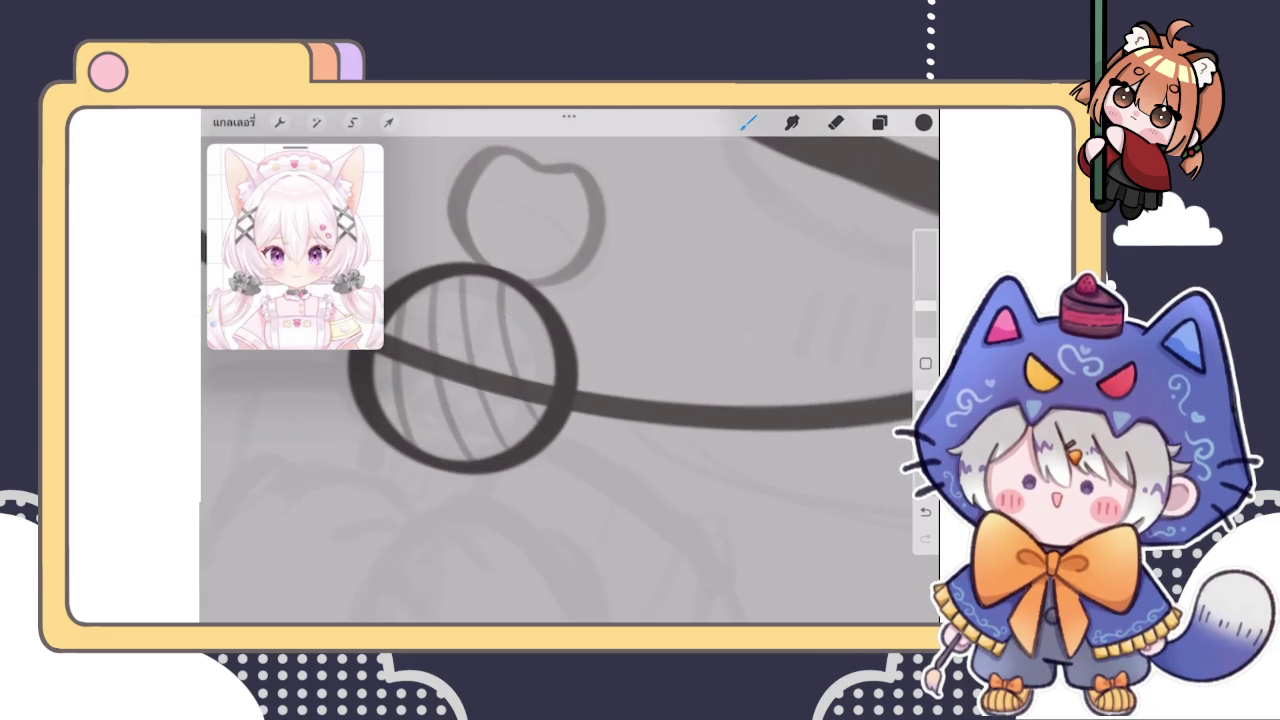
drag(530, 306, 556, 382)
Undo recent strokes, rotate the view around the bell and redraw a curved hatch stroke
scroll(570, 360, down, 5)
scroll(560, 340, up, 2)
scroll(560, 340, up, 3)
scroll(560, 340, up, 2)
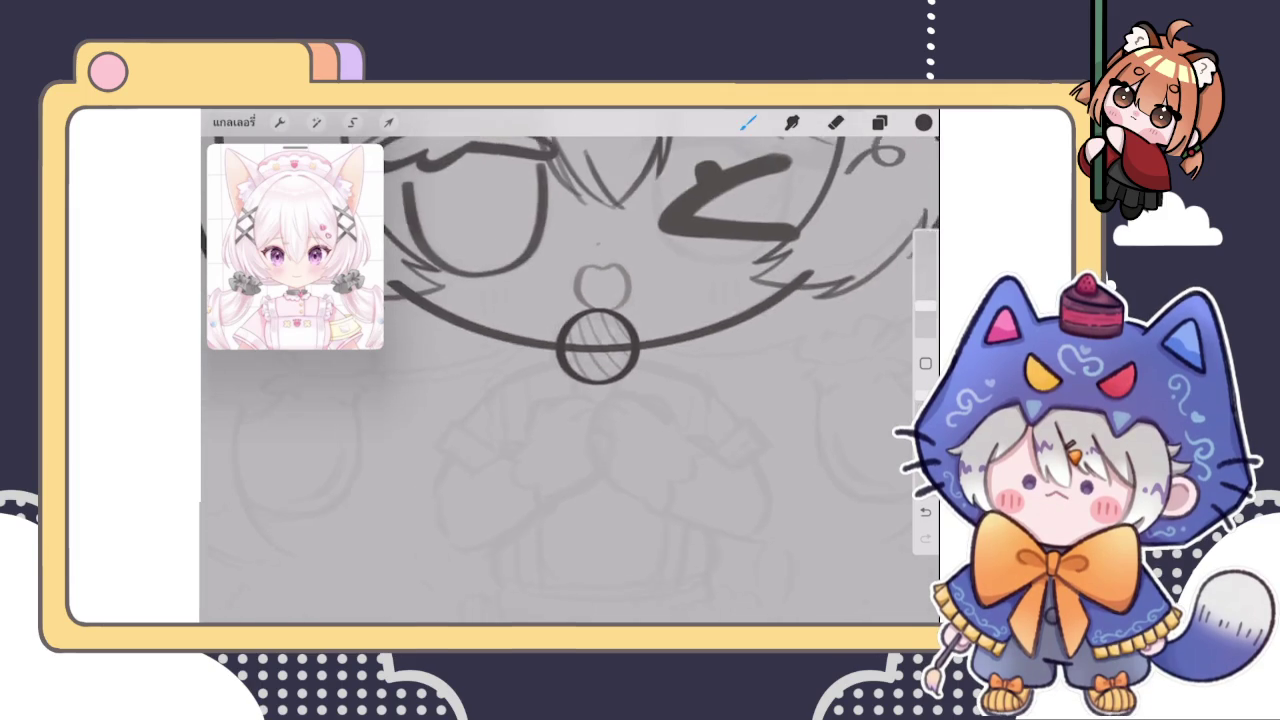
key(ctrl+z)
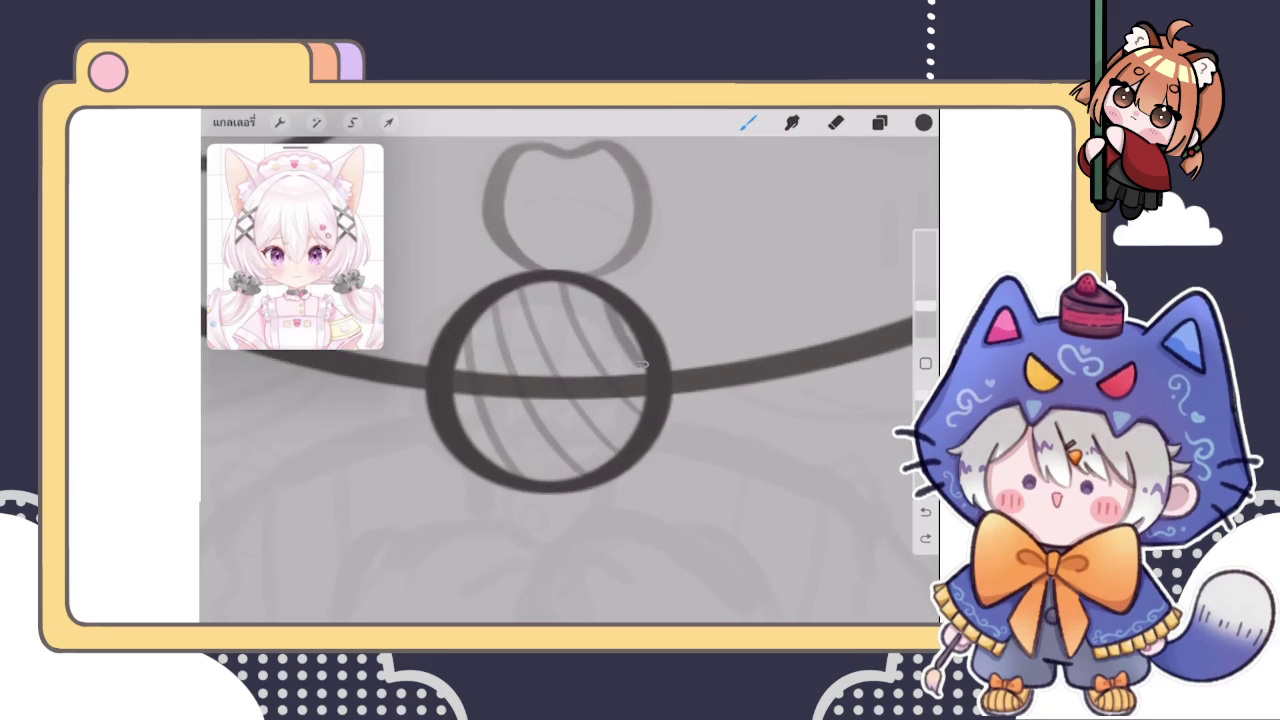
scroll(570, 390, up, 1)
key(ctrl+z)
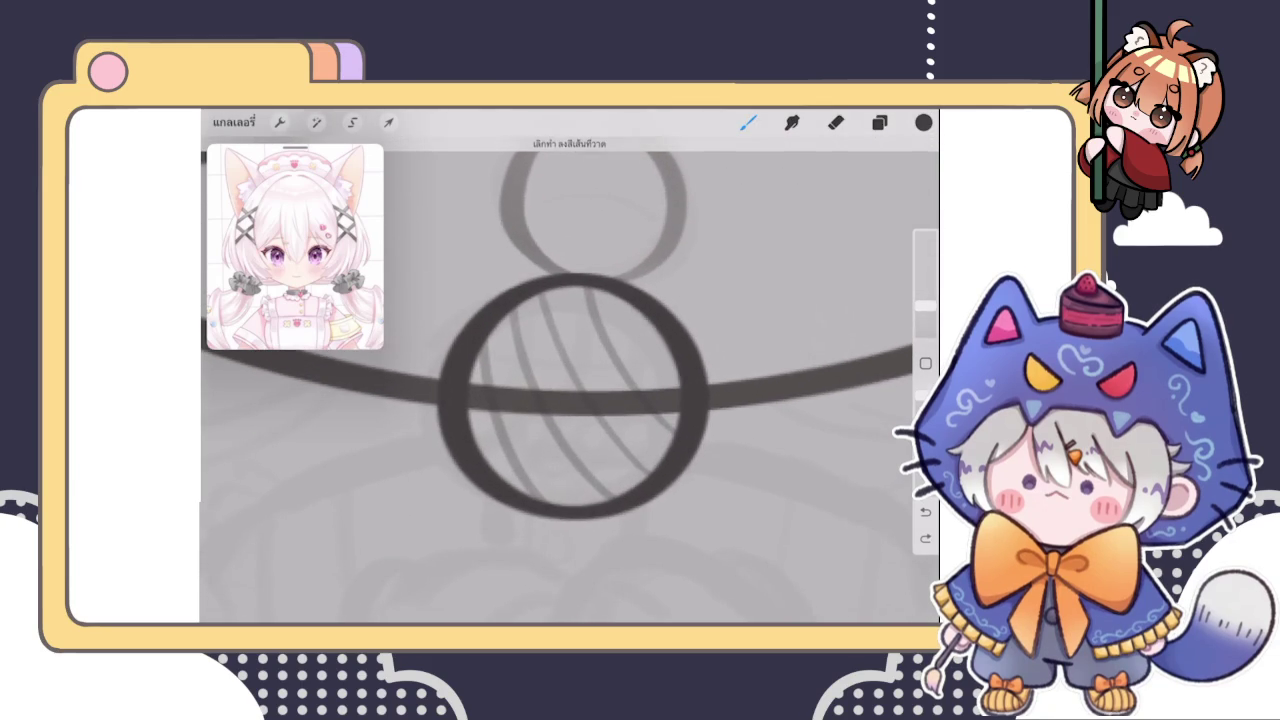
drag(573, 395, 476, 390)
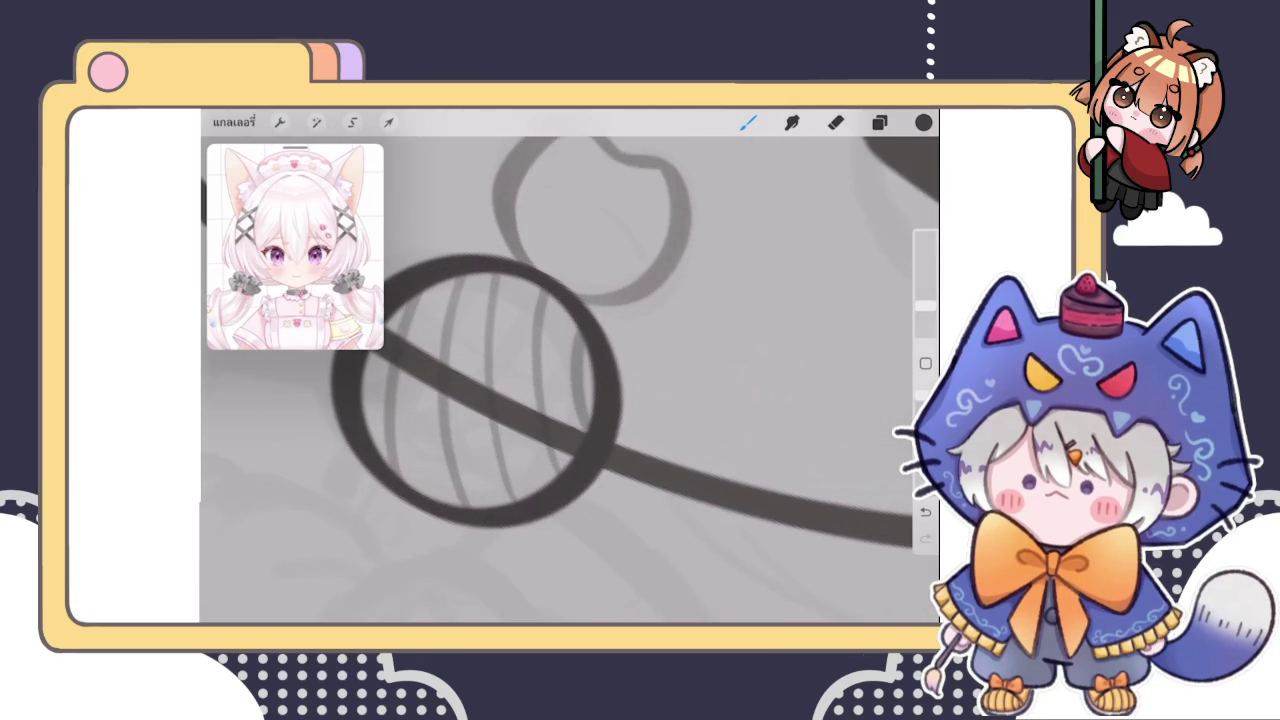
drag(539, 290, 553, 470)
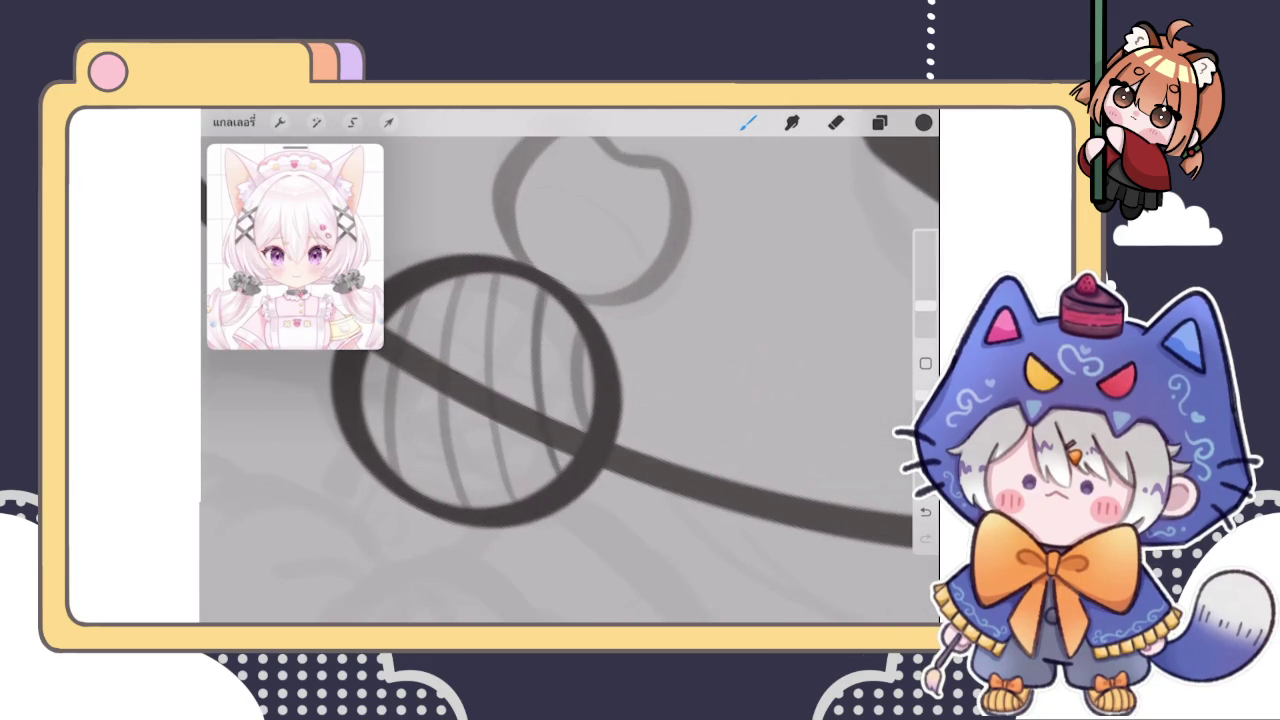
key(ctrl+z)
key(e)
key(b)
drag(603, 300, 645, 490)
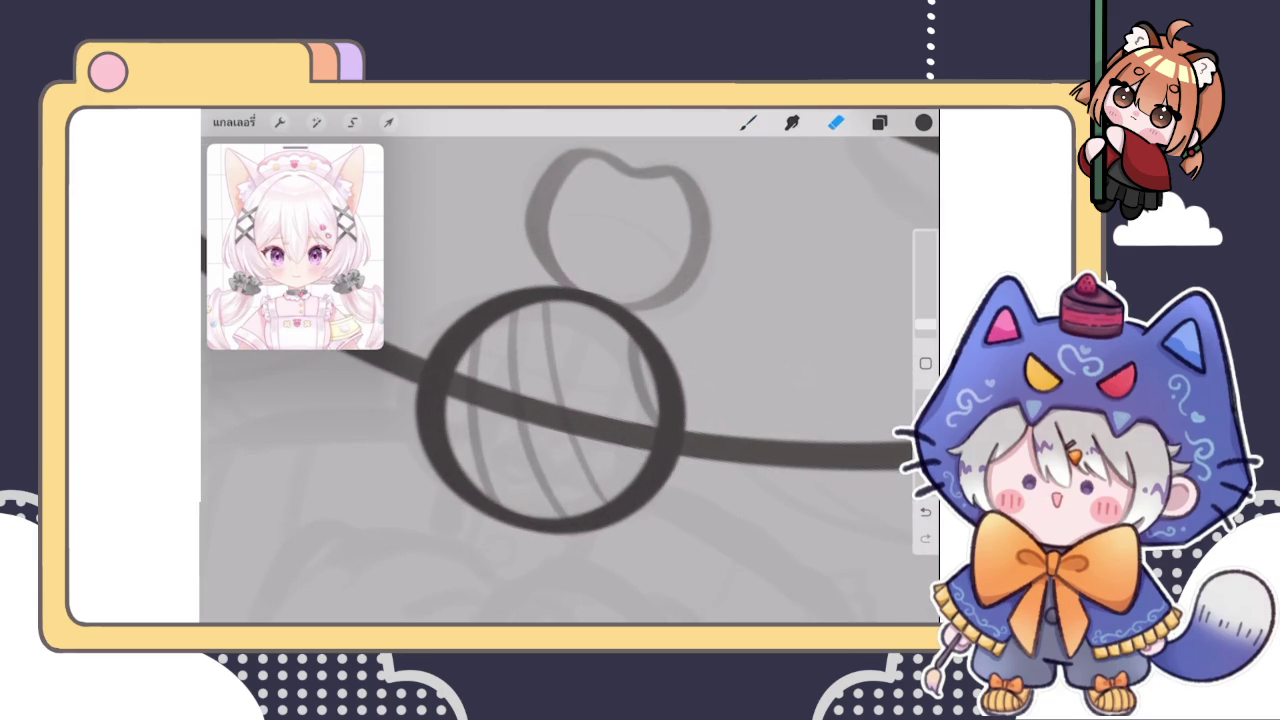
Draw a vertical hatch stroke, undo two misplaced strokes and add a short one lower down
scroll(550, 410, down, 2)
drag(558, 312, 578, 468)
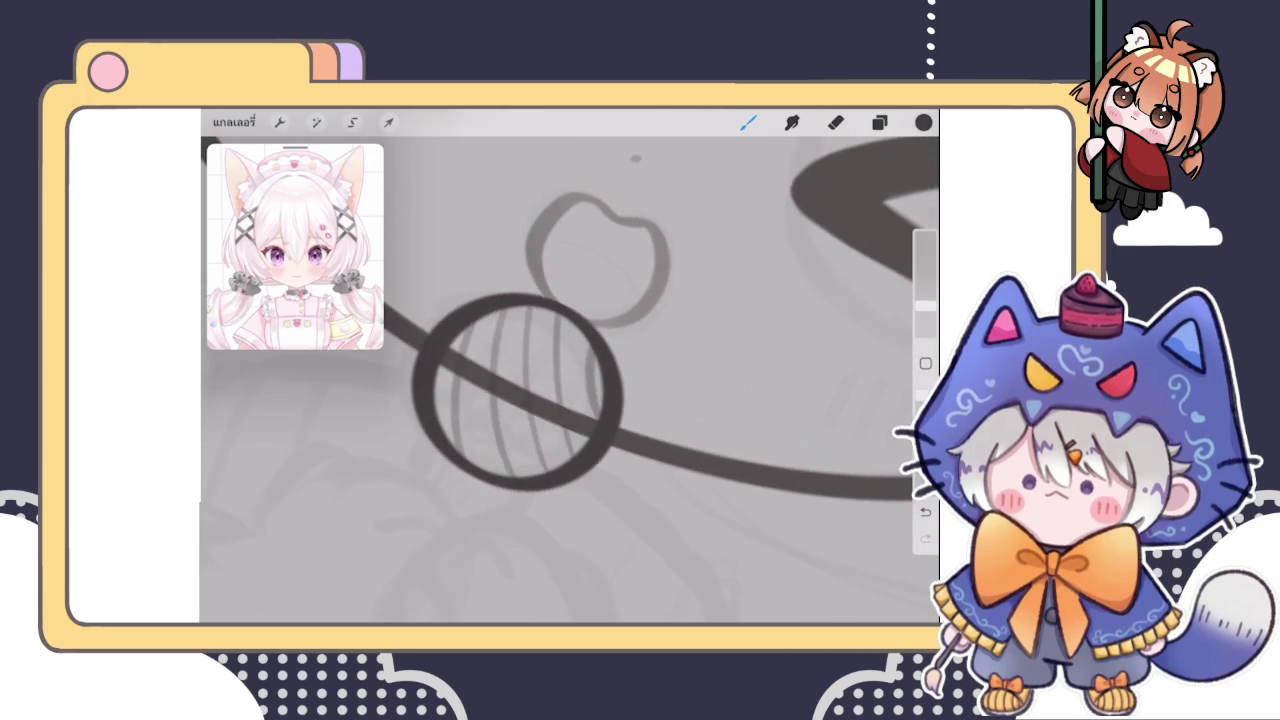
scroll(530, 365, down, 1)
scroll(560, 360, down, 2)
scroll(560, 360, up, 2)
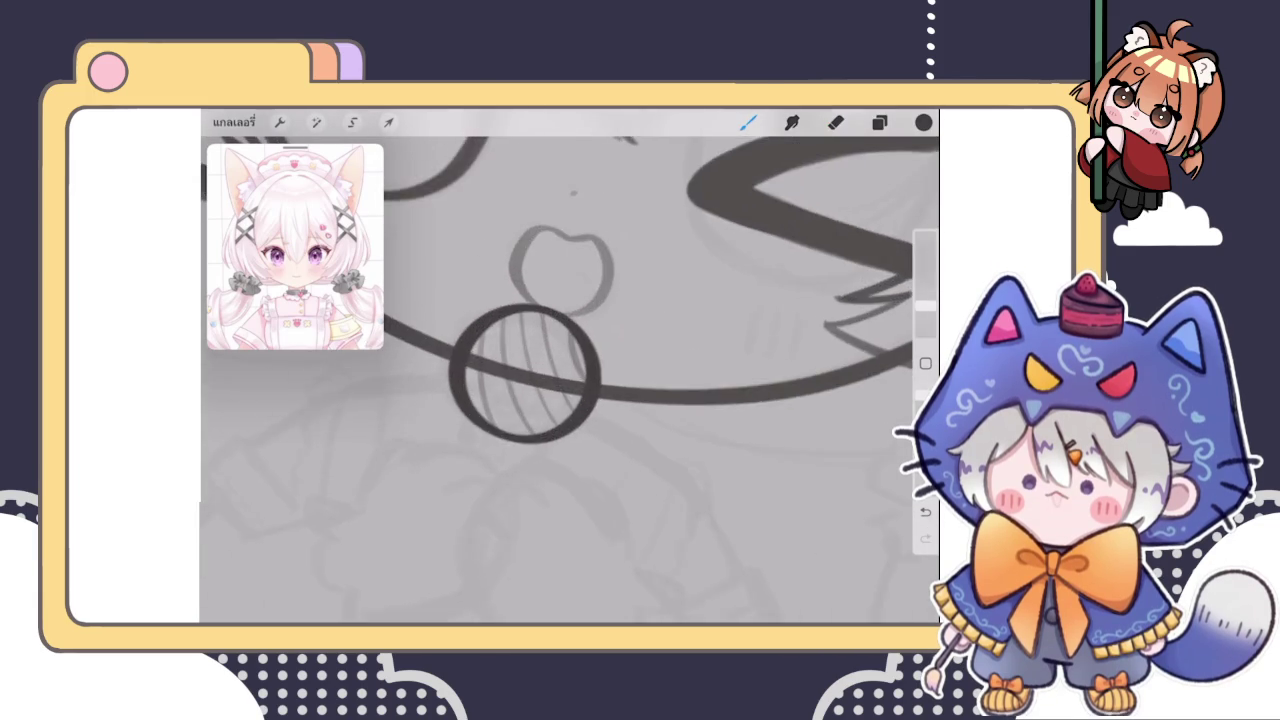
scroll(560, 380, up, 1)
key(ctrl+z)
scroll(560, 380, up, 1)
key(ctrl+z)
drag(548, 414, 568, 462)
Add another vertical hatch line in the bell and a stroke running across it
scroll(560, 380, down, 1)
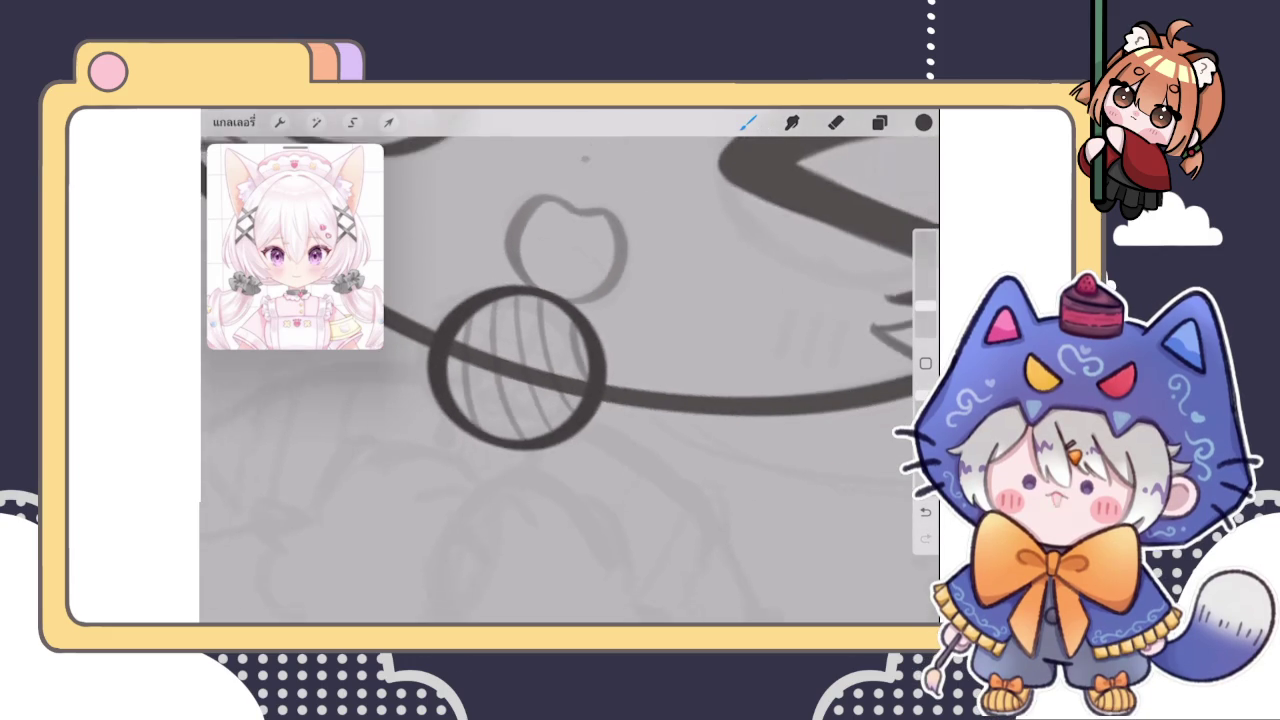
scroll(560, 380, down, 1)
scroll(560, 380, up, 2)
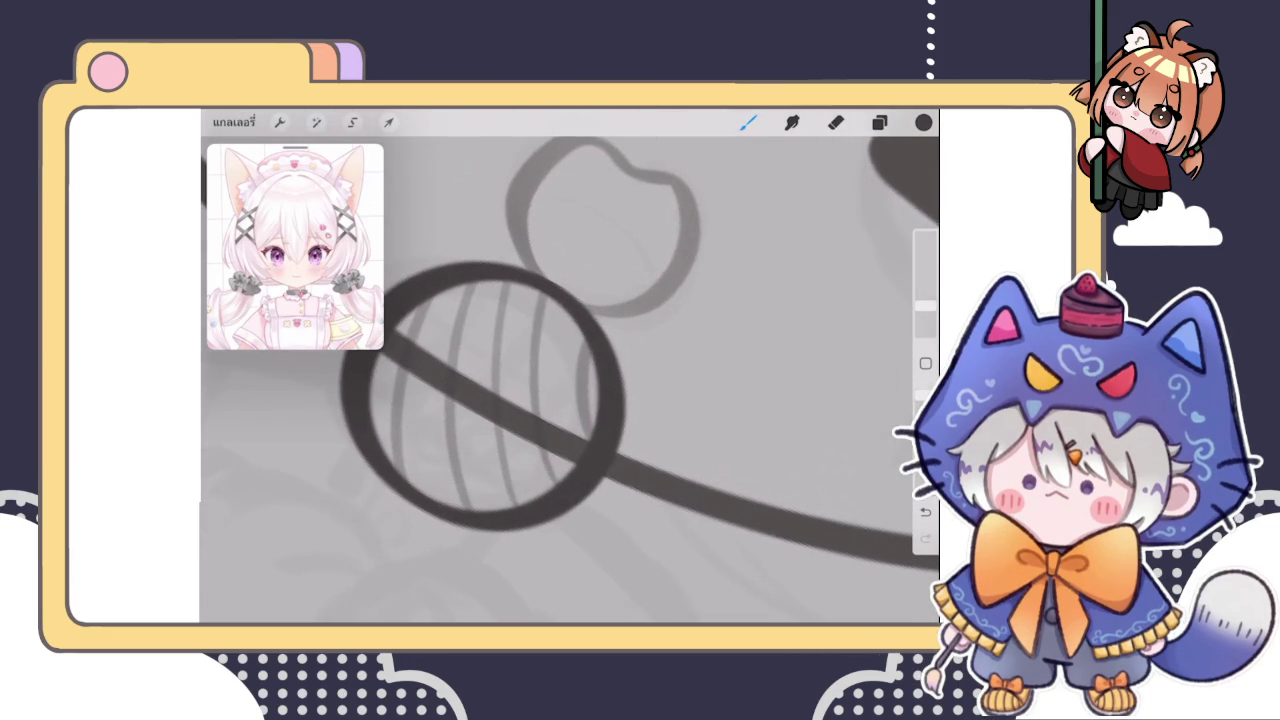
drag(532, 295, 546, 416)
scroll(560, 380, down, 2)
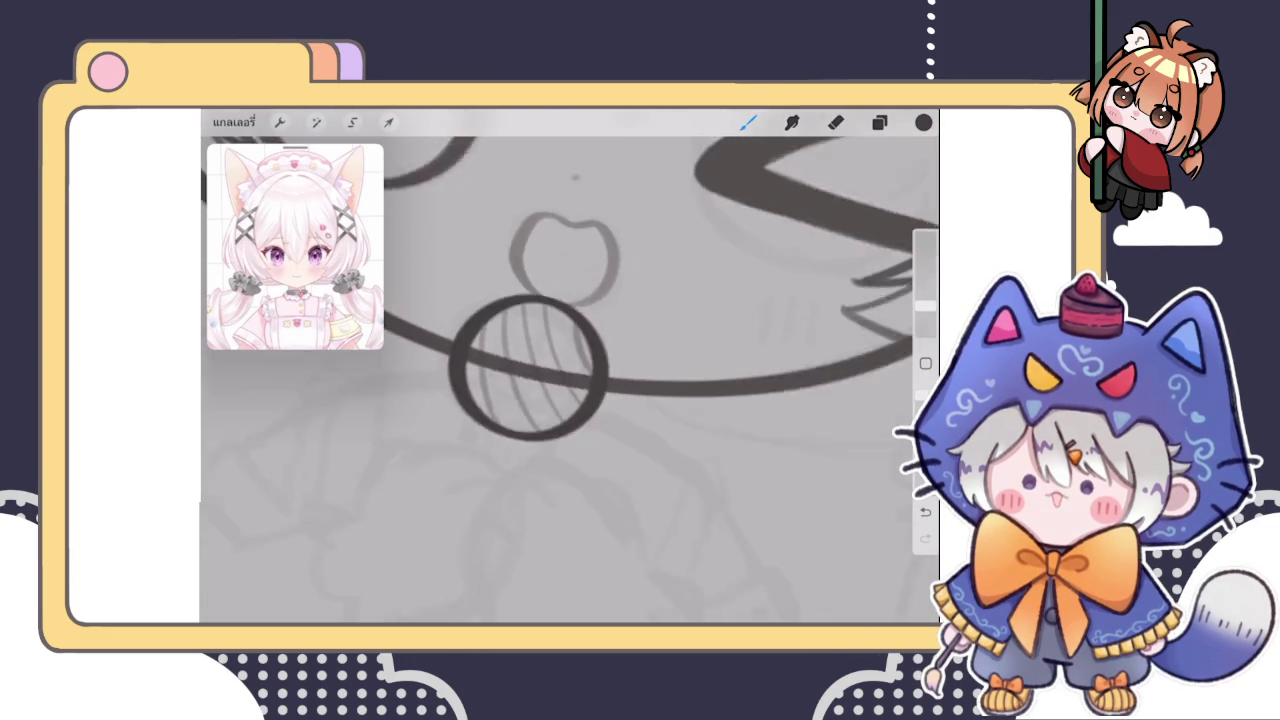
scroll(560, 380, down, 2)
scroll(560, 380, up, 2)
scroll(560, 380, up, 2)
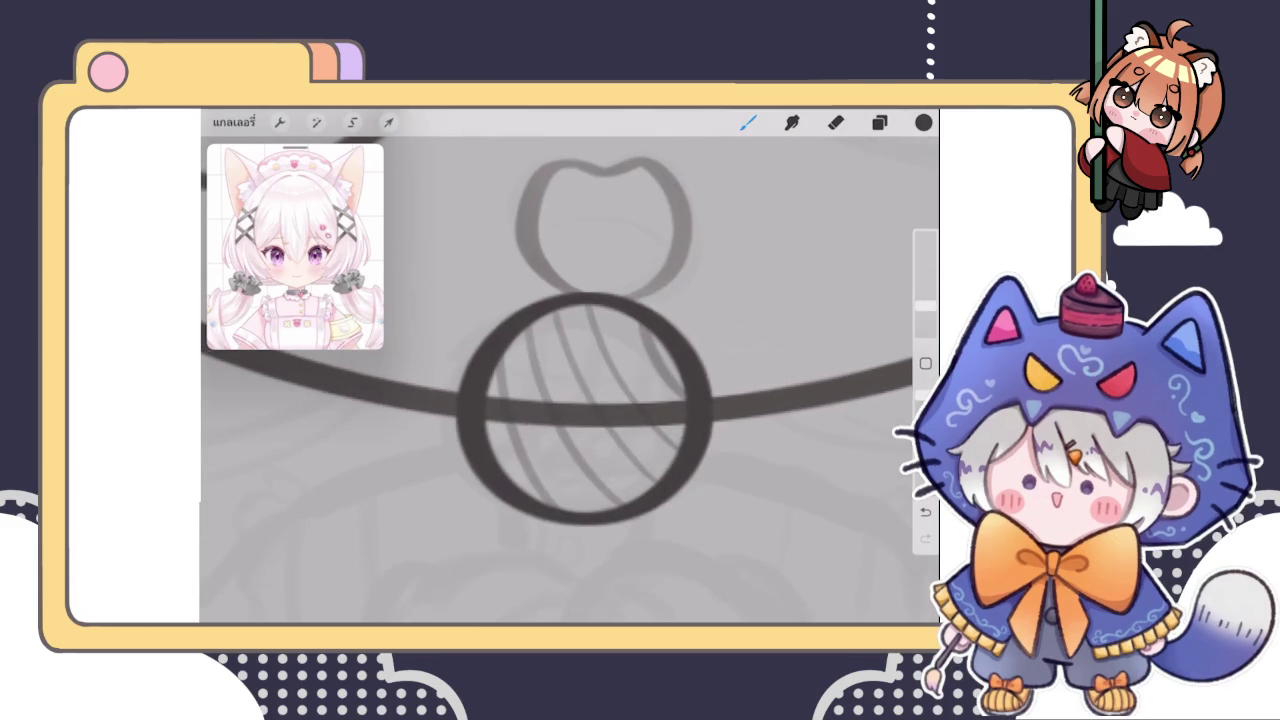
drag(498, 372, 652, 338)
Try crossing lines across the bell, undoing the unsatisfactory attempts
scroll(560, 380, up, 2)
key(ctrl+z)
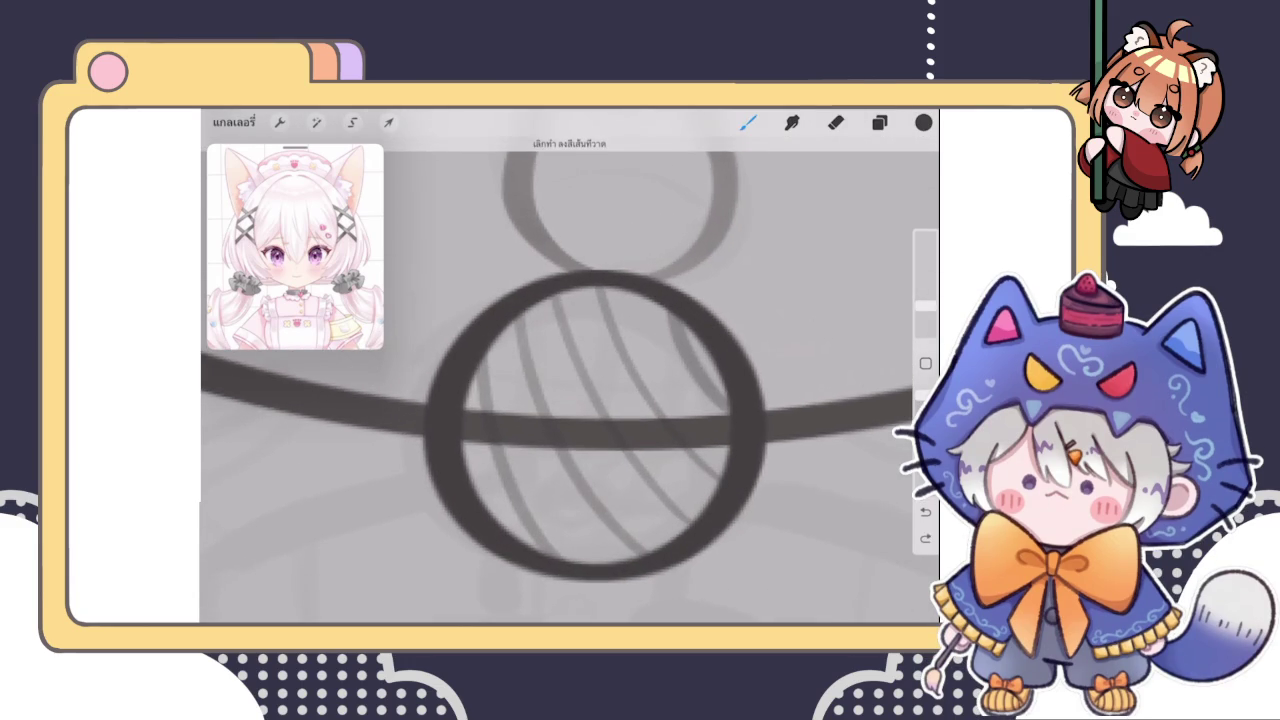
drag(470, 395, 712, 352)
key(ctrl+z)
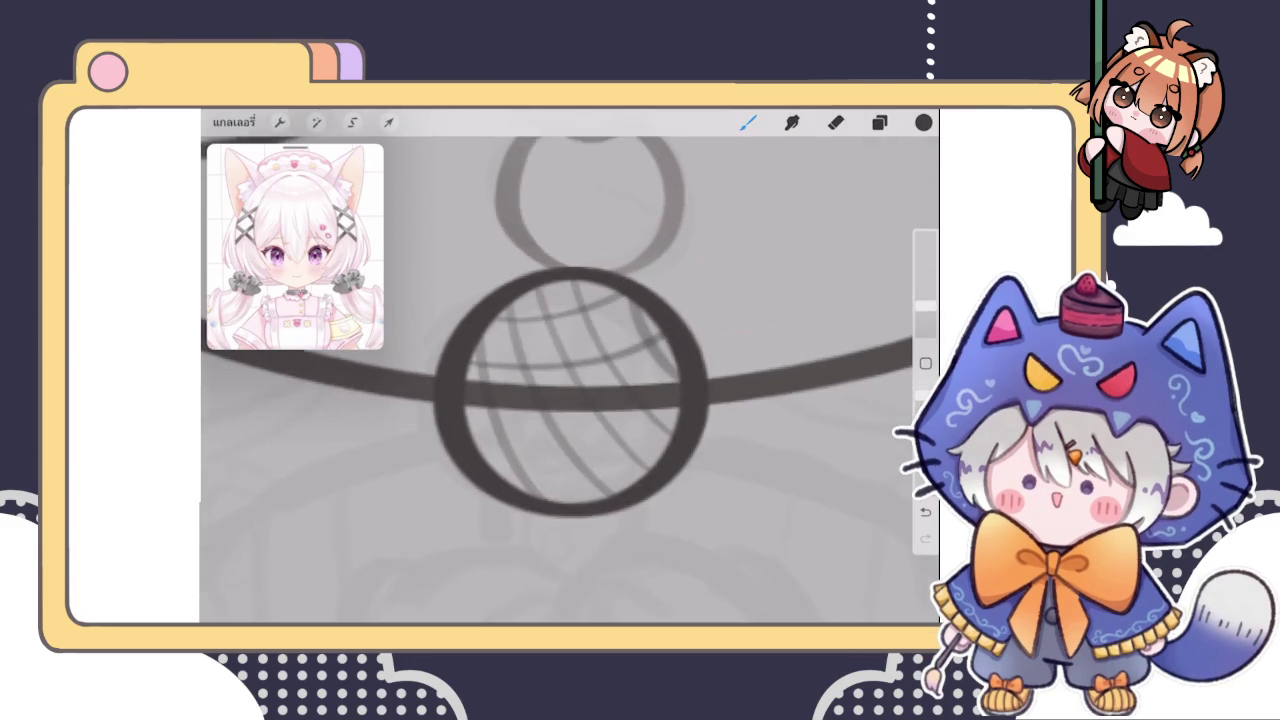
scroll(570, 400, down, 1)
scroll(570, 400, up, 1)
drag(428, 380, 680, 345)
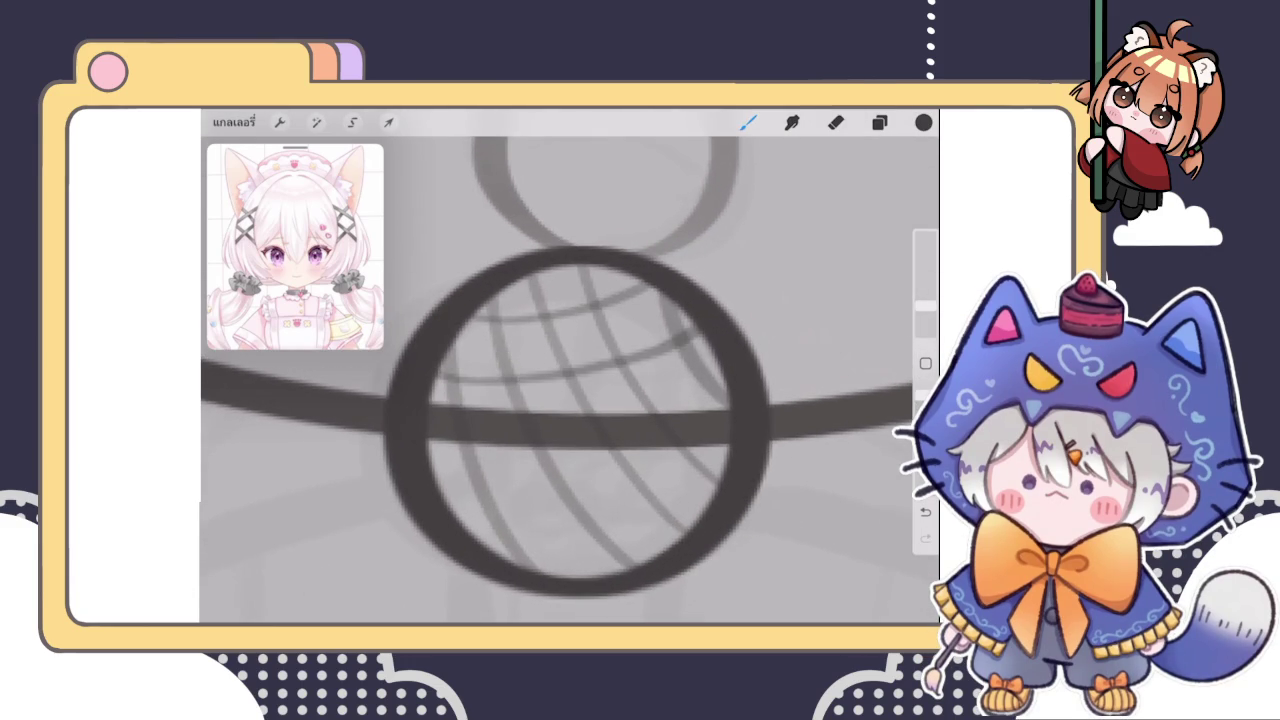
scroll(570, 400, down, 2)
scroll(570, 400, up, 1)
key(ctrl+z)
Draw crosshatch lines across the bell's upper and lower parts to complete the grid
drag(454, 358, 678, 306)
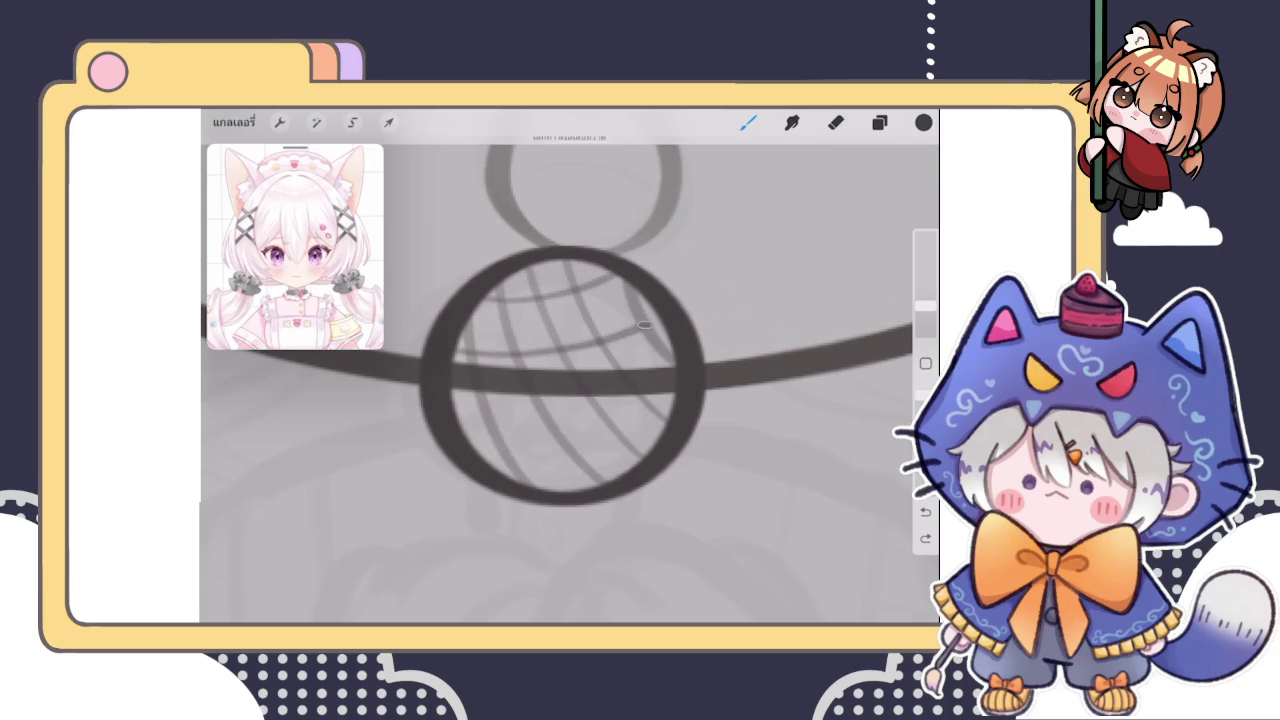
drag(449, 403, 628, 398)
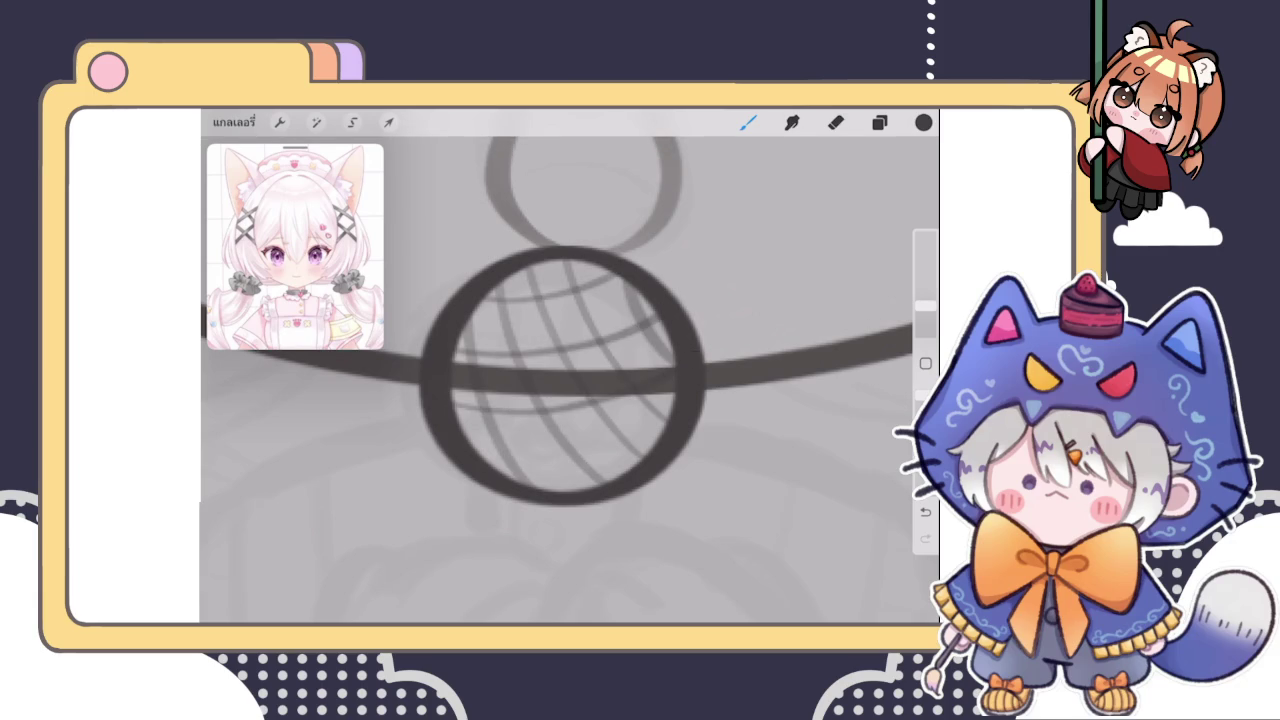
scroll(570, 380, down, 3)
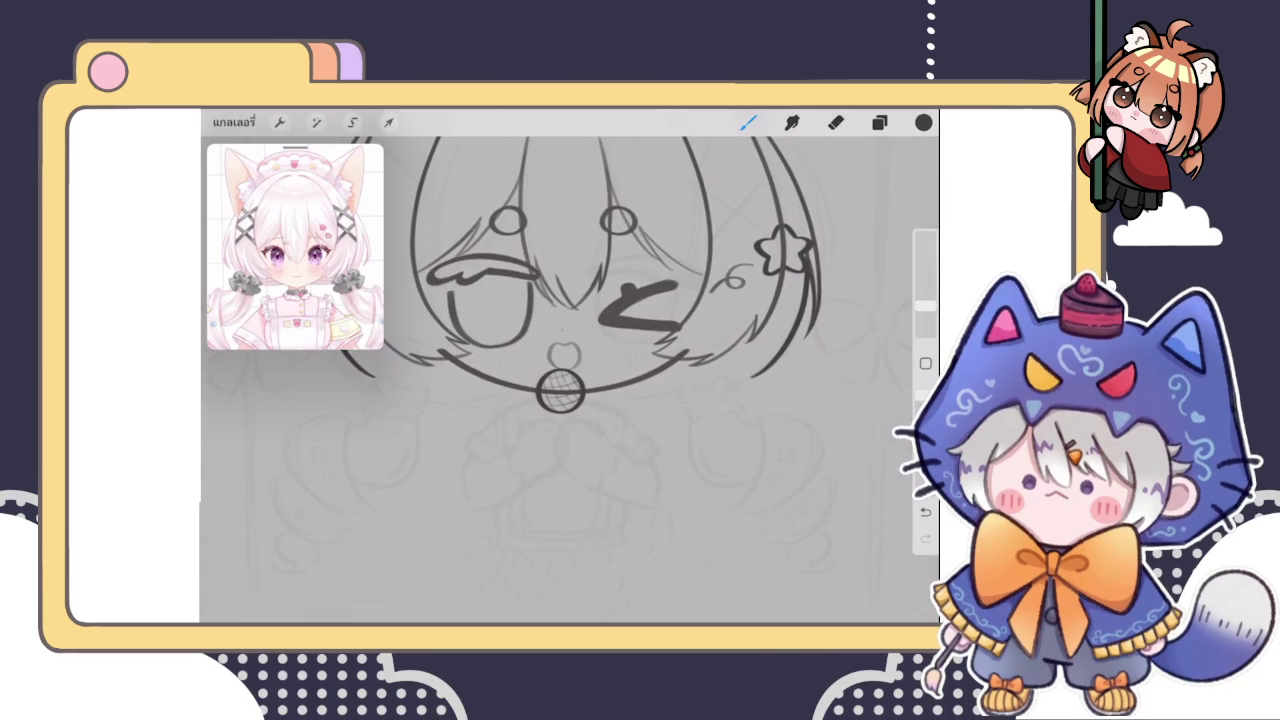
scroll(565, 370, up, 2)
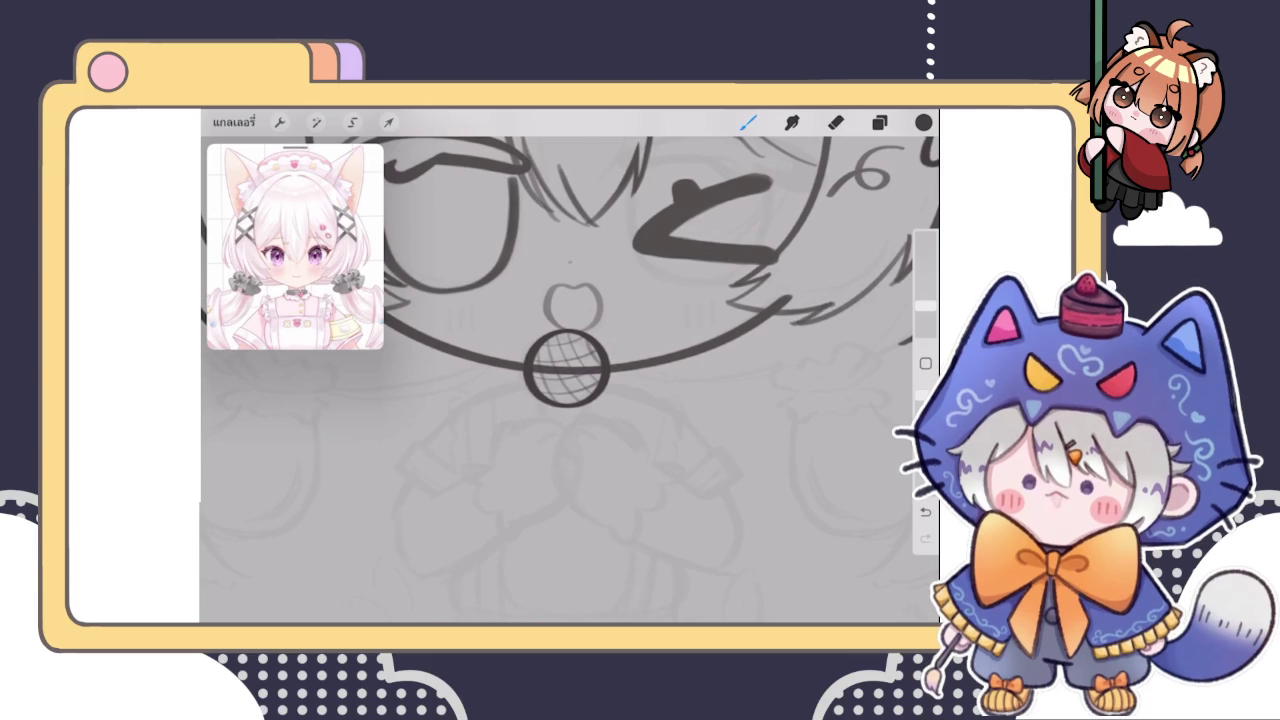
scroll(600, 330, down, 5)
scroll(598, 345, up, 5)
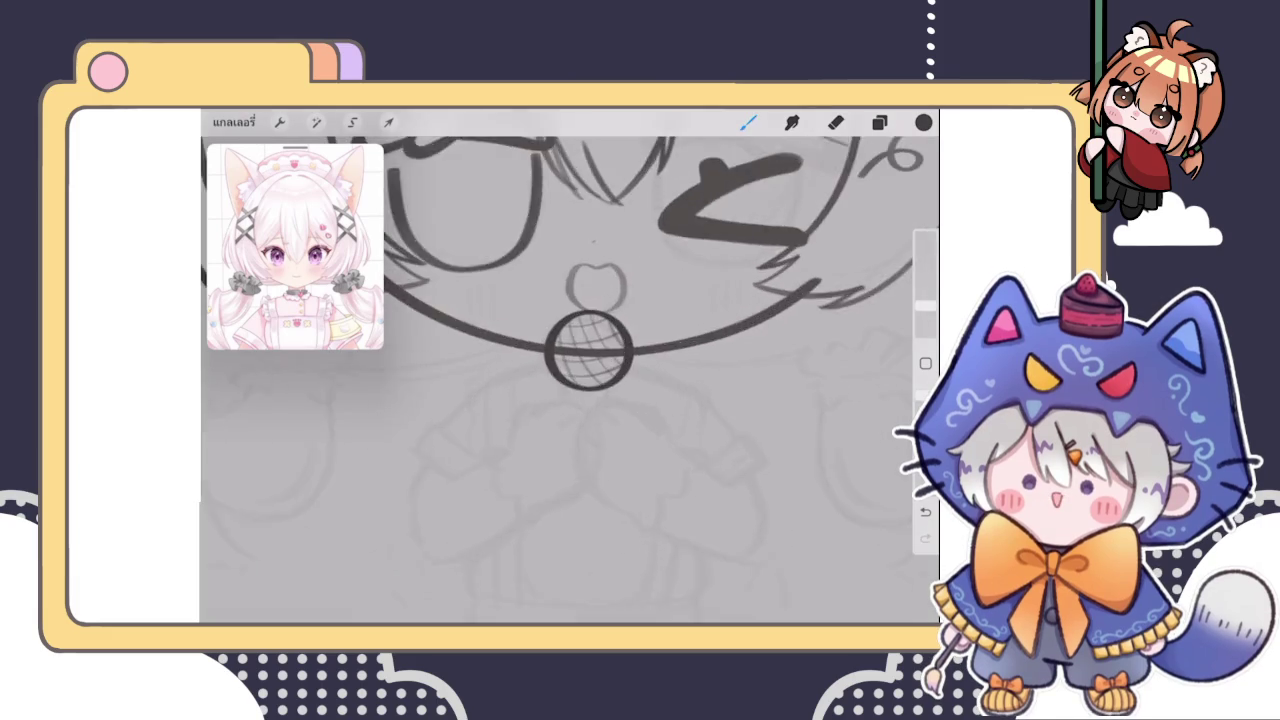
click(879, 122)
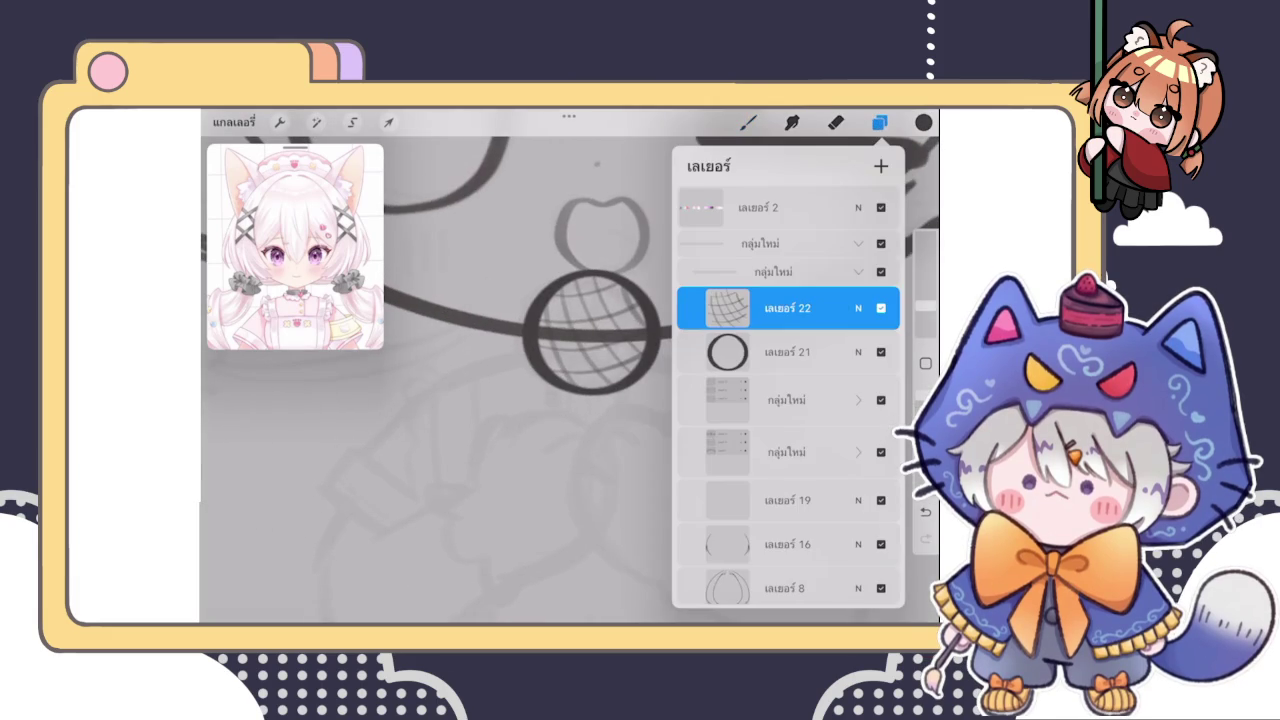
Switch to another layer and draw two short vertical straps under the collar bell
click(787, 400)
click(748, 122)
scroll(610, 295, up, 3)
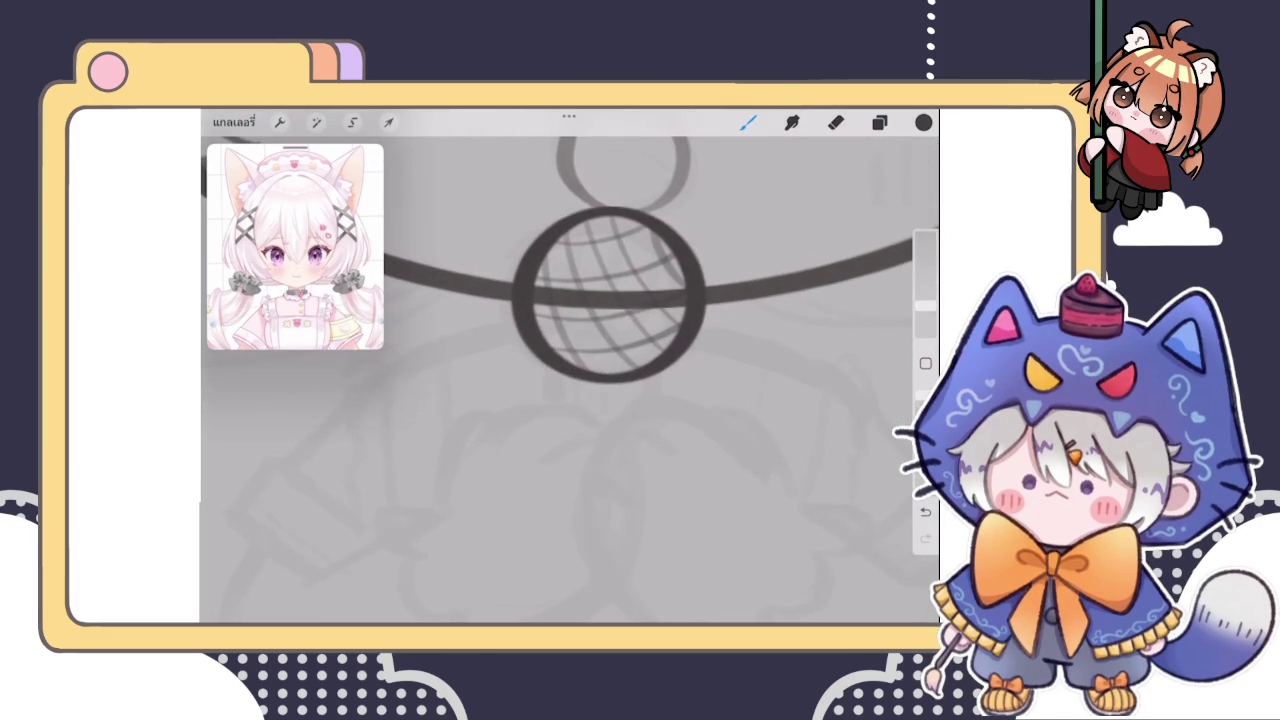
drag(553, 372, 558, 403)
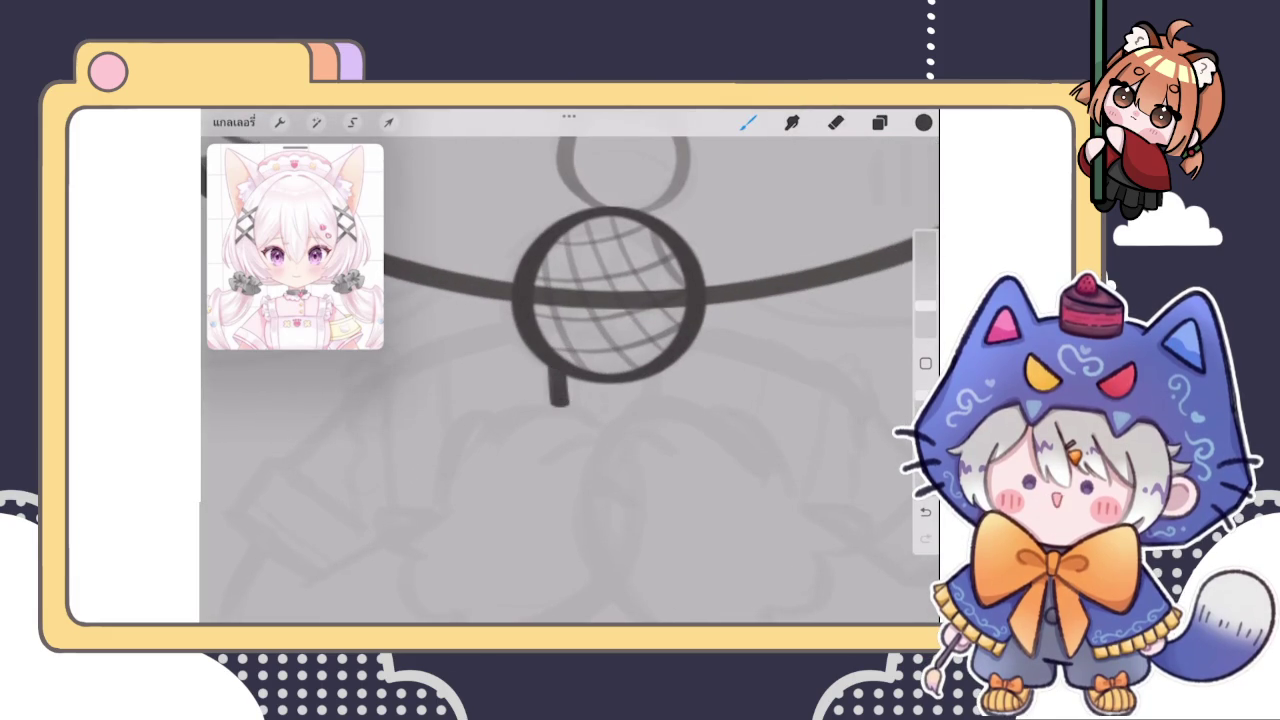
drag(650, 368, 656, 404)
Lengthen and darken both straps with extra strokes, reinforcing the left one
scroll(610, 295, down, 3)
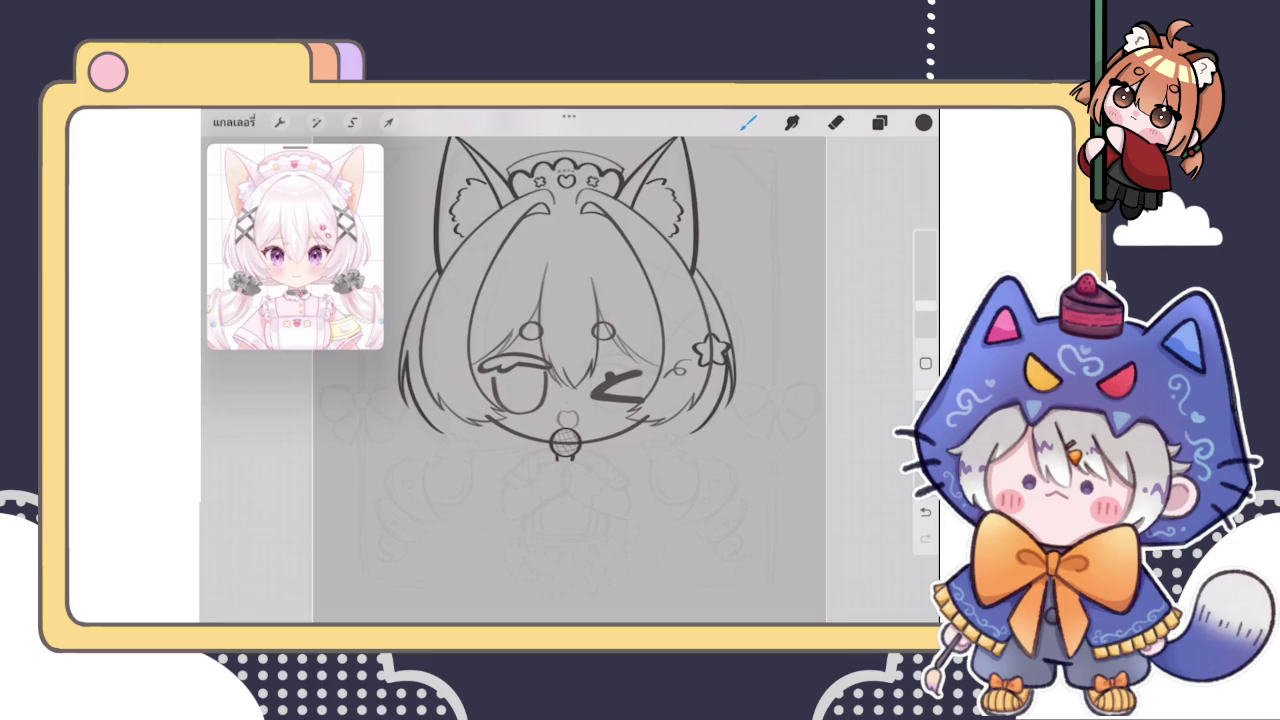
scroll(560, 350, up, 3)
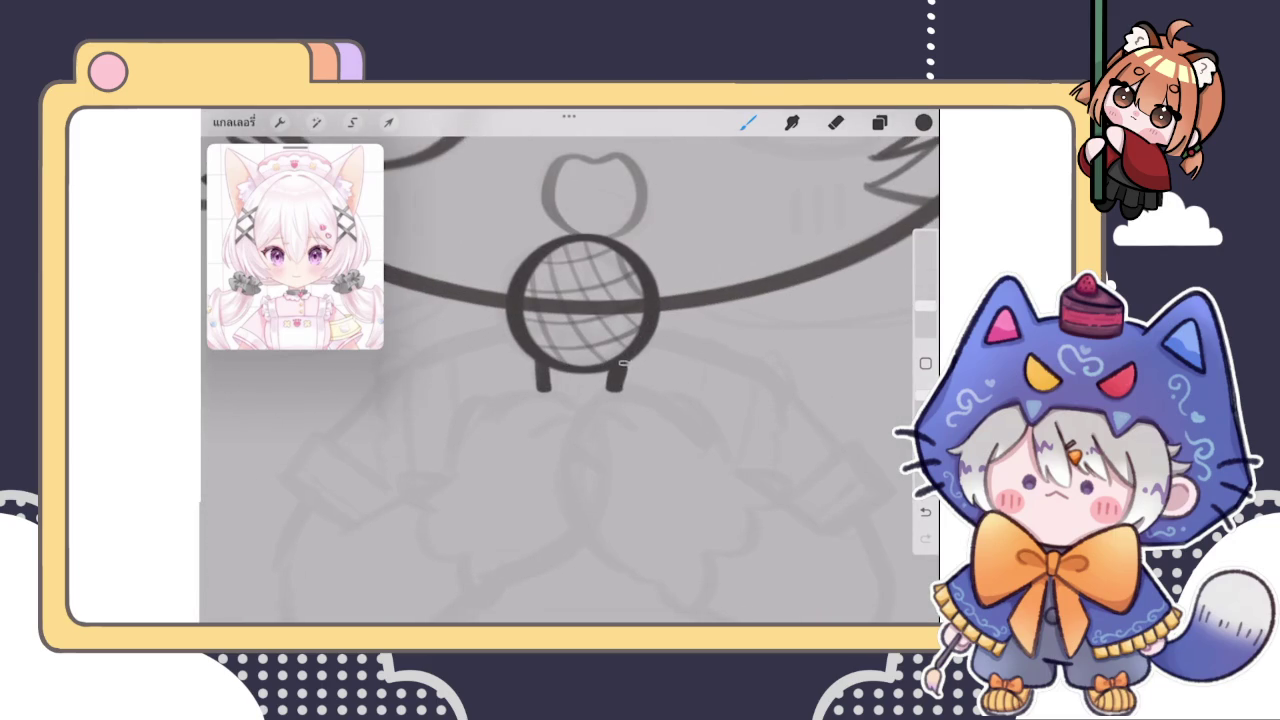
drag(613, 370, 608, 398)
drag(541, 373, 545, 400)
drag(612, 372, 608, 398)
scroll(595, 300, down, 3)
scroll(595, 300, down, 3)
scroll(595, 300, down, 2)
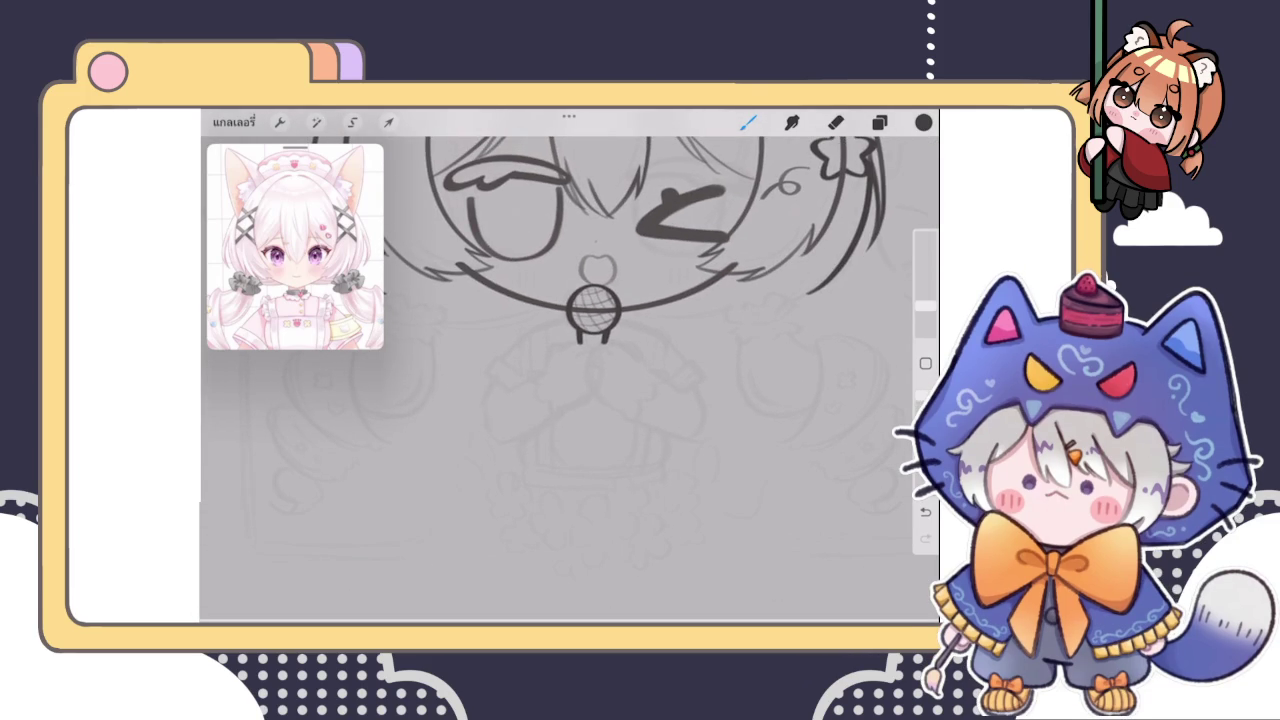
scroll(595, 312, up, 3)
scroll(595, 312, up, 3)
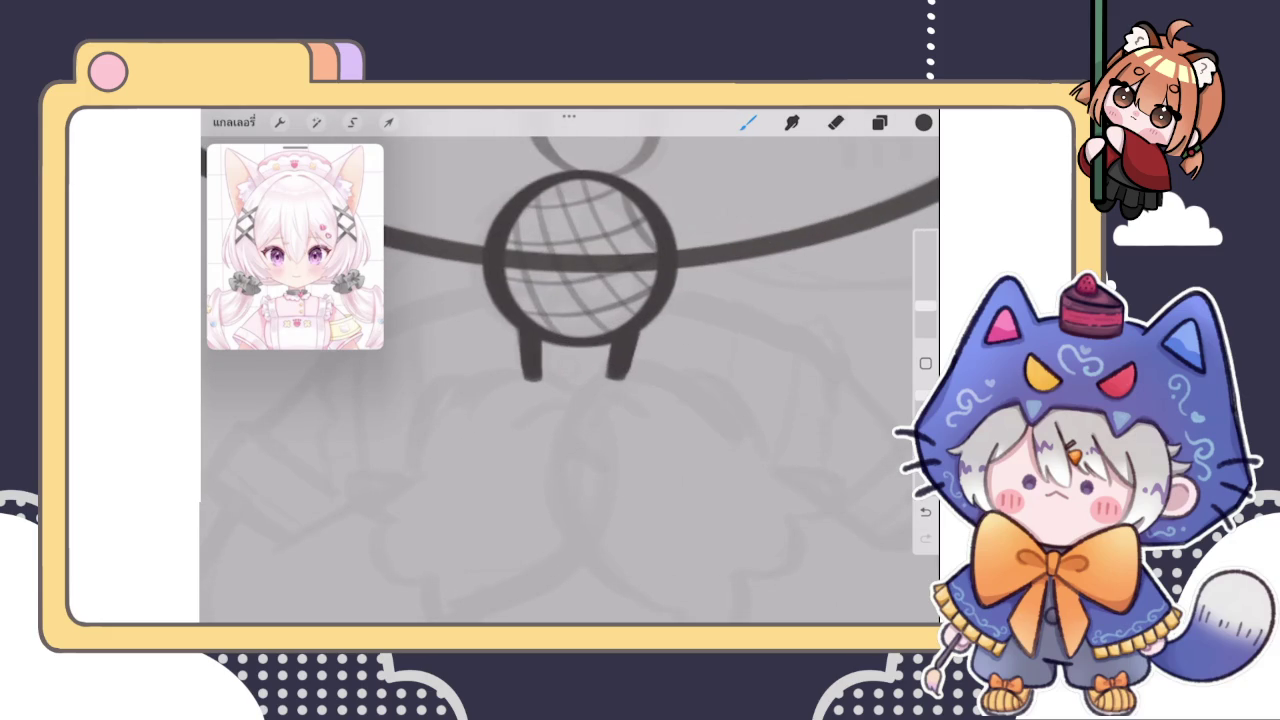
drag(523, 342, 527, 378)
scroll(565, 300, down, 3)
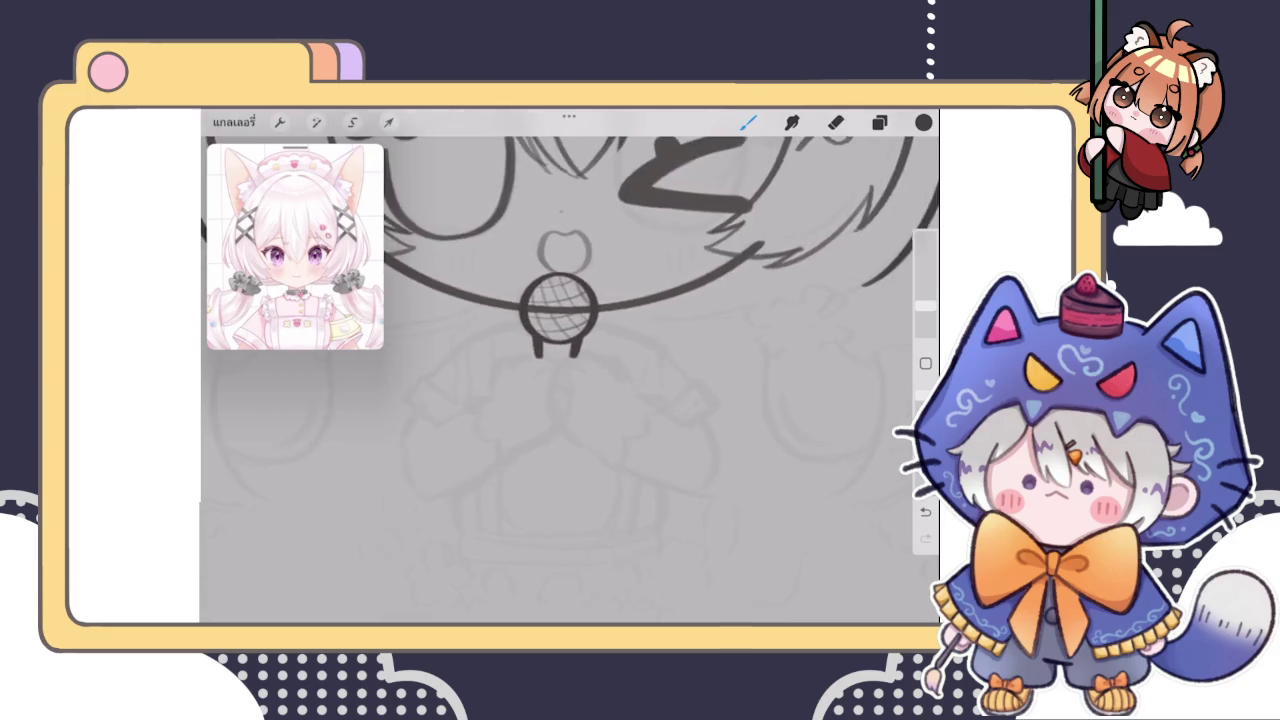
scroll(565, 300, down, 3)
scroll(565, 300, down, 3)
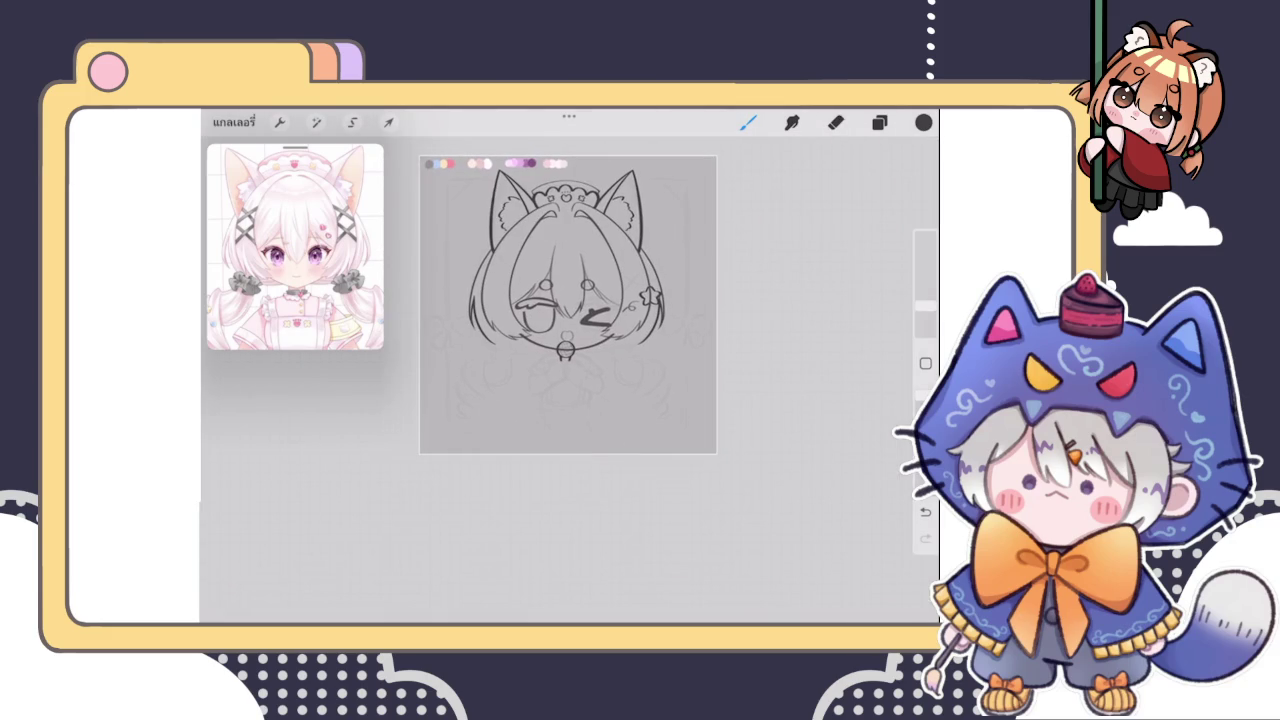
scroll(565, 300, up, 5)
scroll(565, 300, up, 2)
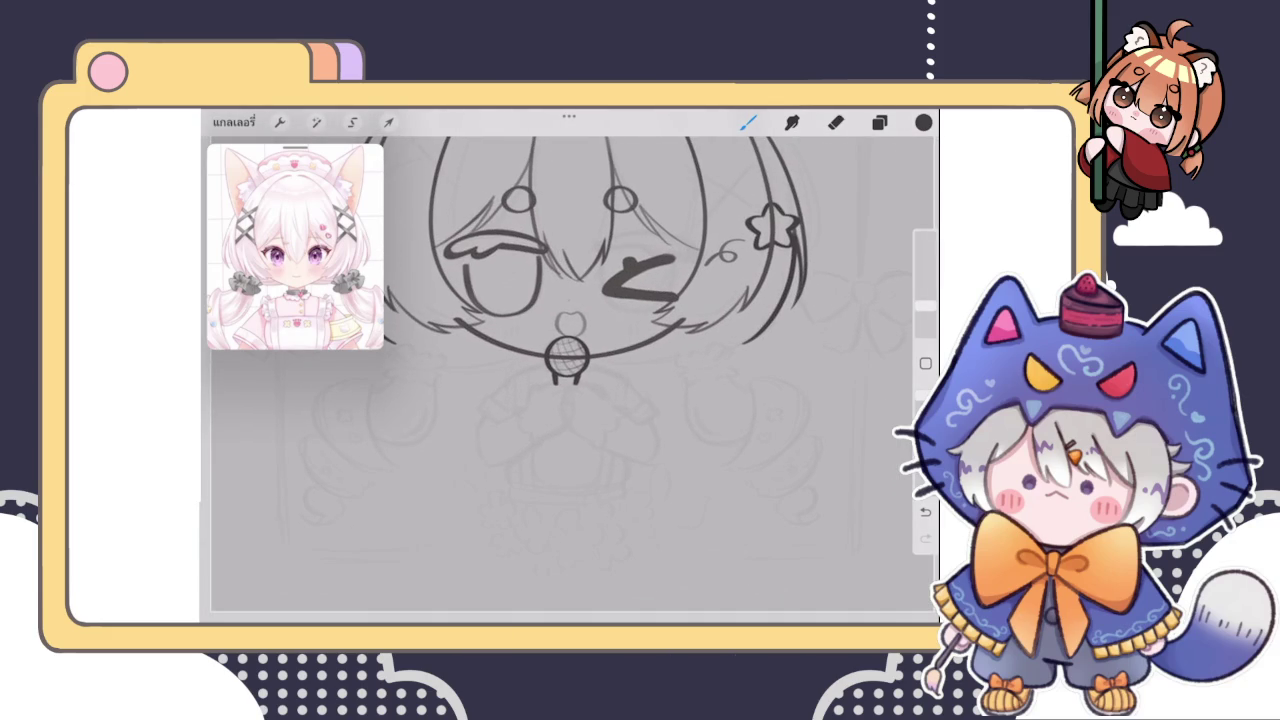
scroll(600, 320, up, 3)
drag(578, 345, 613, 383)
scroll(650, 370, up, 3)
Undo and redo the last strap stroke to compare, keeping the stroke
key(ctrl+z)
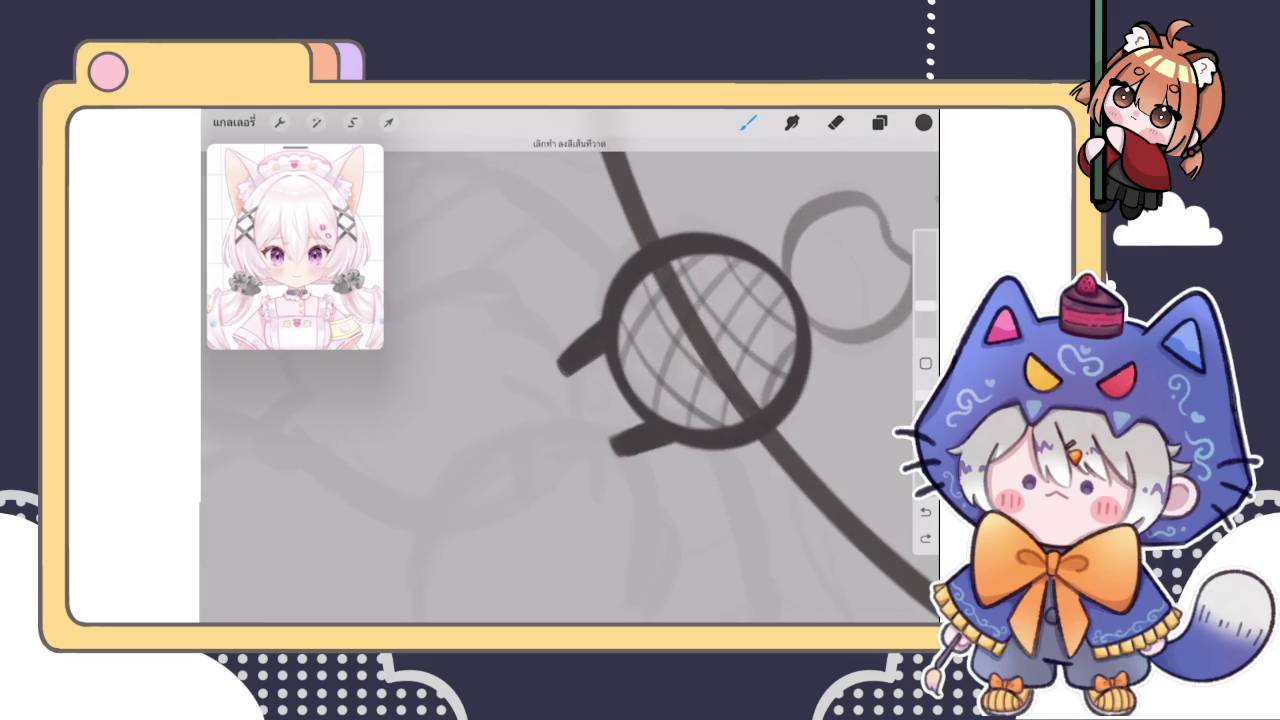
key(ctrl+z)
key(ctrl+shift+z)
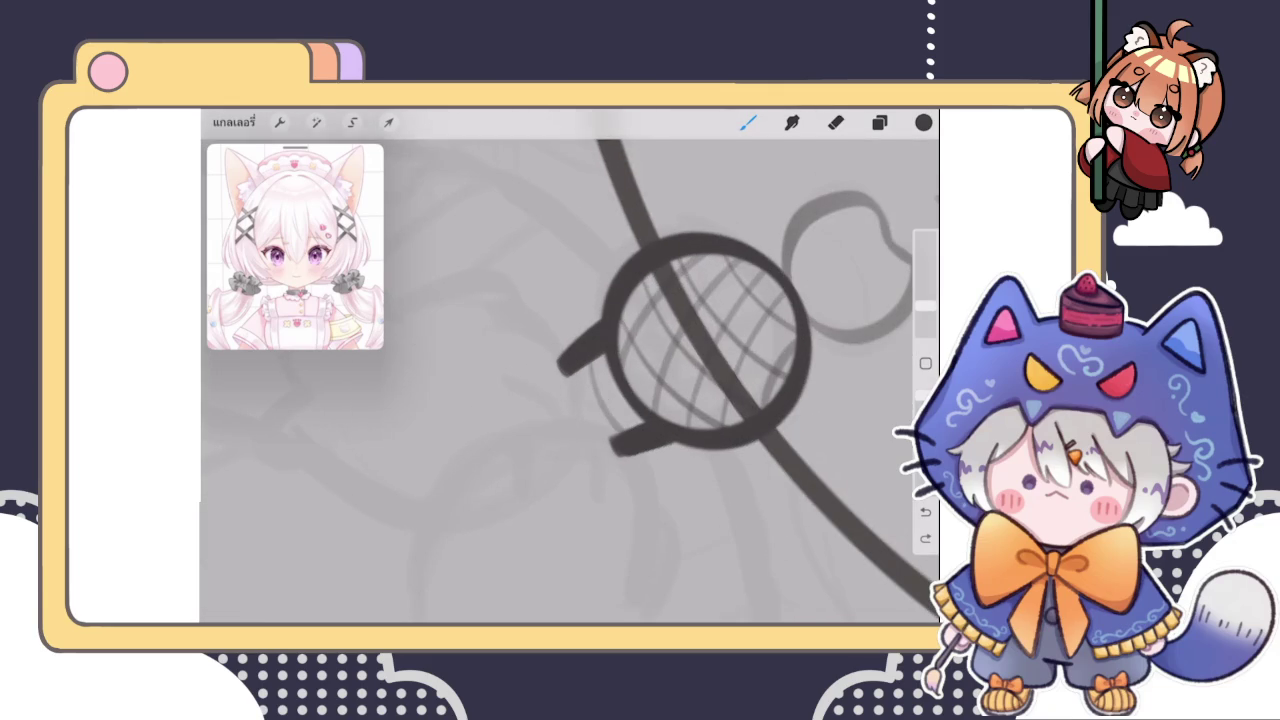
key(ctrl+z)
key(ctrl+shift+z)
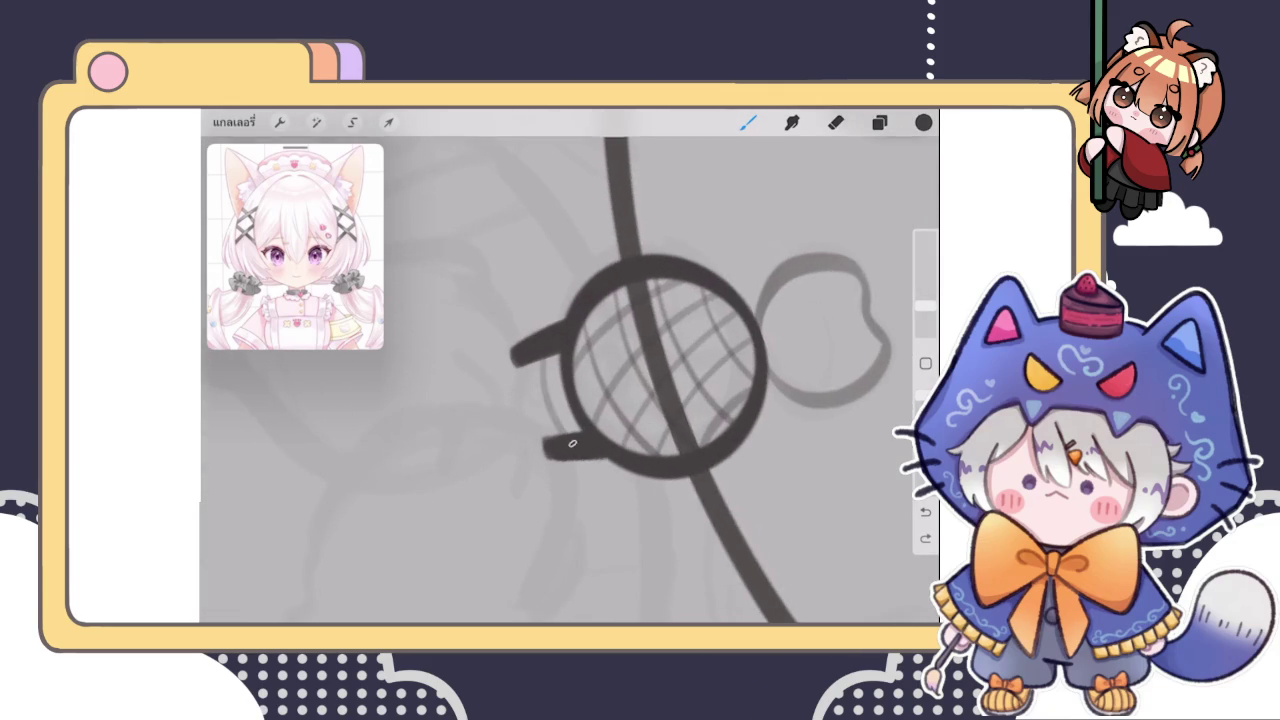
scroll(570, 380, down, 5)
scroll(560, 380, down, 3)
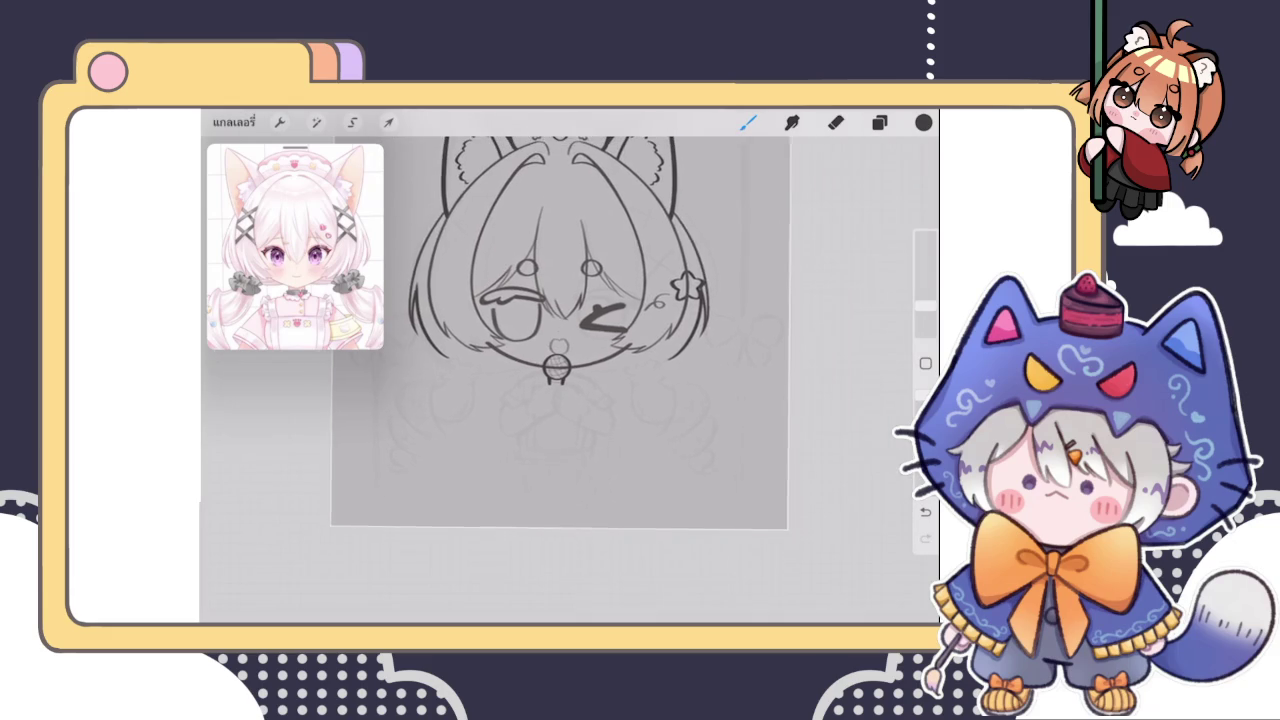
click(879, 122)
Multi-select the bell's outline, hatching and strap layers (21-23) and group them
drag(710, 306, 800, 306)
drag(710, 350, 800, 350)
click(860, 166)
click(858, 311)
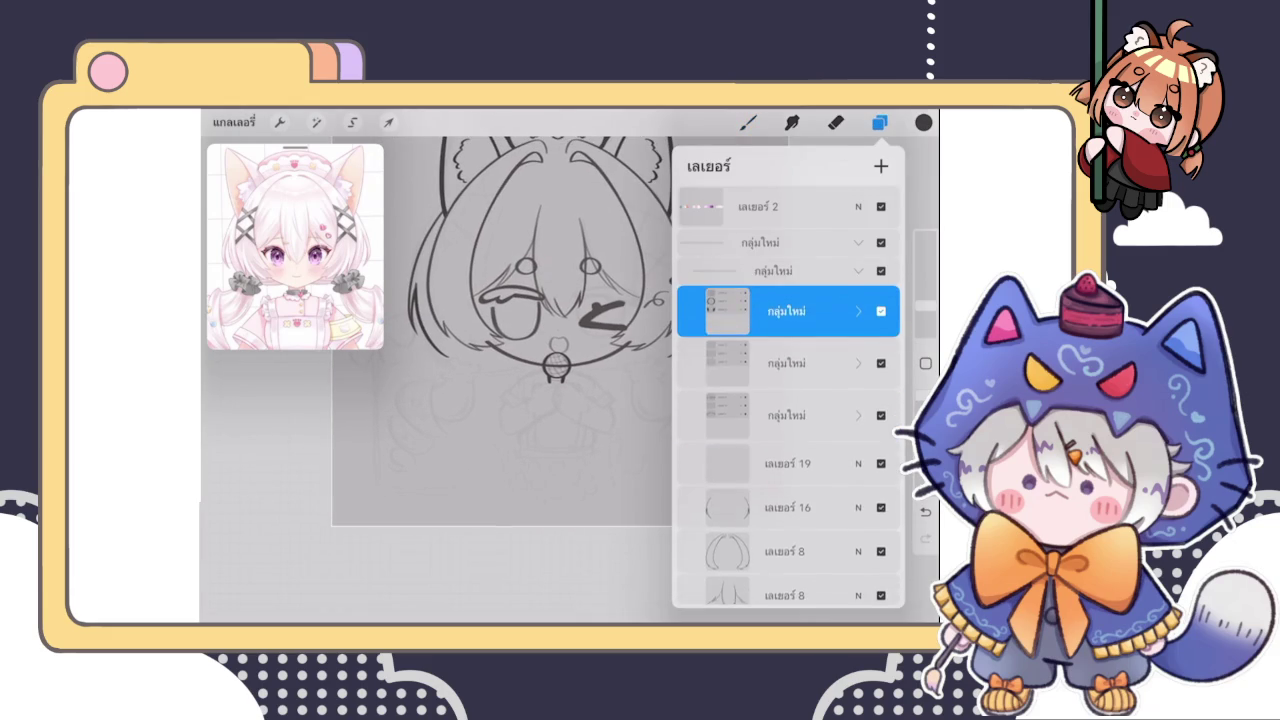
click(879, 122)
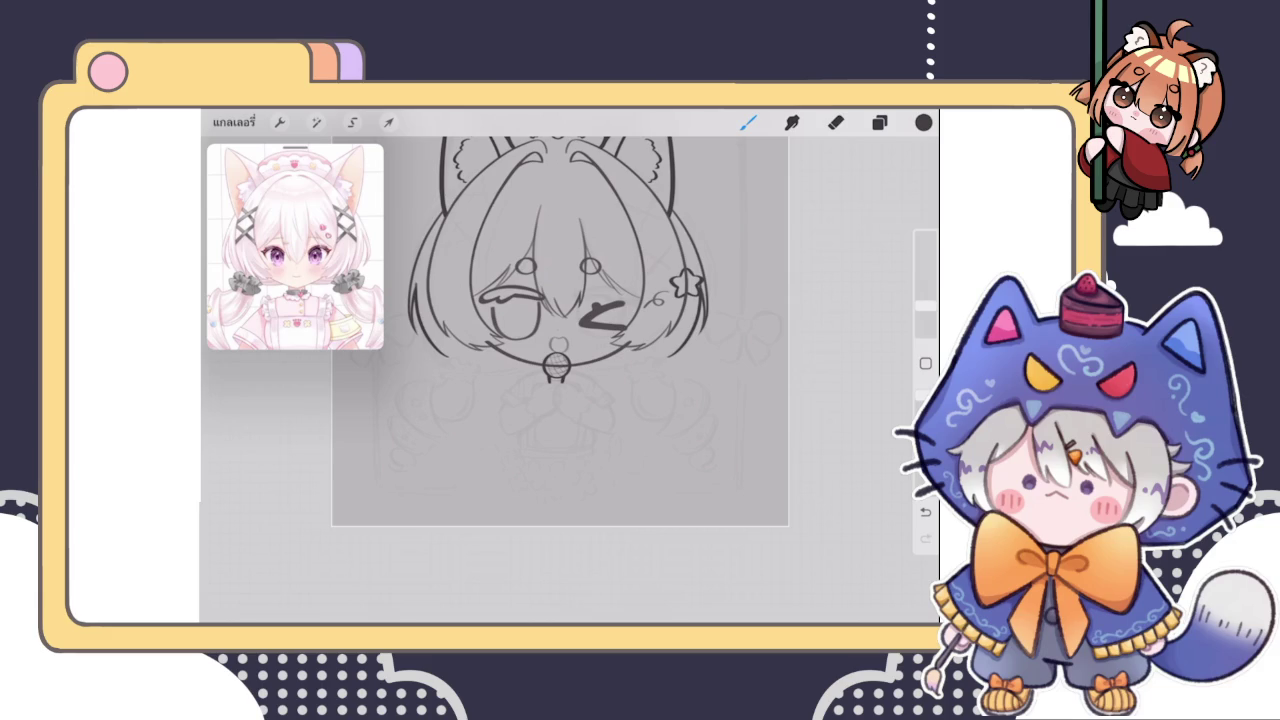
click(879, 122)
click(879, 122)
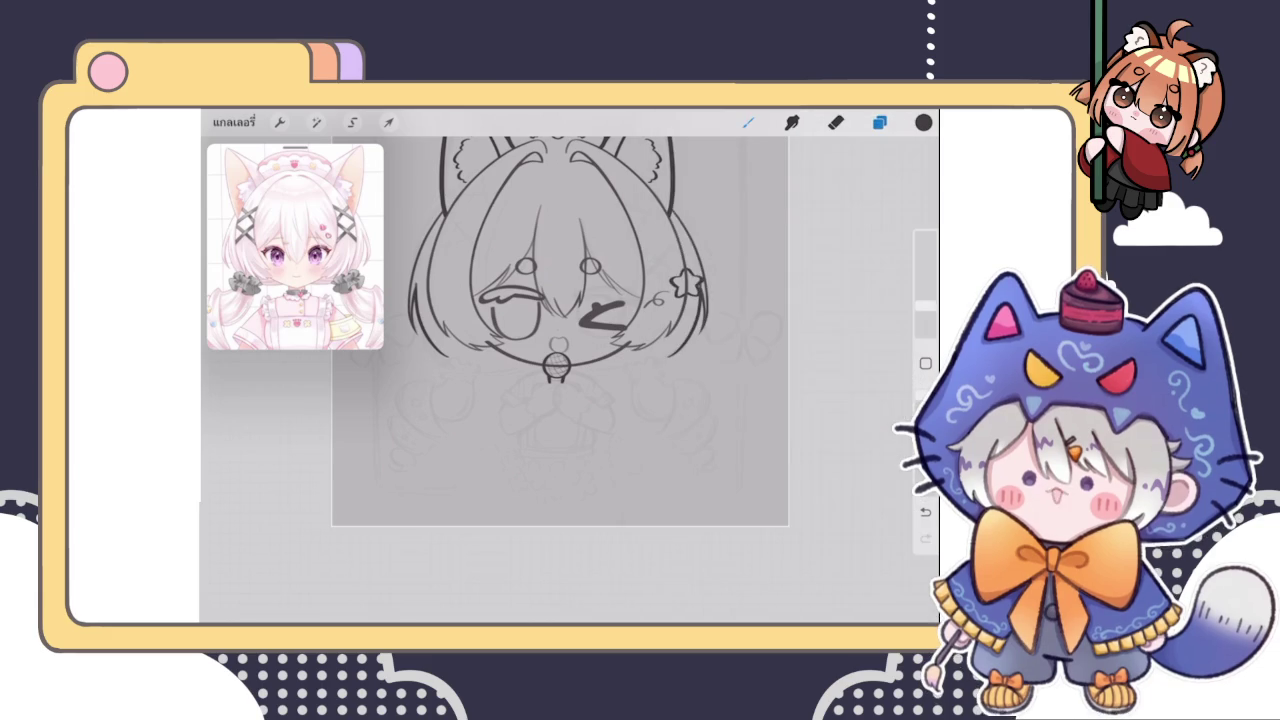
scroll(600, 330, up, 5)
click(879, 122)
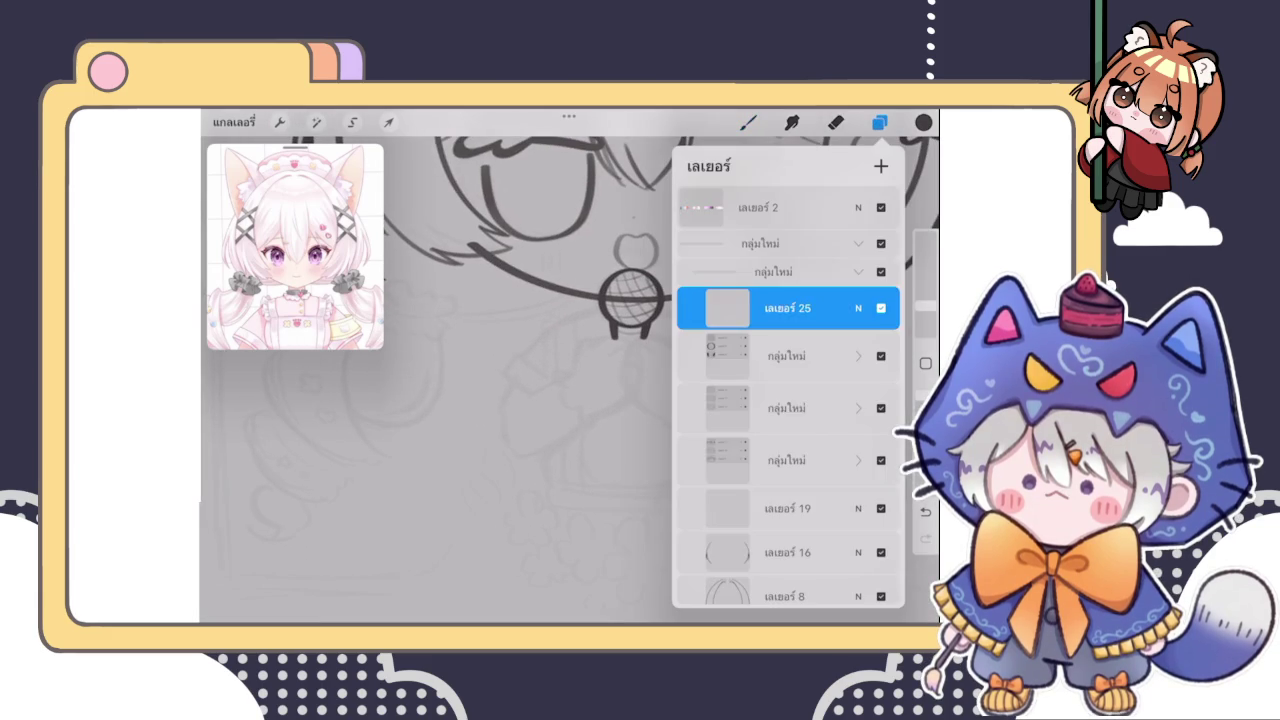
On a new blank layer, draw a thick diagonal arm line from the collar down-left
click(879, 122)
scroll(570, 380, down, 2)
scroll(570, 380, down, 2)
scroll(570, 380, up, 2)
scroll(680, 290, up, 2)
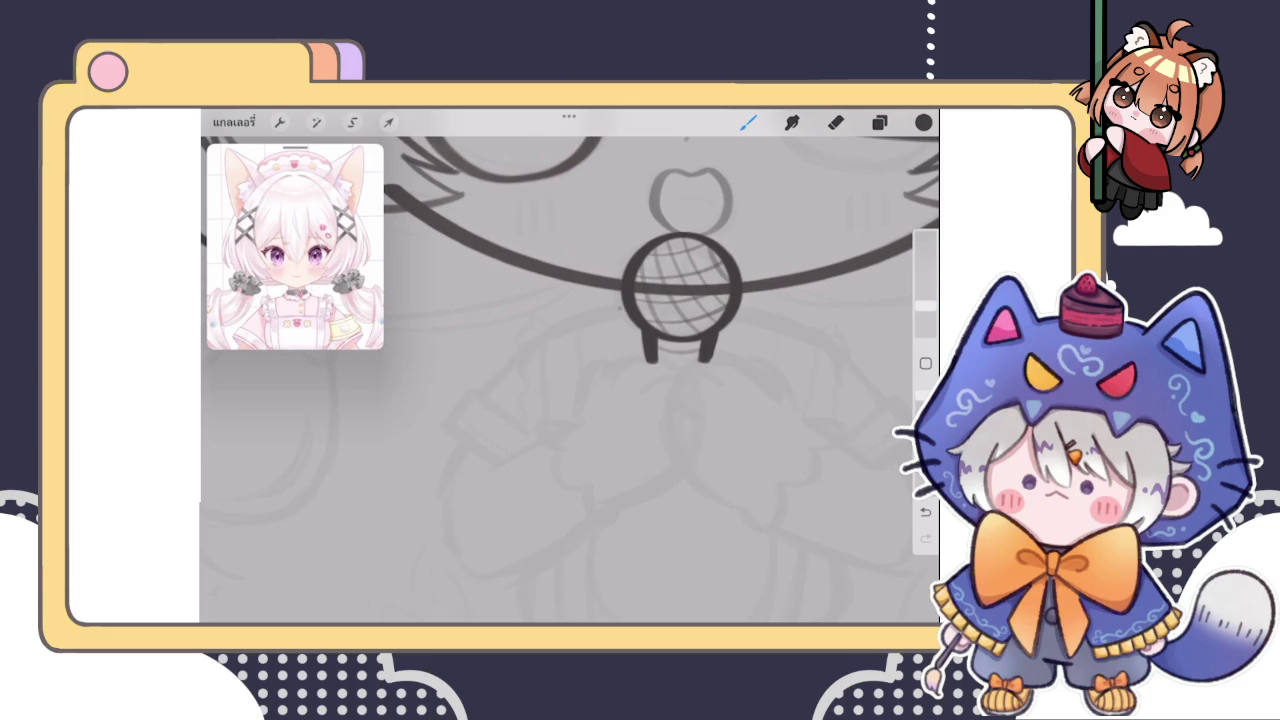
drag(622, 309, 482, 384)
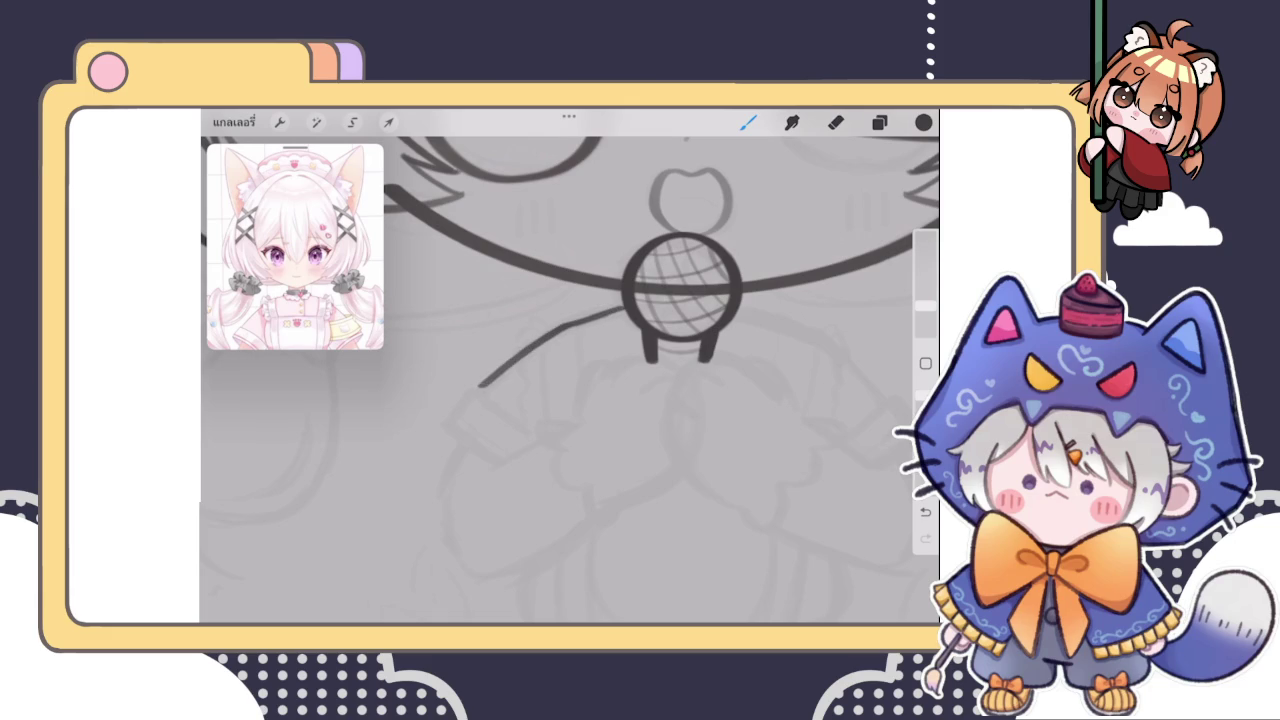
scroll(680, 290, up, 3)
scroll(720, 280, up, 2)
drag(645, 322, 505, 405)
mouse_move(648, 322)
mouse_down()
mouse_move(497, 410)
mouse_move(520, 392)
mouse_up()
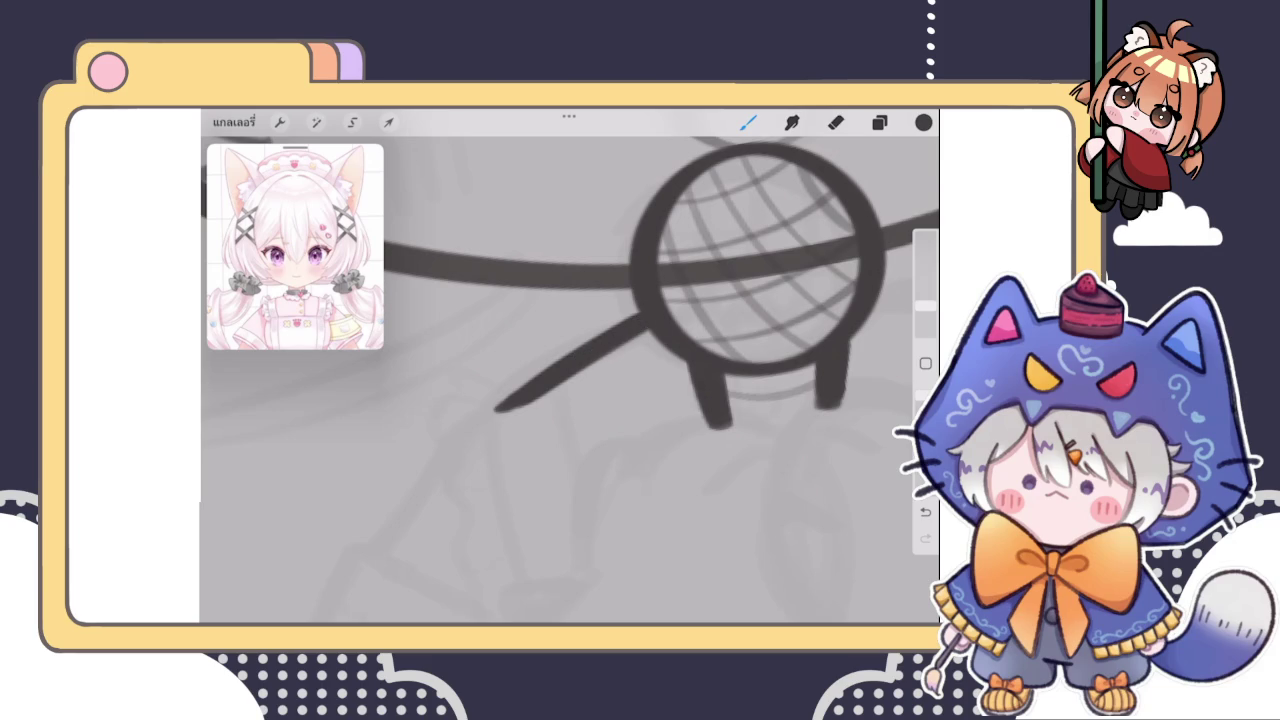
Erase the lower tip of the diagonal arm stroke
scroll(700, 290, down, 3)
scroll(640, 320, down, 2)
scroll(600, 340, down, 1)
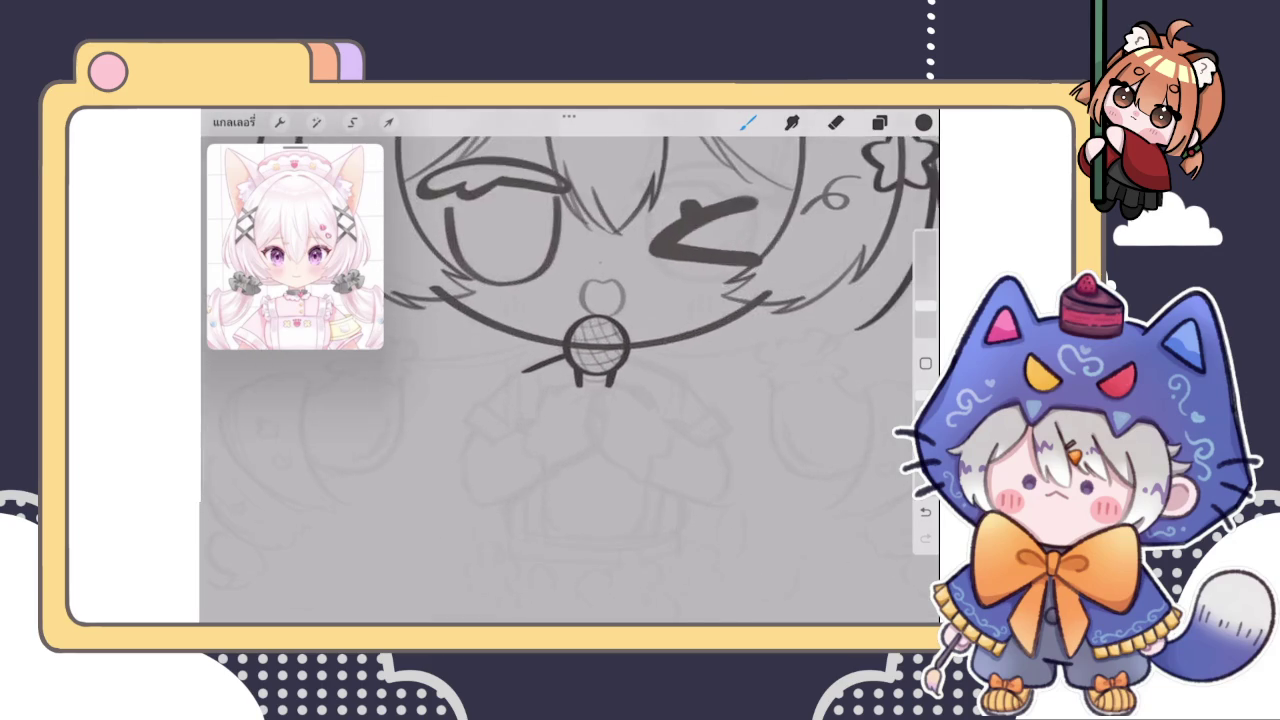
scroll(600, 340, up, 2)
scroll(650, 300, up, 3)
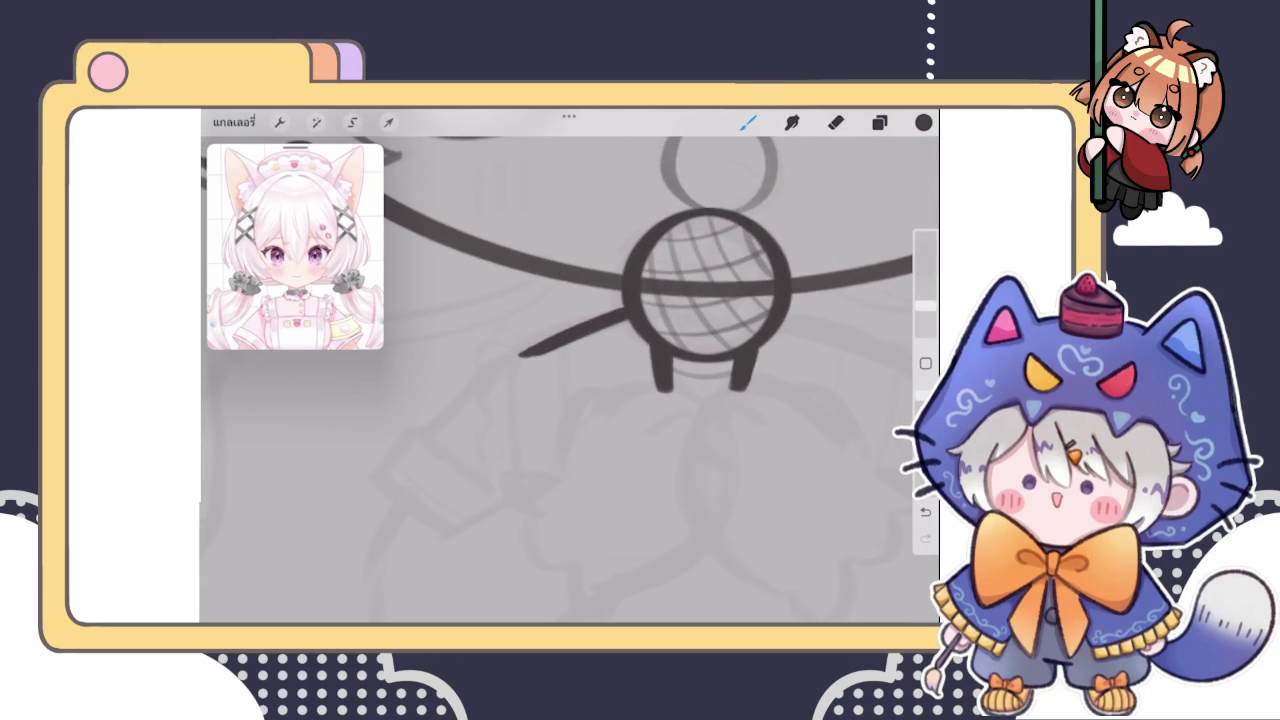
click(836, 122)
mouse_move(509, 363)
mouse_down()
mouse_move(543, 346)
mouse_move(545, 360)
mouse_move(551, 337)
mouse_move(563, 397)
mouse_up()
Draw the sleeve's two parallel vertical lines left of the bell, redoing strokes until placed
click(748, 122)
drag(563, 328, 563, 397)
mouse_move(563, 328)
mouse_down()
mouse_move(510, 350)
mouse_move(512, 460)
mouse_up()
drag(512, 348, 512, 472)
key(ctrl+z)
key(ctrl+z)
key(ctrl+z)
drag(563, 325, 565, 410)
mouse_move(563, 327)
mouse_down()
mouse_move(512, 352)
mouse_move(514, 468)
mouse_up()
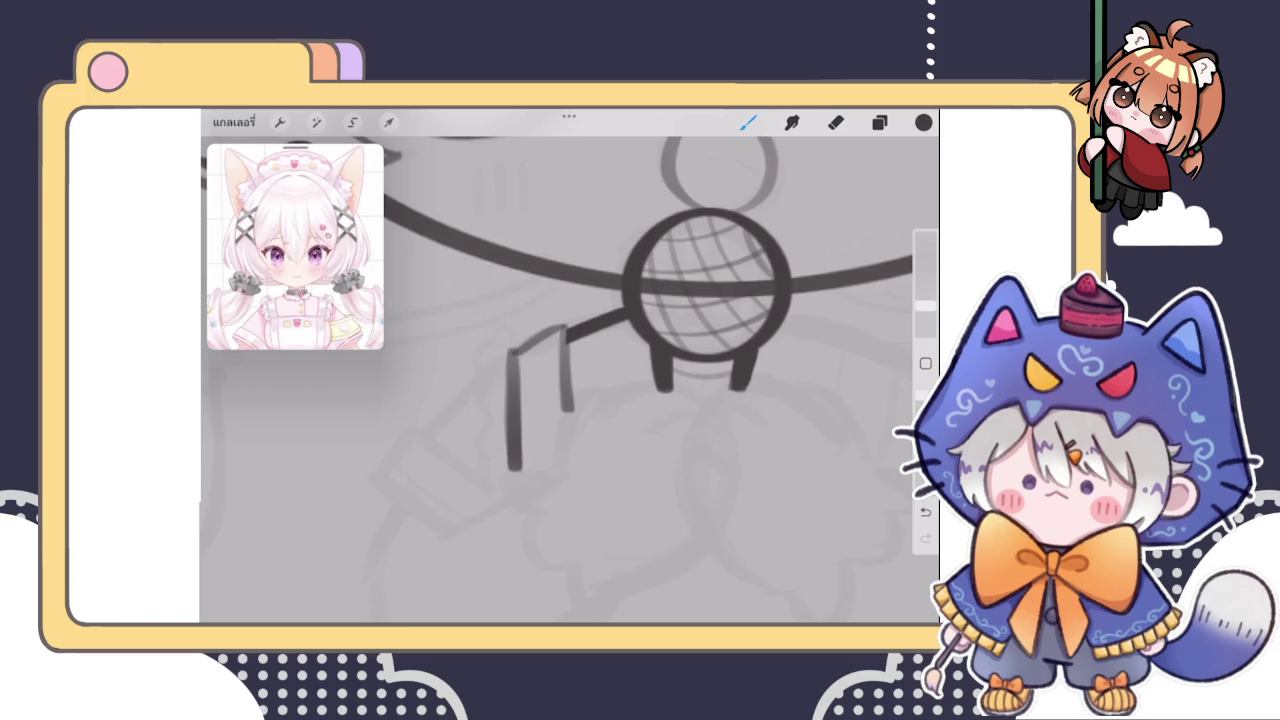
key(ctrl+z)
mouse_move(512, 350)
mouse_down()
mouse_move(520, 485)
mouse_move(516, 350)
mouse_move(568, 410)
mouse_up()
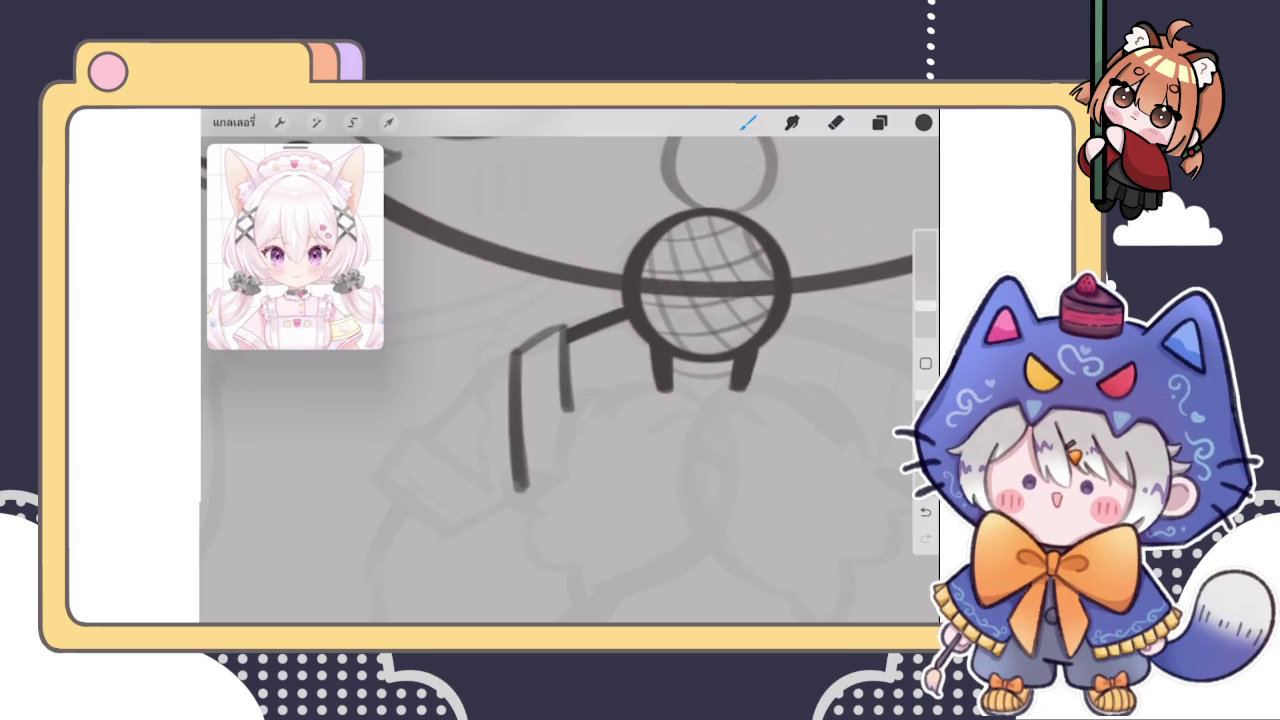
Darken the diagonal upper arm stroke
scroll(530, 336, up, 3)
scroll(530, 336, up, 3)
drag(494, 377, 632, 300)
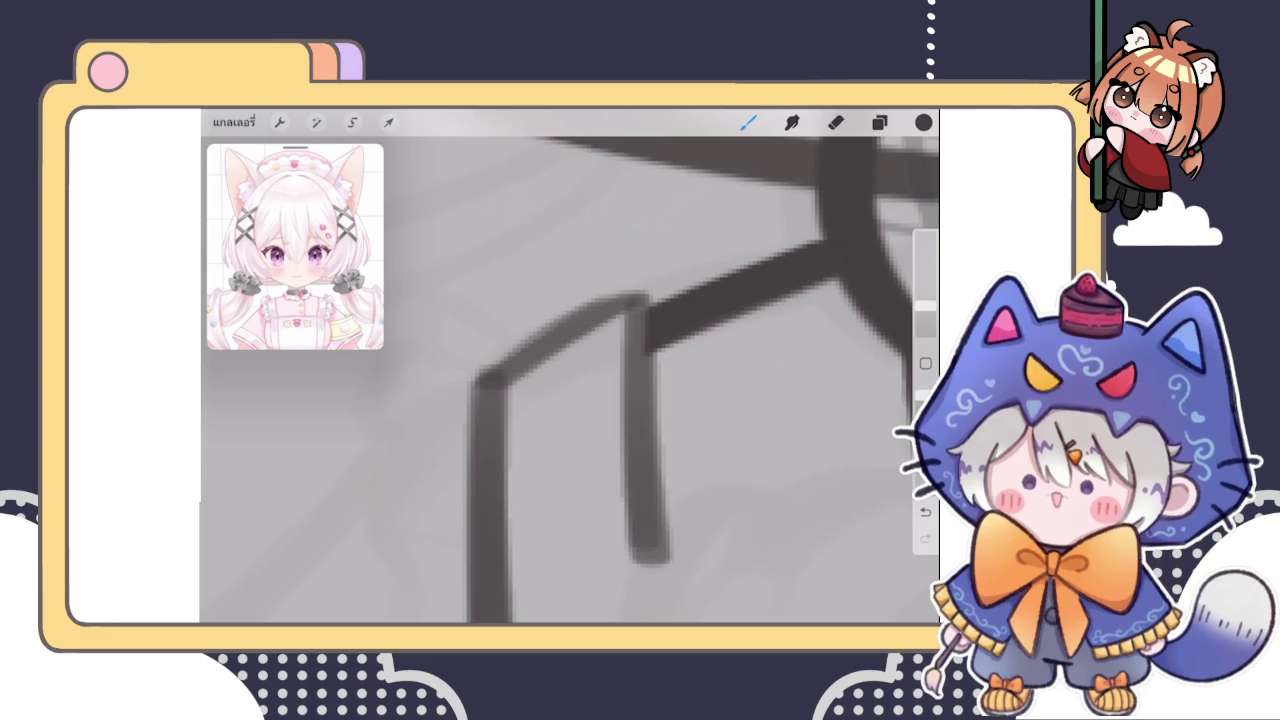
scroll(570, 380, down, 3)
scroll(570, 380, down, 3)
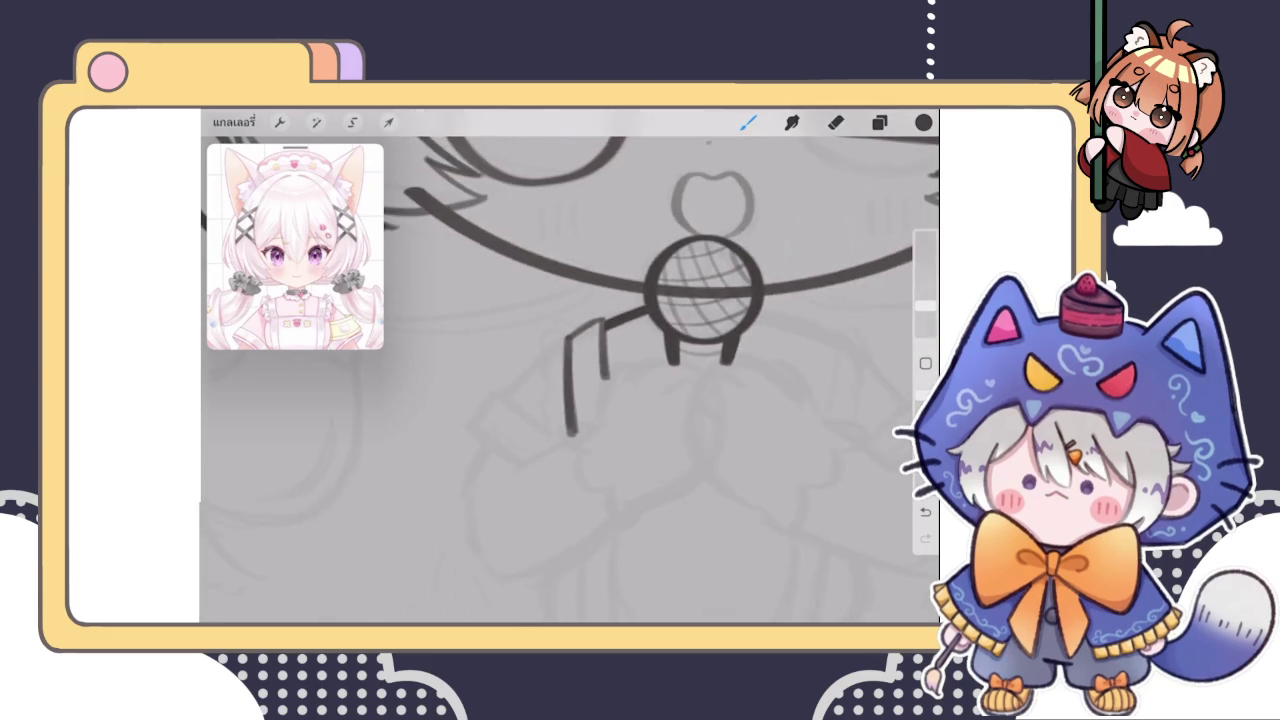
Retrace the inner, connecting and outer sleeve lines darker
scroll(570, 380, down, 1)
drag(585, 318, 590, 436)
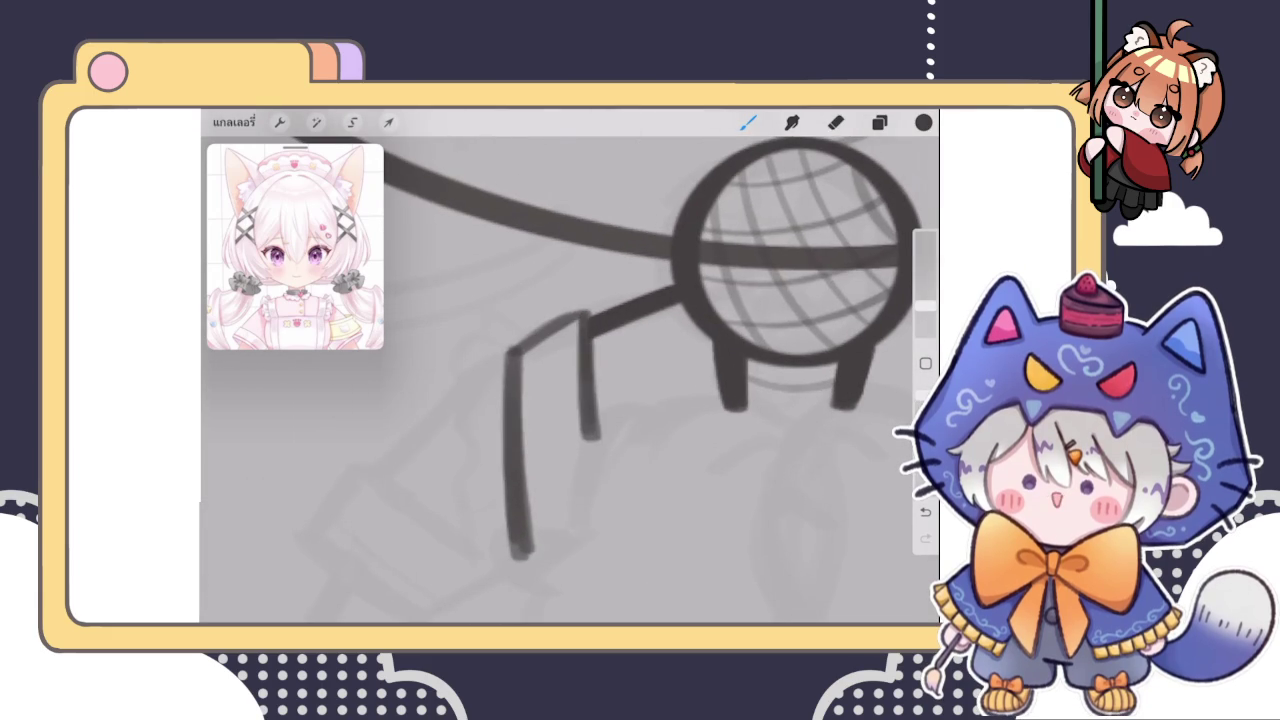
mouse_move(585, 318)
mouse_down()
mouse_move(528, 344)
mouse_move(515, 400)
mouse_up()
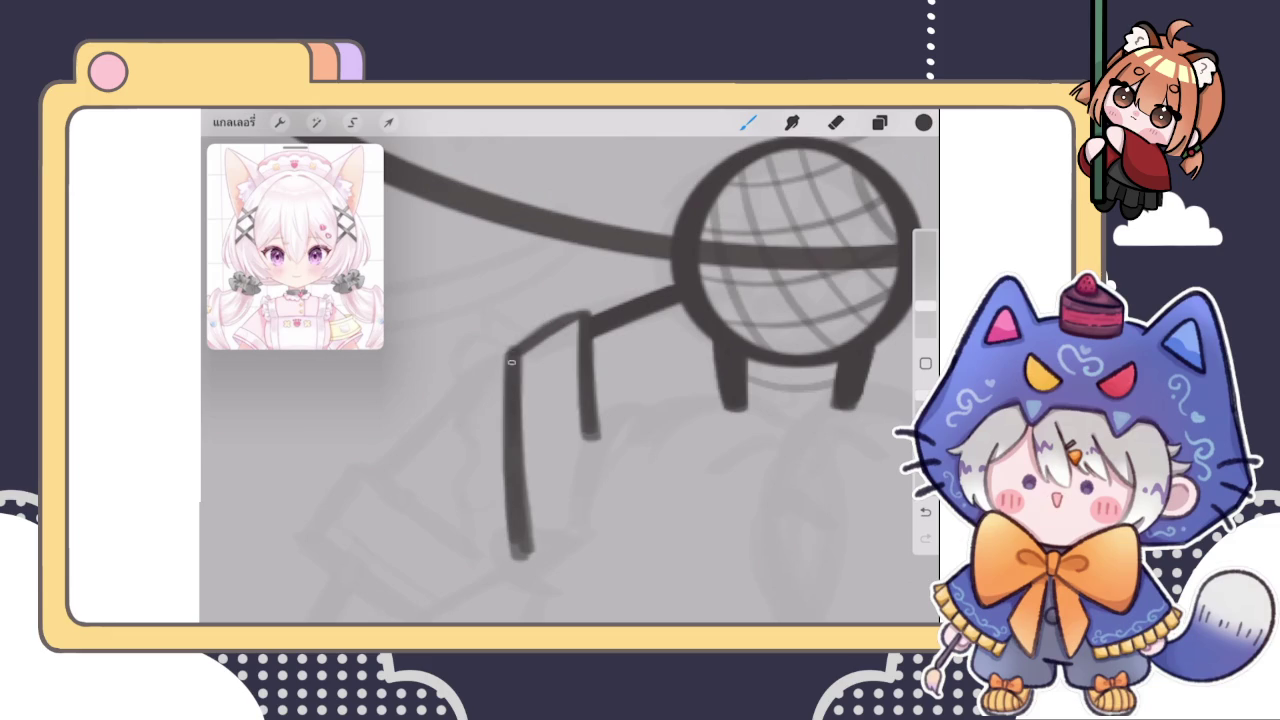
drag(512, 356, 518, 527)
Extend the inner sleeve line downward and darken its lower end and top
scroll(570, 380, down, 3)
scroll(570, 380, down, 3)
scroll(570, 380, down, 2)
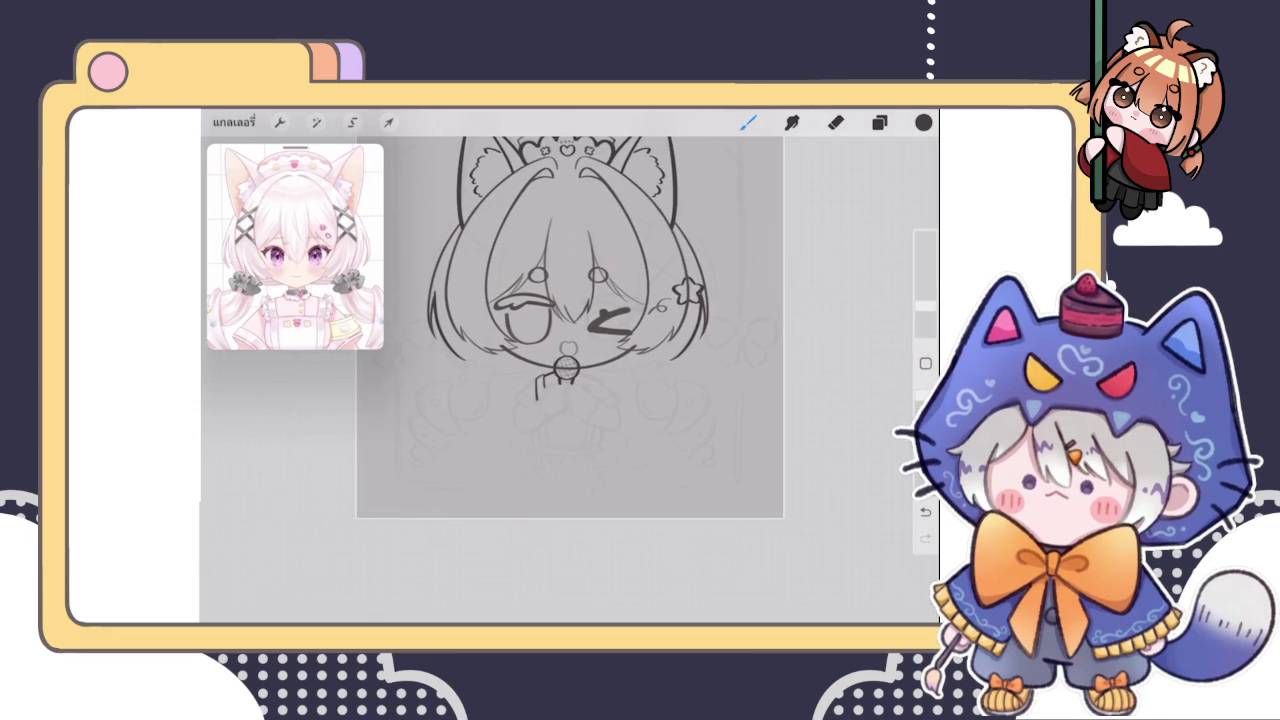
scroll(566, 370, up, 3)
scroll(566, 370, up, 3)
scroll(566, 370, up, 2)
drag(540, 405, 547, 452)
drag(540, 405, 547, 452)
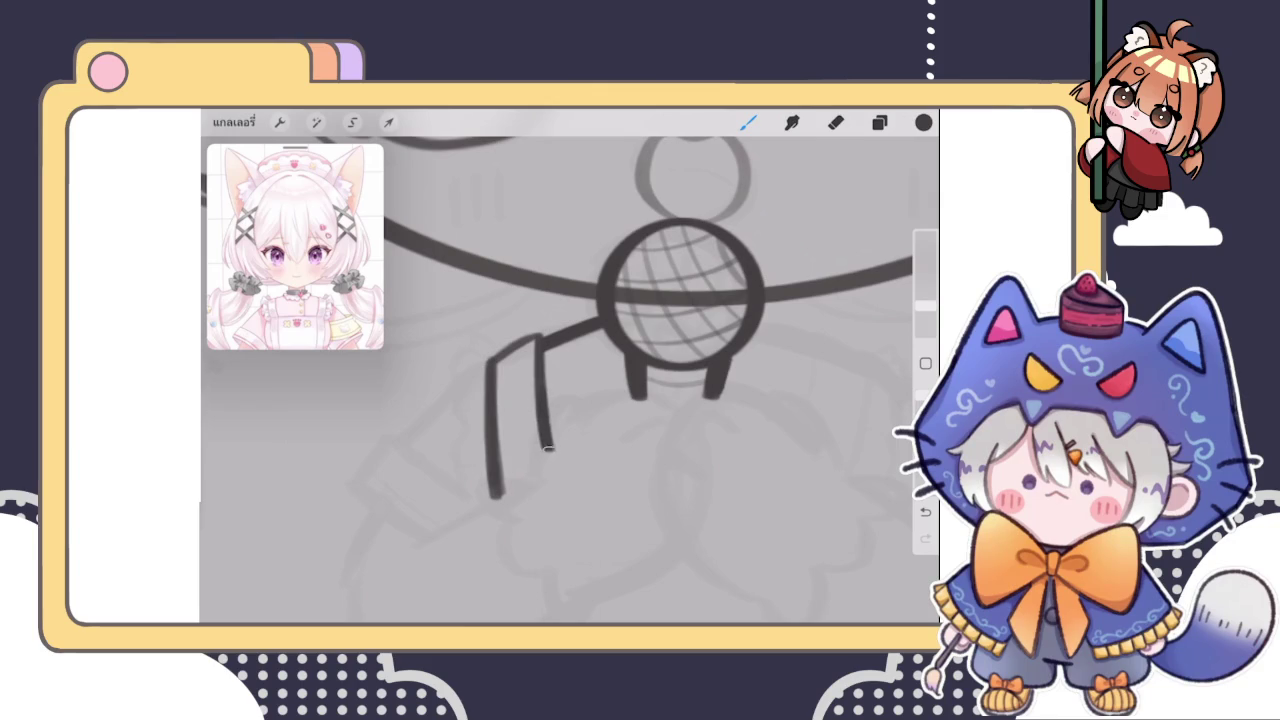
drag(540, 408, 547, 454)
drag(540, 370, 546, 450)
drag(540, 337, 538, 336)
scroll(560, 380, down, 2)
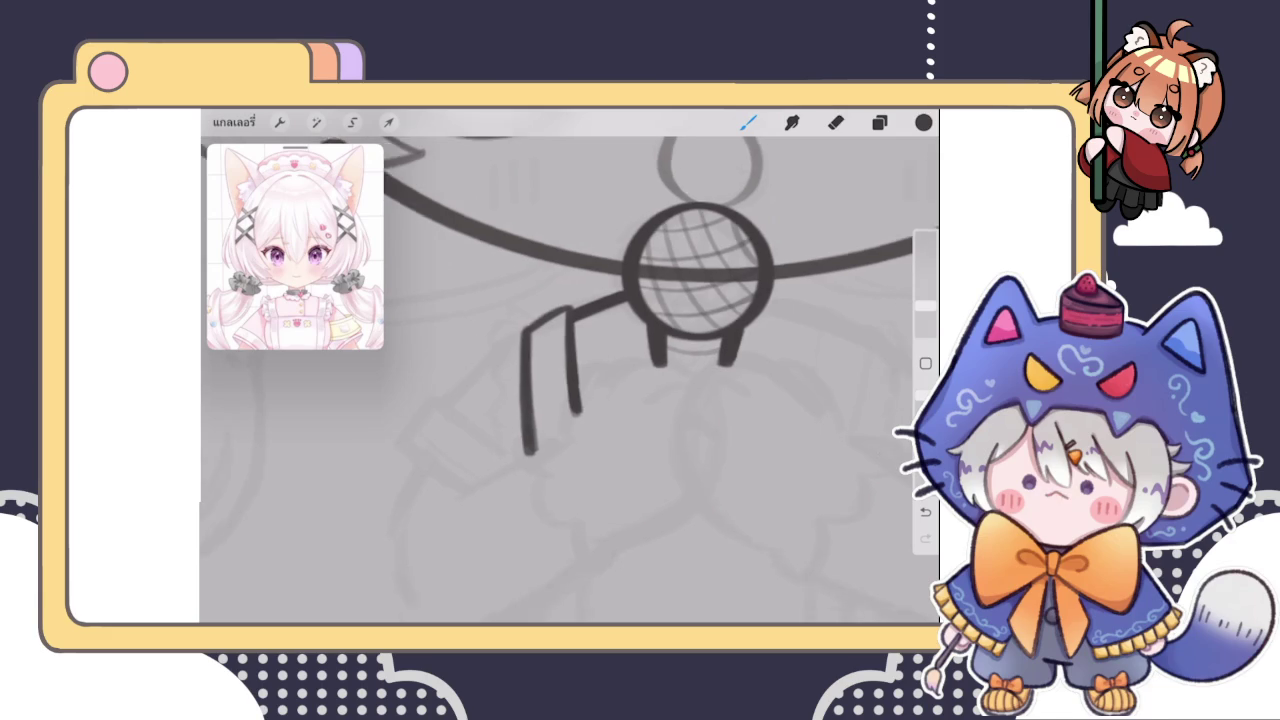
scroll(560, 380, up, 3)
click(879, 122)
On a new layer above the sleeve, draw the top curl of the frilled cuff
click(880, 166)
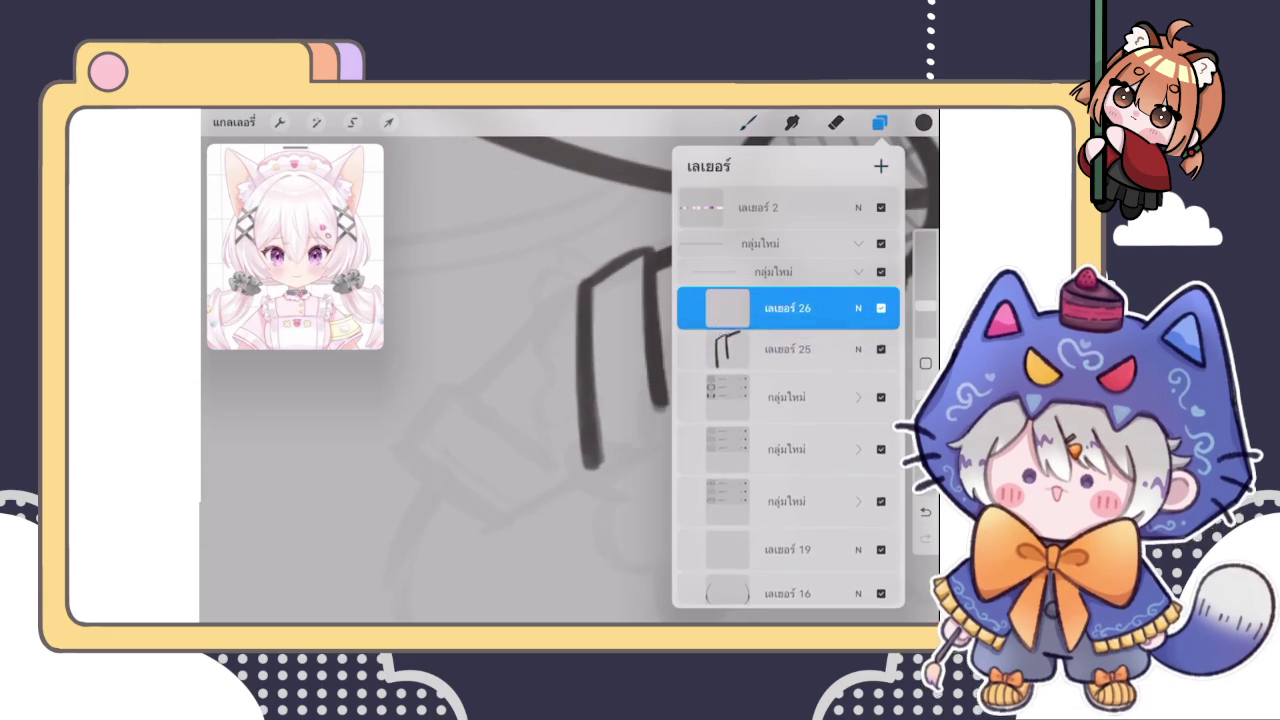
click(748, 122)
drag(580, 285, 560, 325)
scroll(560, 380, up, 3)
key(ctrl+z)
drag(630, 255, 568, 326)
scroll(560, 380, up, 2)
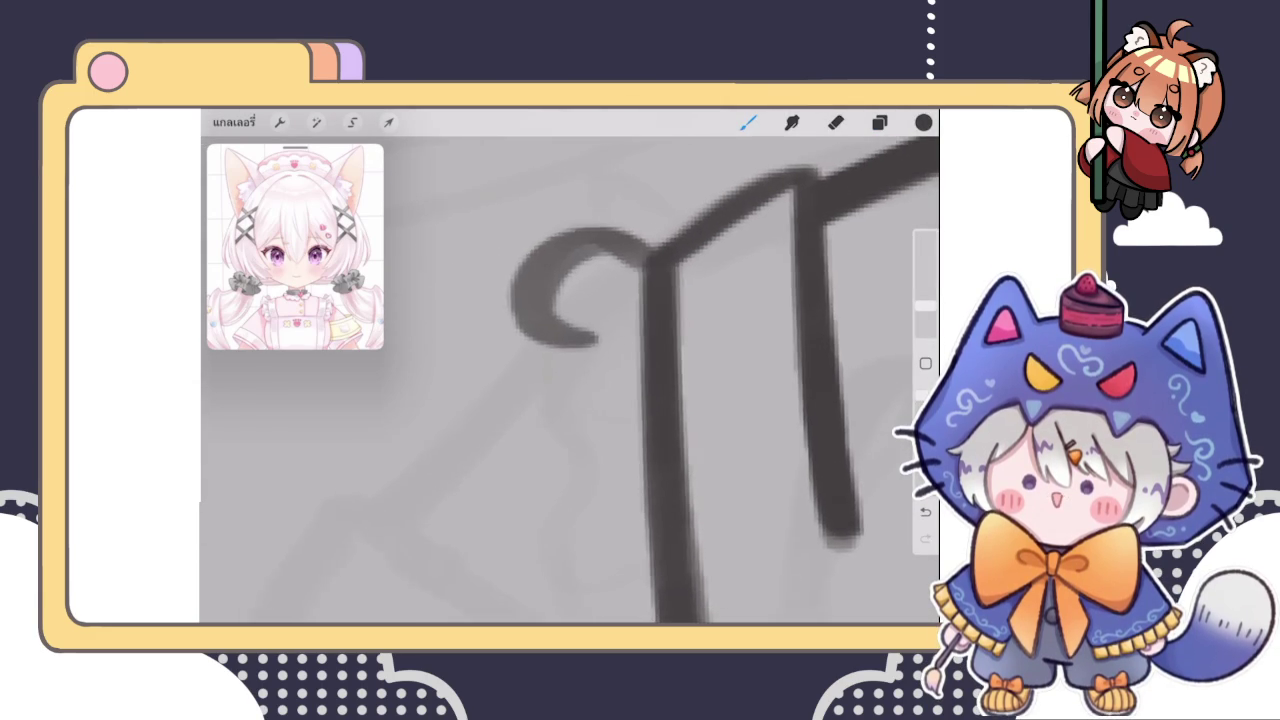
key(ctrl+z)
click(628, 257)
mouse_move(628, 257)
mouse_down()
mouse_move(590, 330)
mouse_move(600, 410)
mouse_up()
Try several bottom frill curls, settling on a final wavy curl
scroll(640, 380, down, 2)
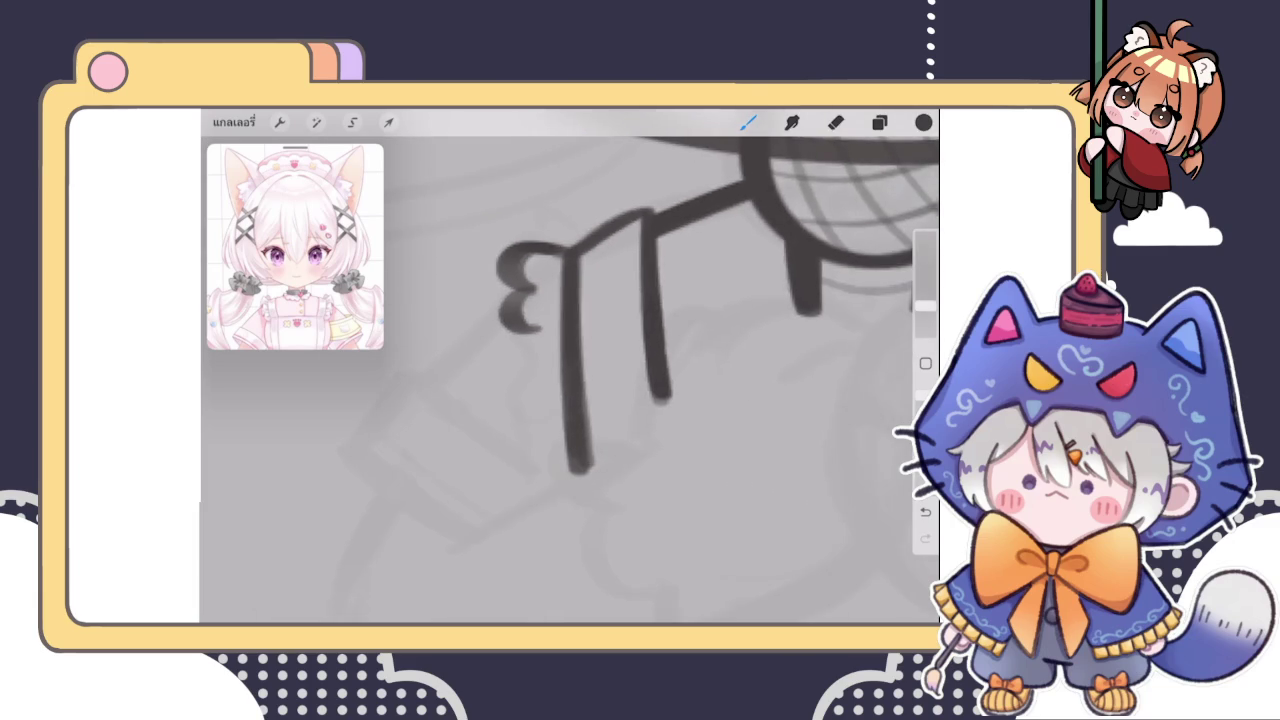
key(ctrl+z)
mouse_move(532, 286)
mouse_down()
mouse_move(515, 343)
mouse_move(544, 572)
mouse_up()
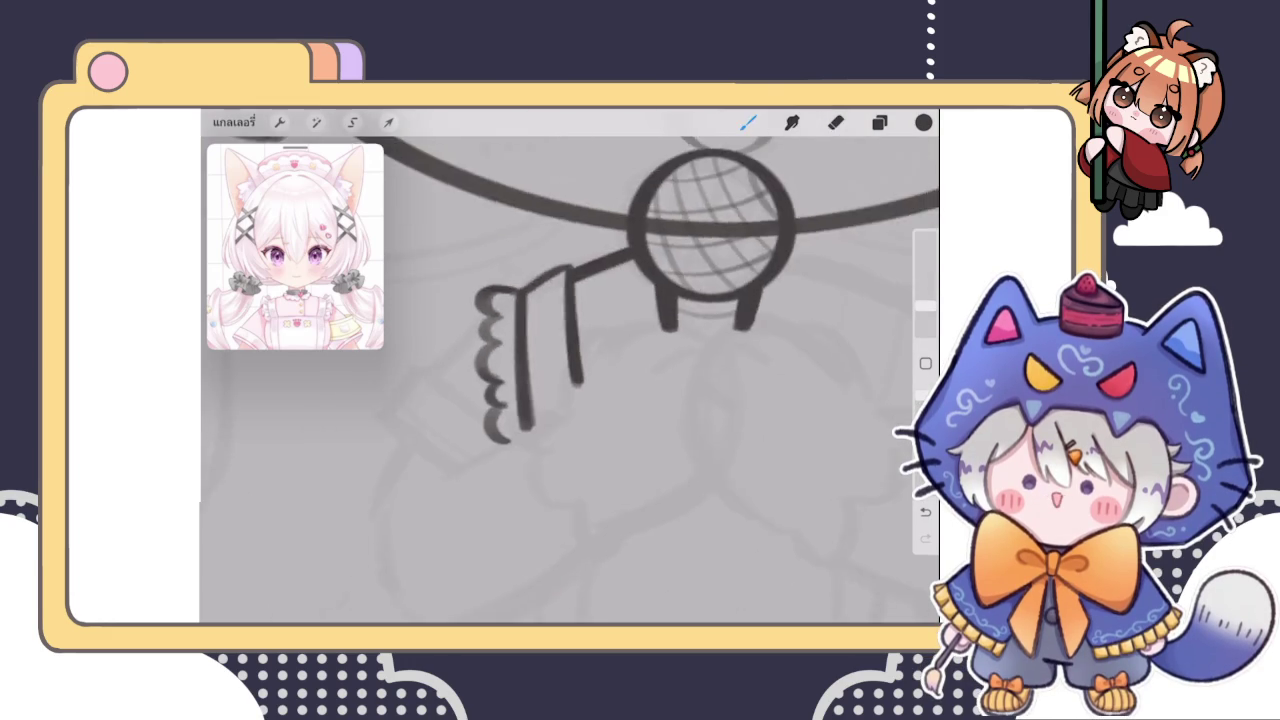
key(ctrl+z)
drag(500, 376, 575, 462)
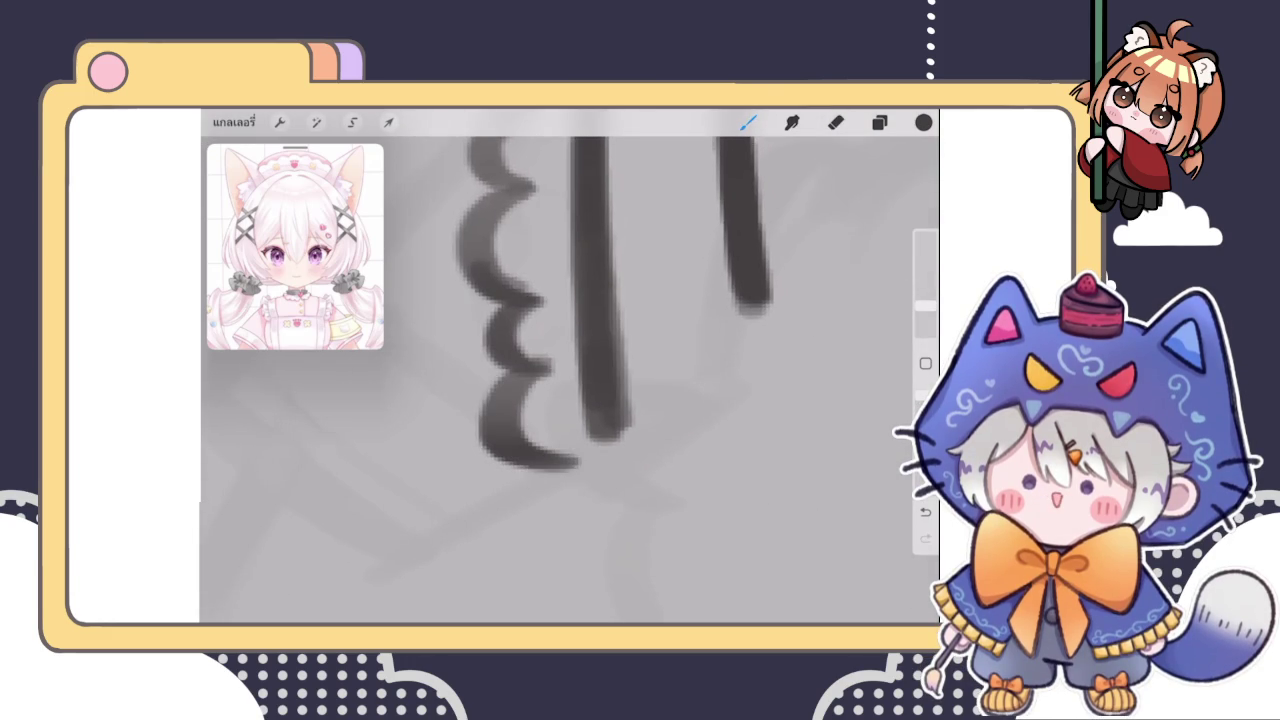
key(ctrl+z)
drag(545, 348, 585, 485)
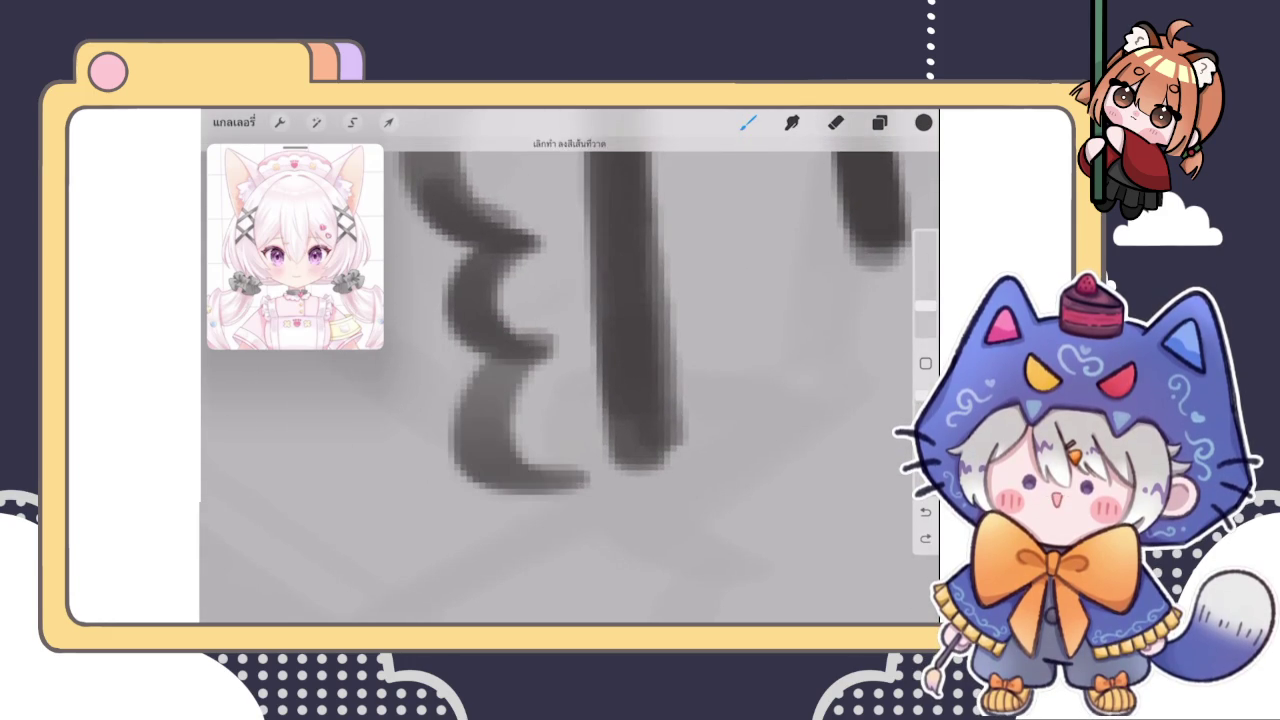
key(ctrl+z)
drag(550, 310, 620, 480)
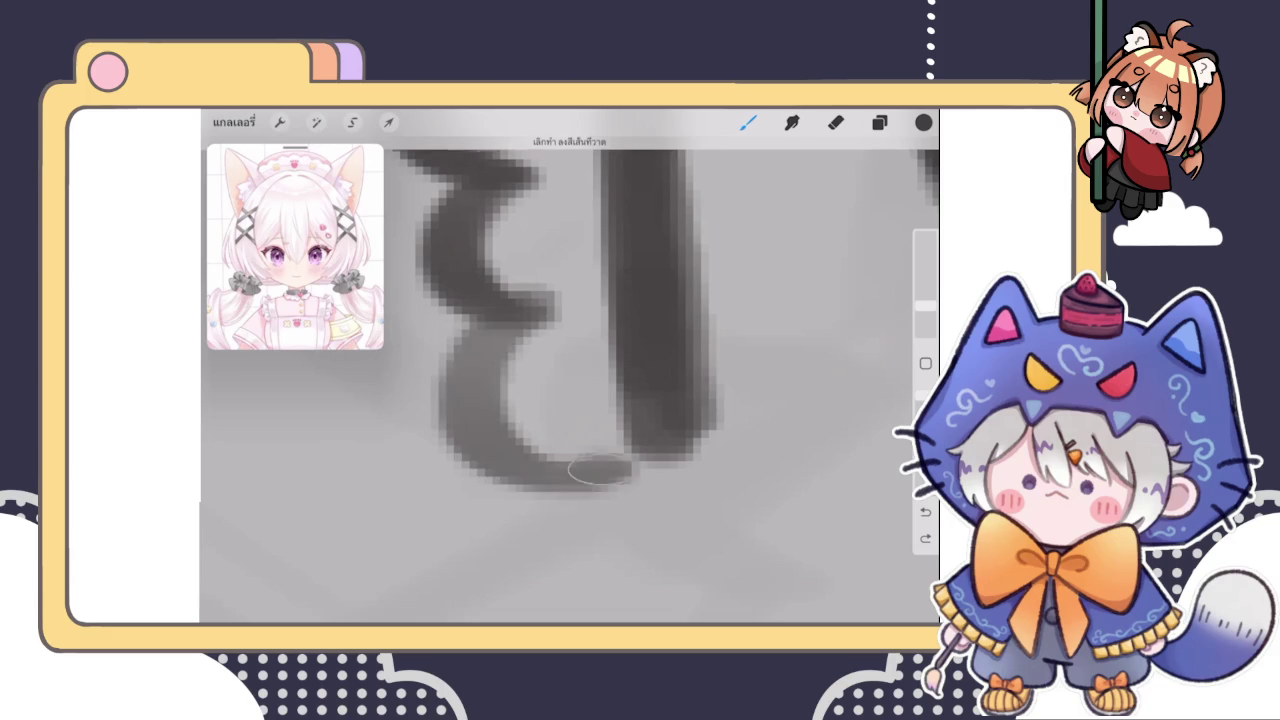
key(ctrl+z)
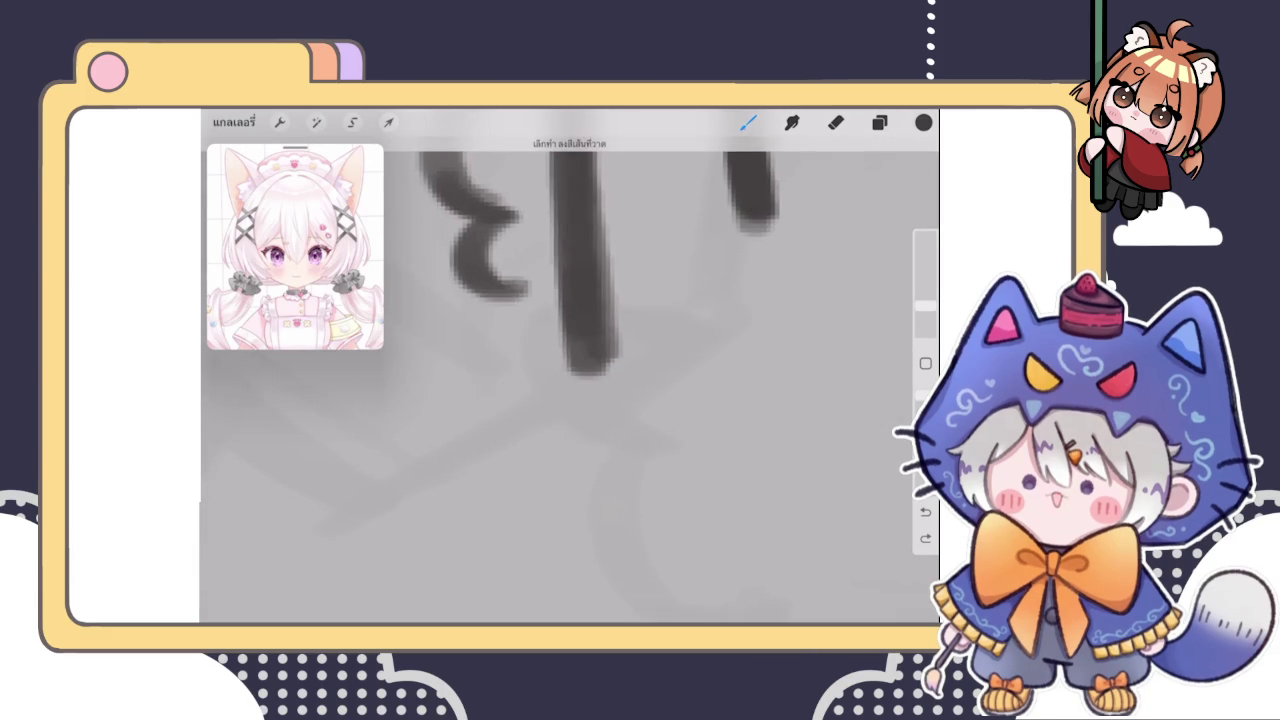
drag(470, 345, 560, 400)
key(ctrl+z)
drag(480, 450, 580, 460)
key(ctrl+z)
drag(430, 290, 530, 460)
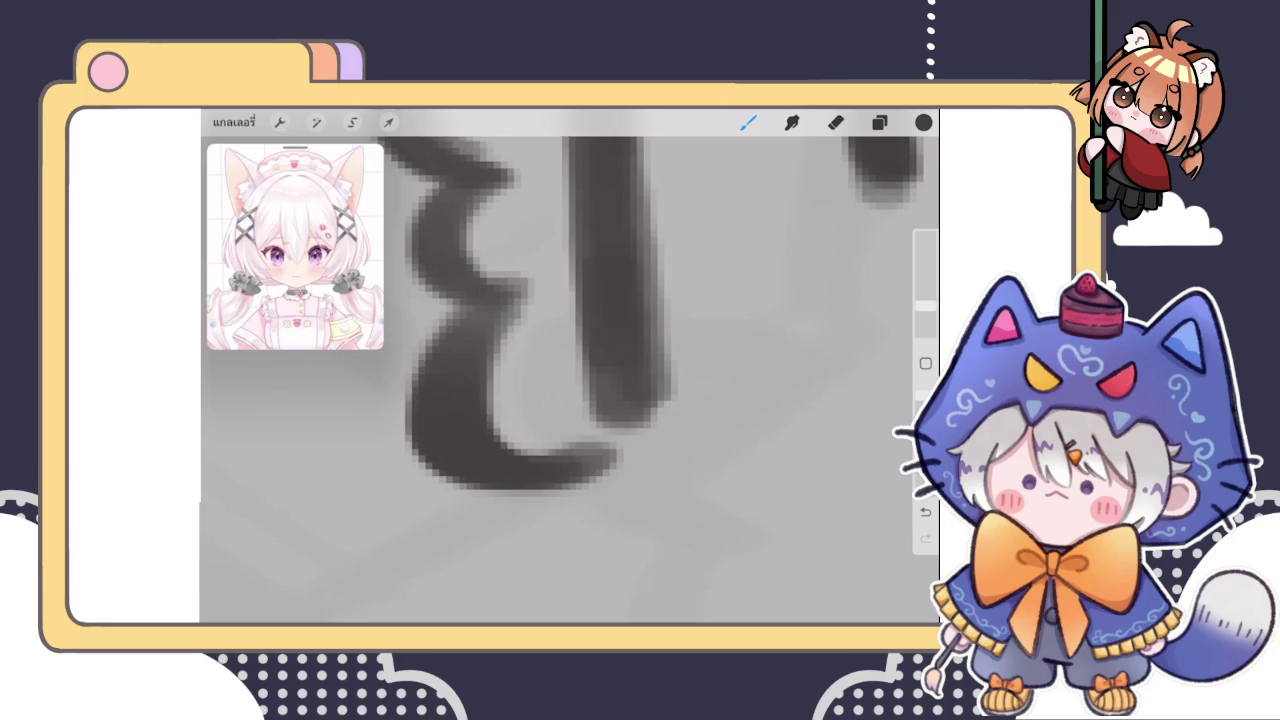
Retrace and darken the scalloped cuff edge
scroll(895, 432, down, 5)
scroll(895, 432, down, 3)
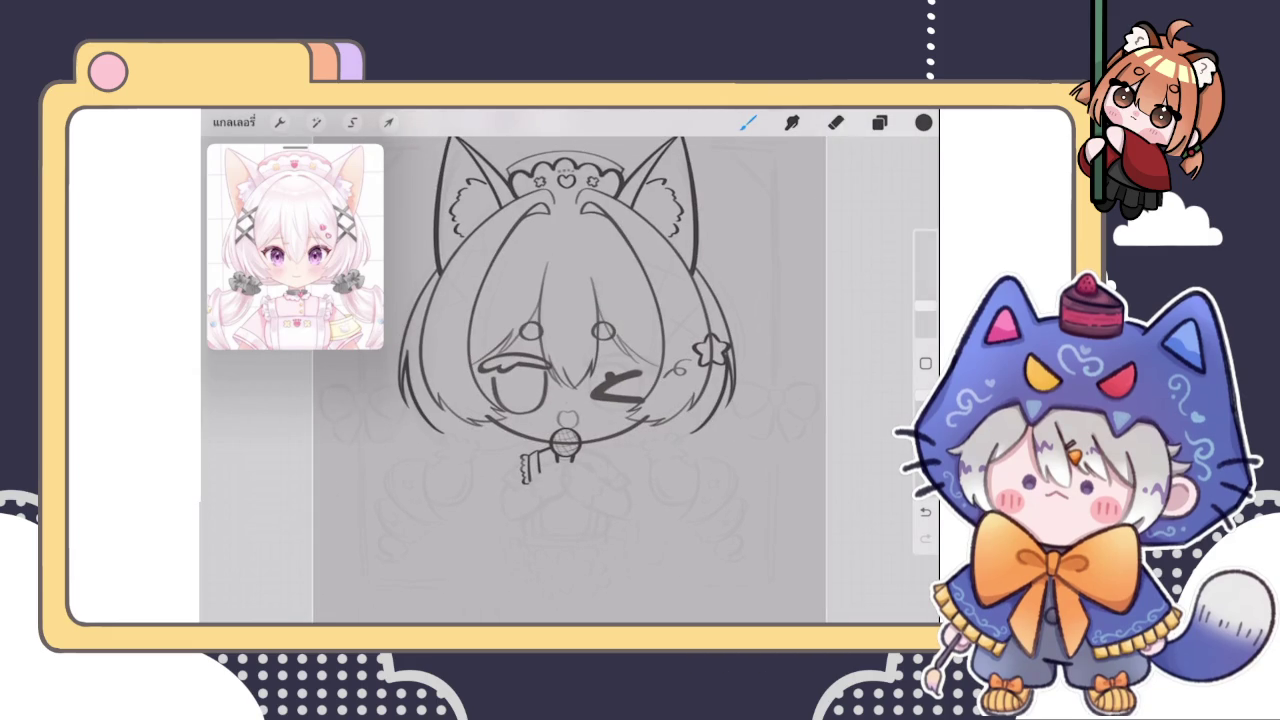
scroll(545, 460, up, 2)
scroll(545, 460, up, 2)
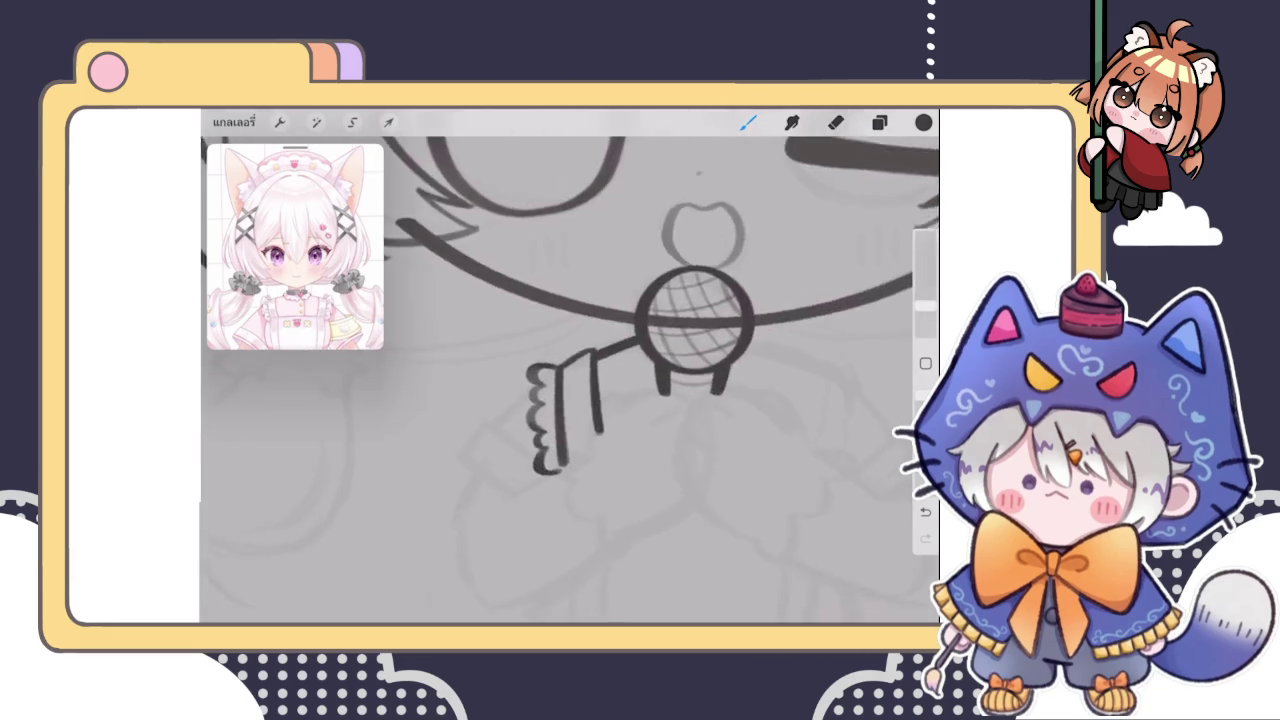
scroll(545, 460, up, 2)
scroll(545, 460, up, 2)
mouse_move(548, 418)
mouse_down()
mouse_move(537, 411)
mouse_move(558, 362)
mouse_move(543, 327)
mouse_move(551, 306)
mouse_up()
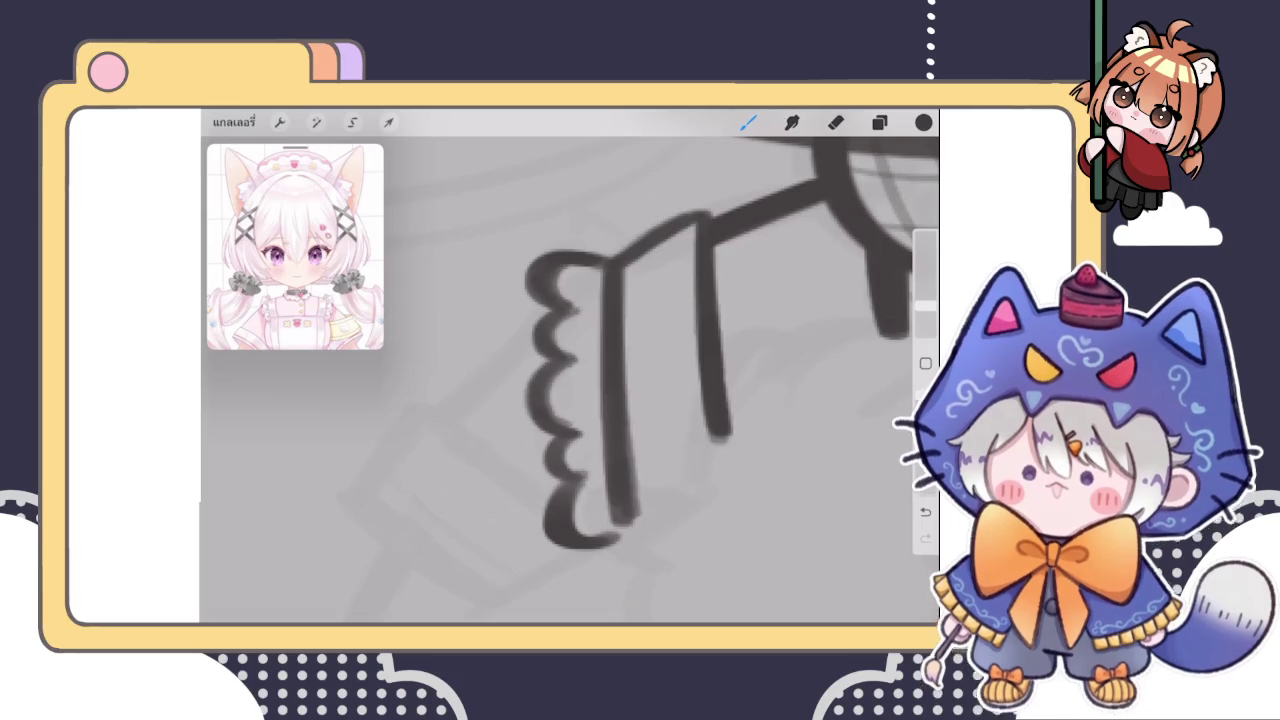
scroll(570, 380, down, 5)
scroll(570, 380, down, 2)
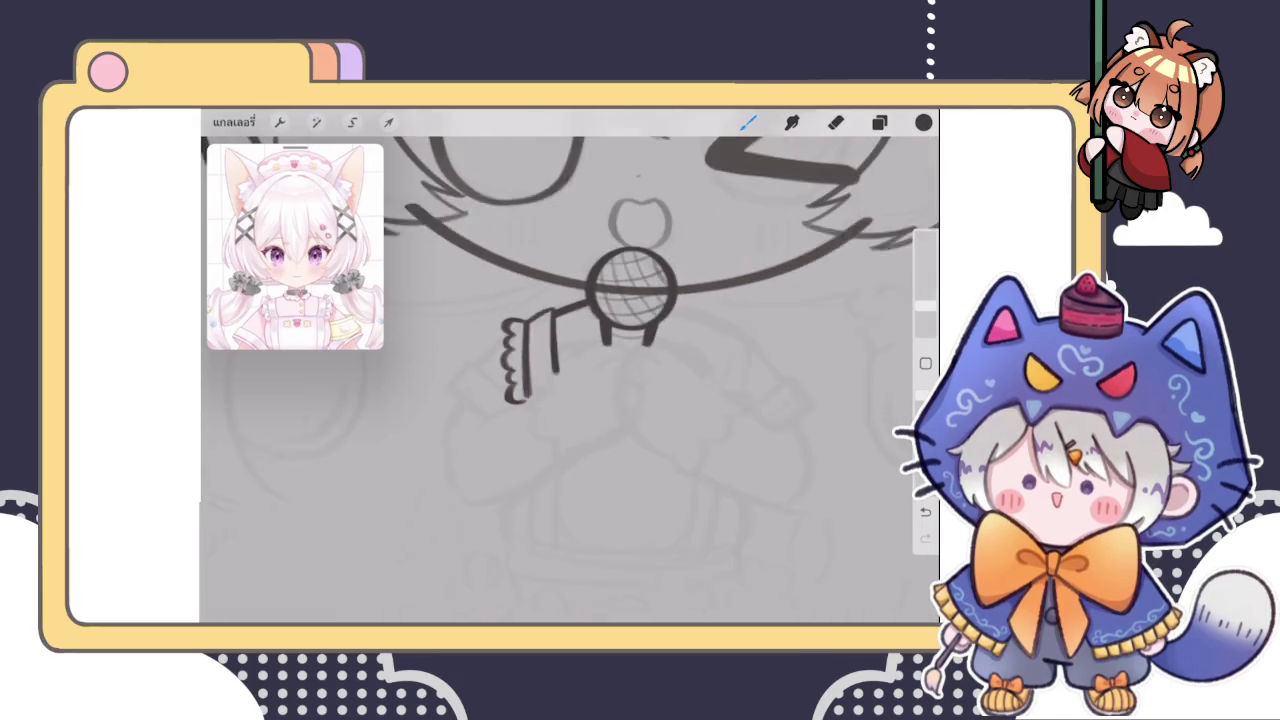
scroll(570, 380, down, 2)
scroll(570, 330, up, 2)
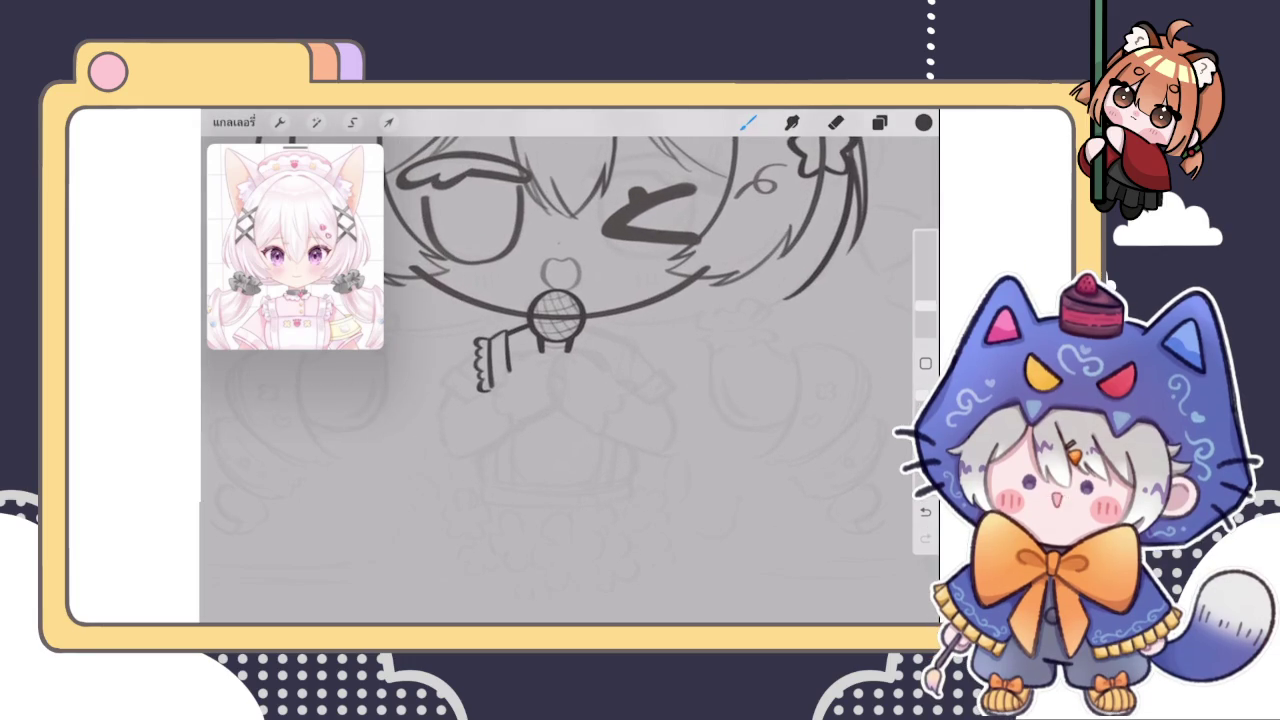
scroll(570, 330, up, 3)
click(879, 122)
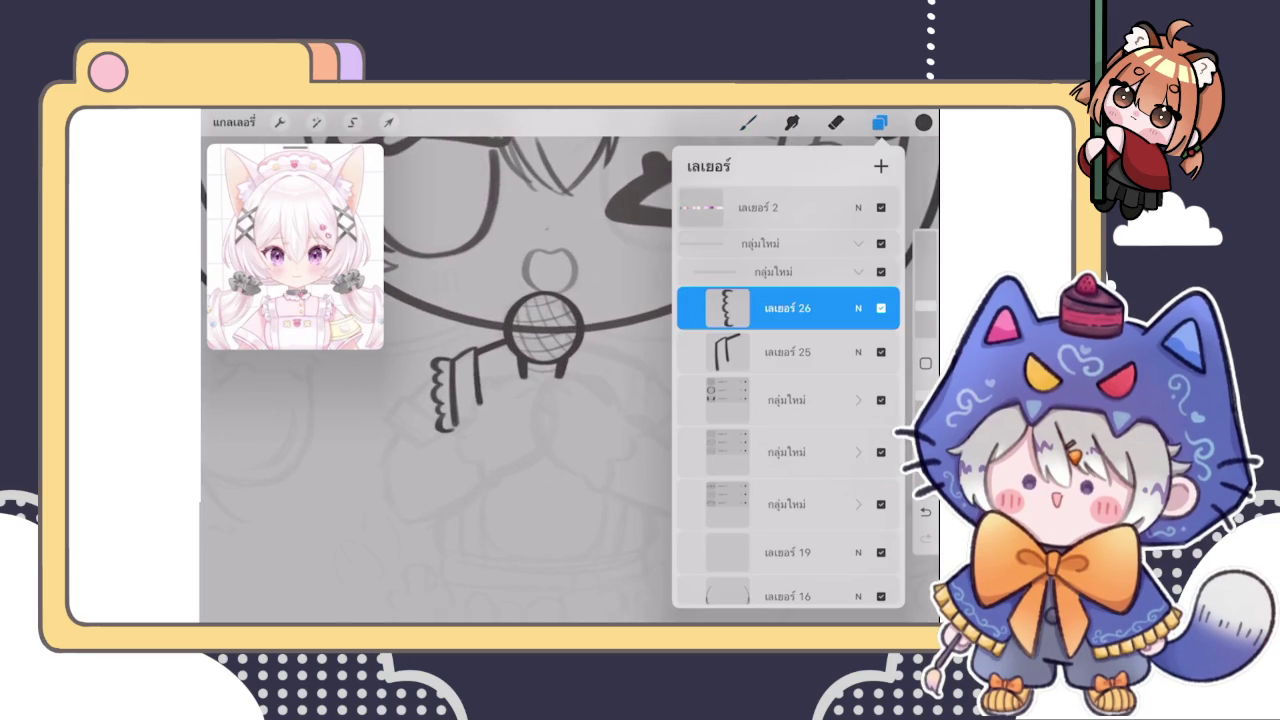
Duplicate the sleeve layer, flip the copy horizontally and move it right of the bell
drag(840, 352, 720, 352)
click(805, 352)
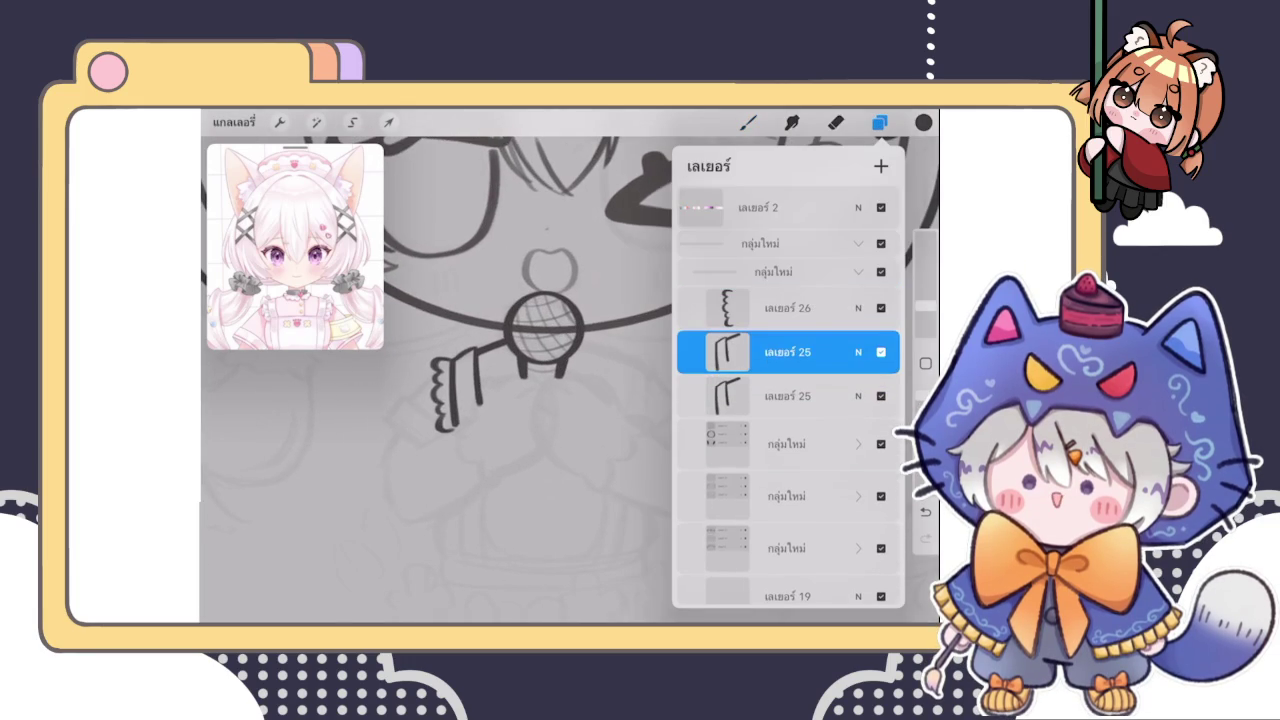
click(389, 122)
click(470, 554)
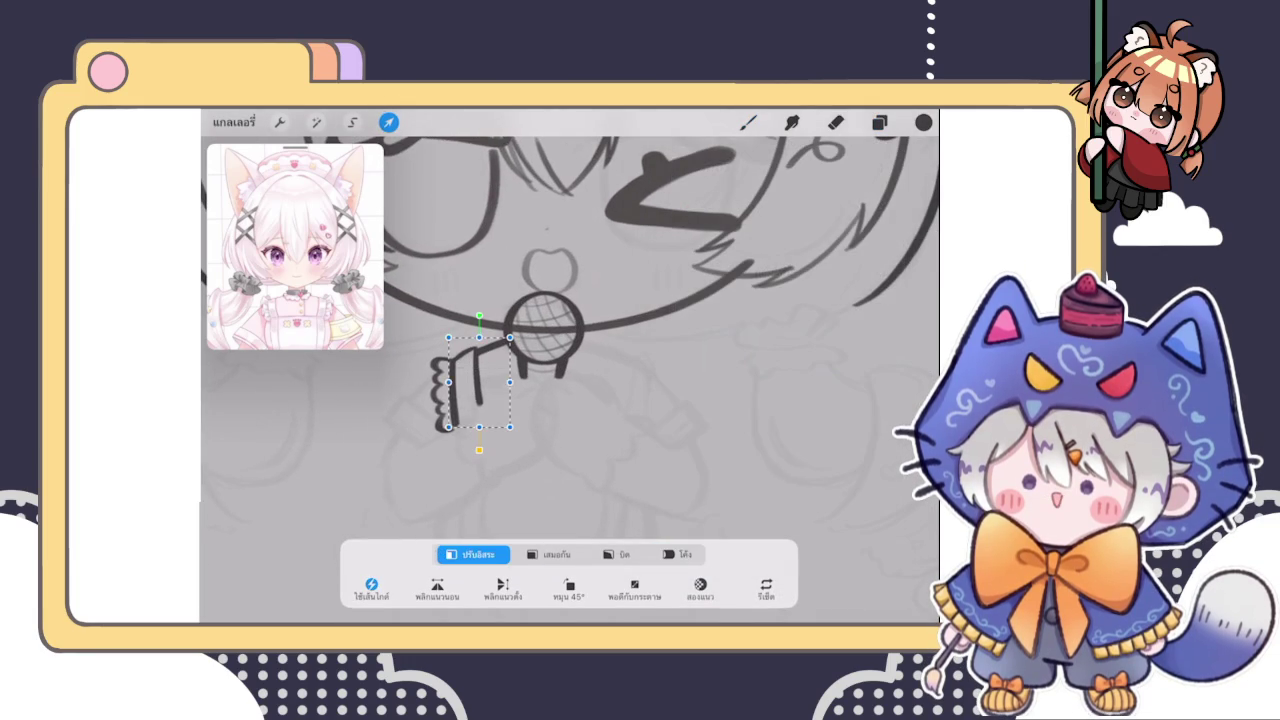
click(503, 590)
drag(479, 382, 610, 382)
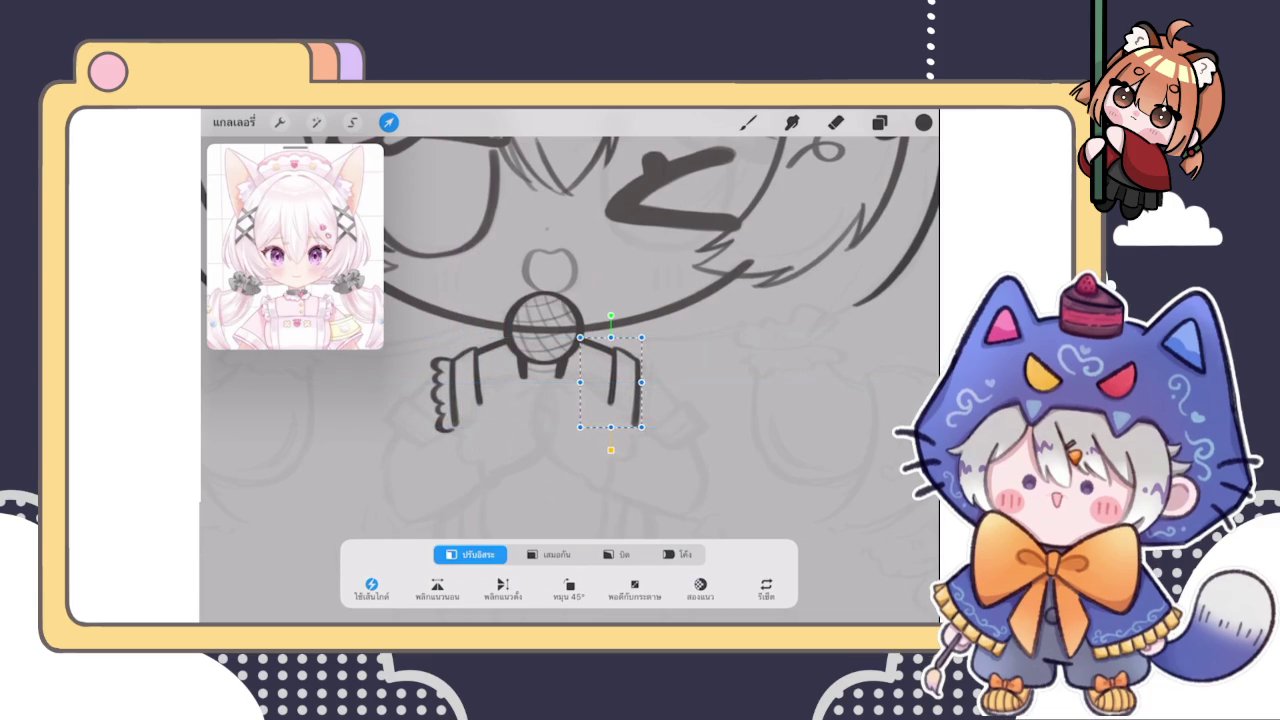
click(748, 122)
Check the right sleeve stroke's placement and select the right arm's layer
scroll(560, 380, down, 2)
click(388, 122)
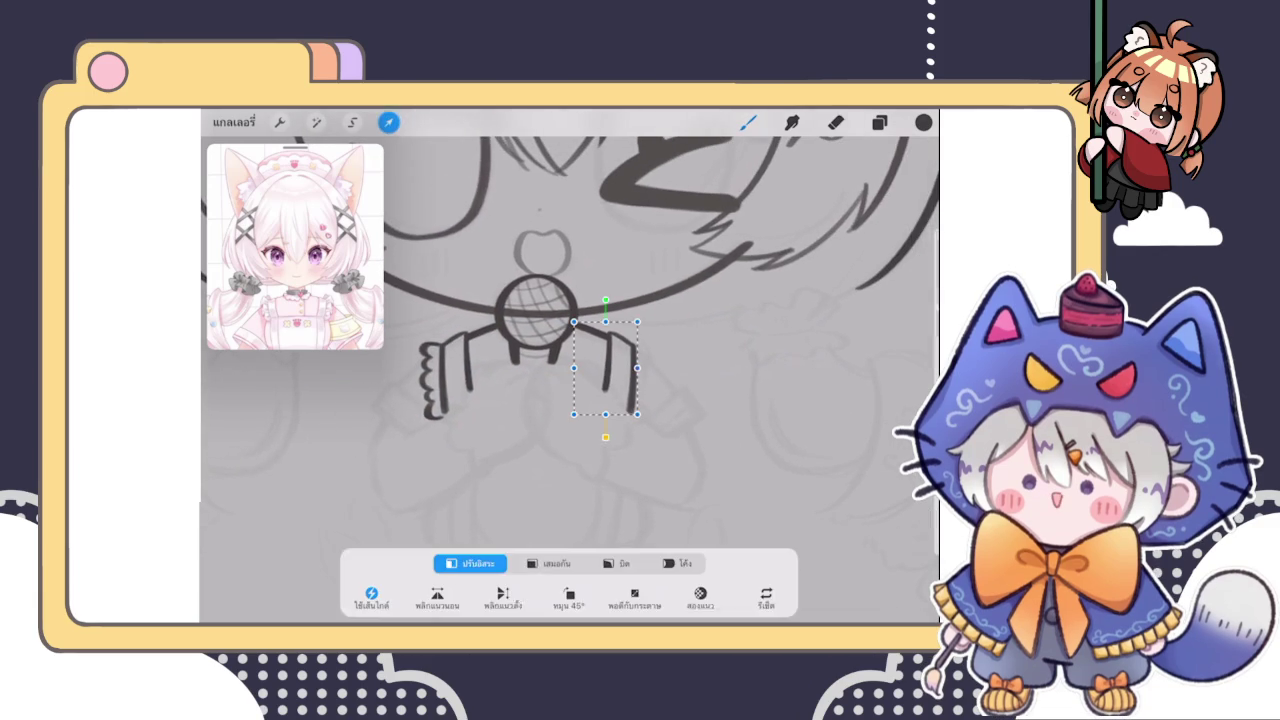
click(748, 122)
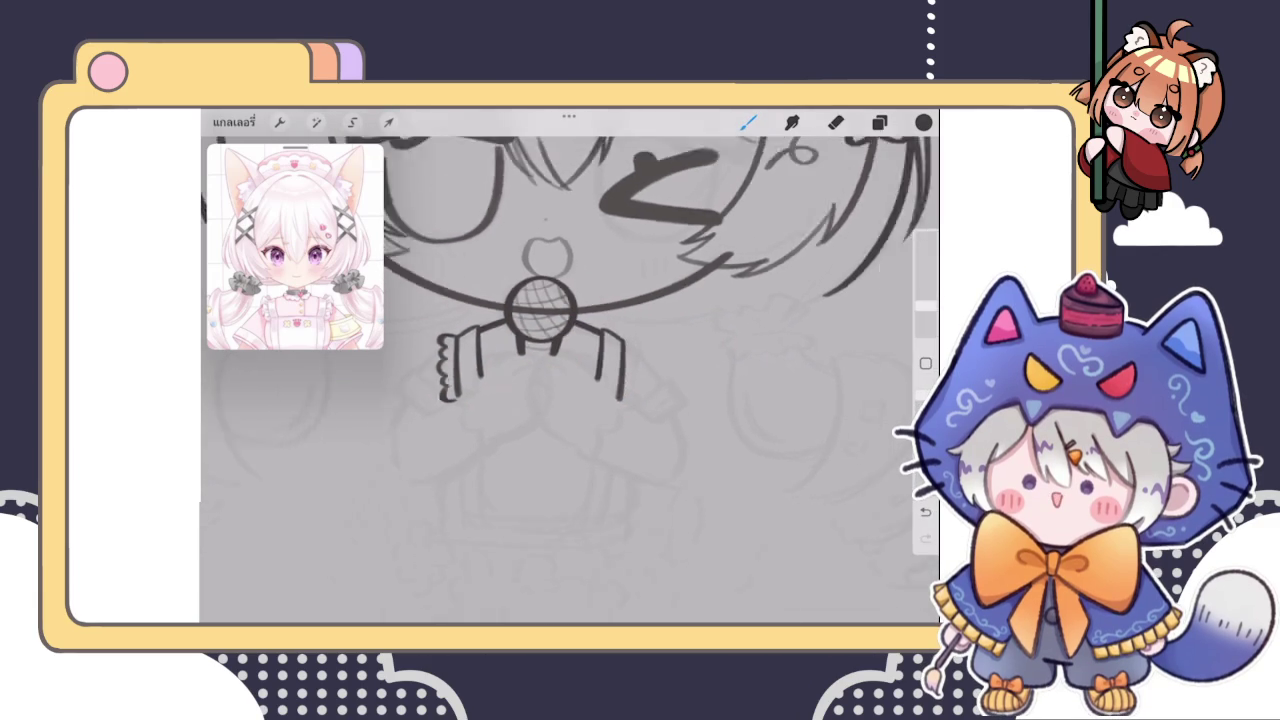
scroll(560, 380, down, 3)
scroll(560, 380, down, 3)
scroll(560, 300, up, 2)
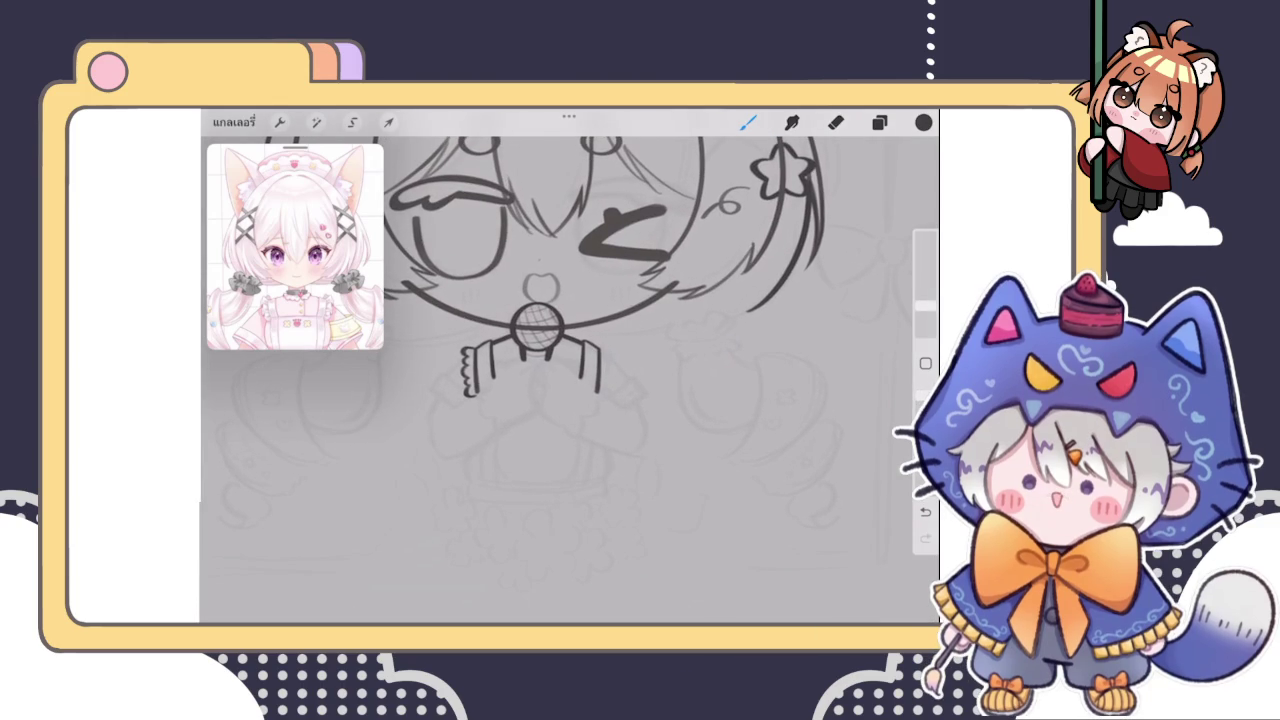
click(879, 122)
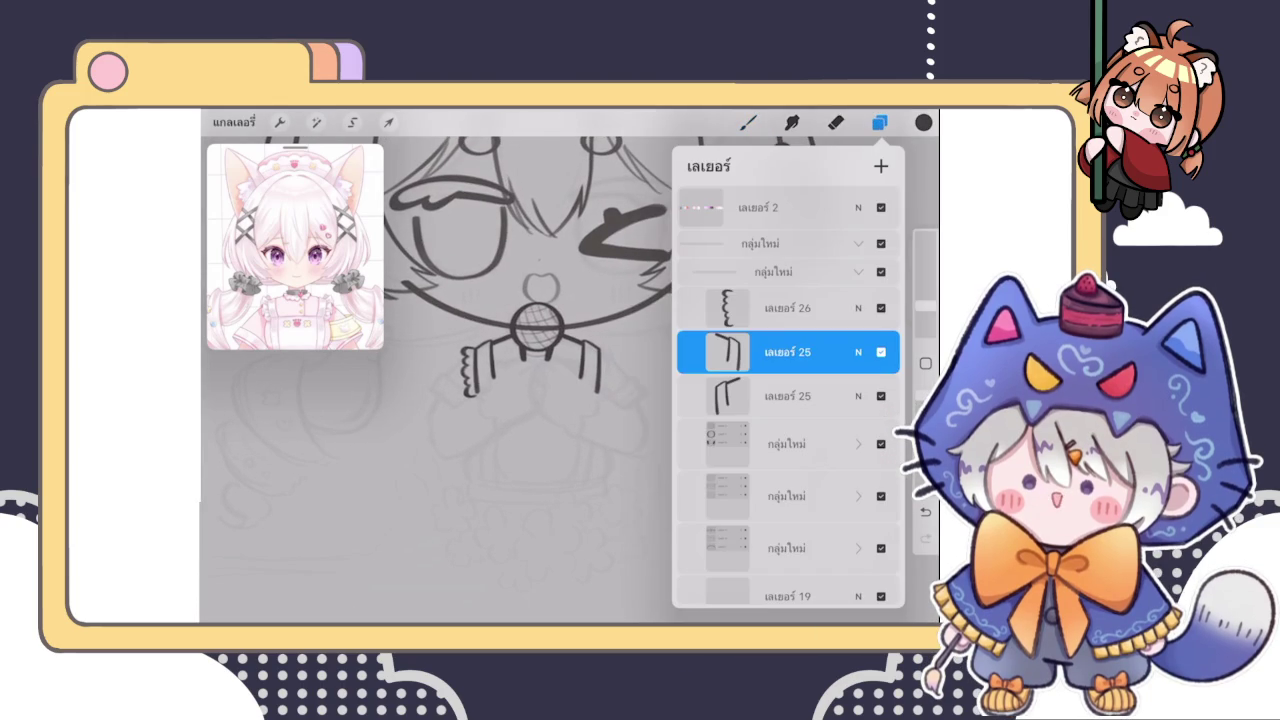
click(389, 122)
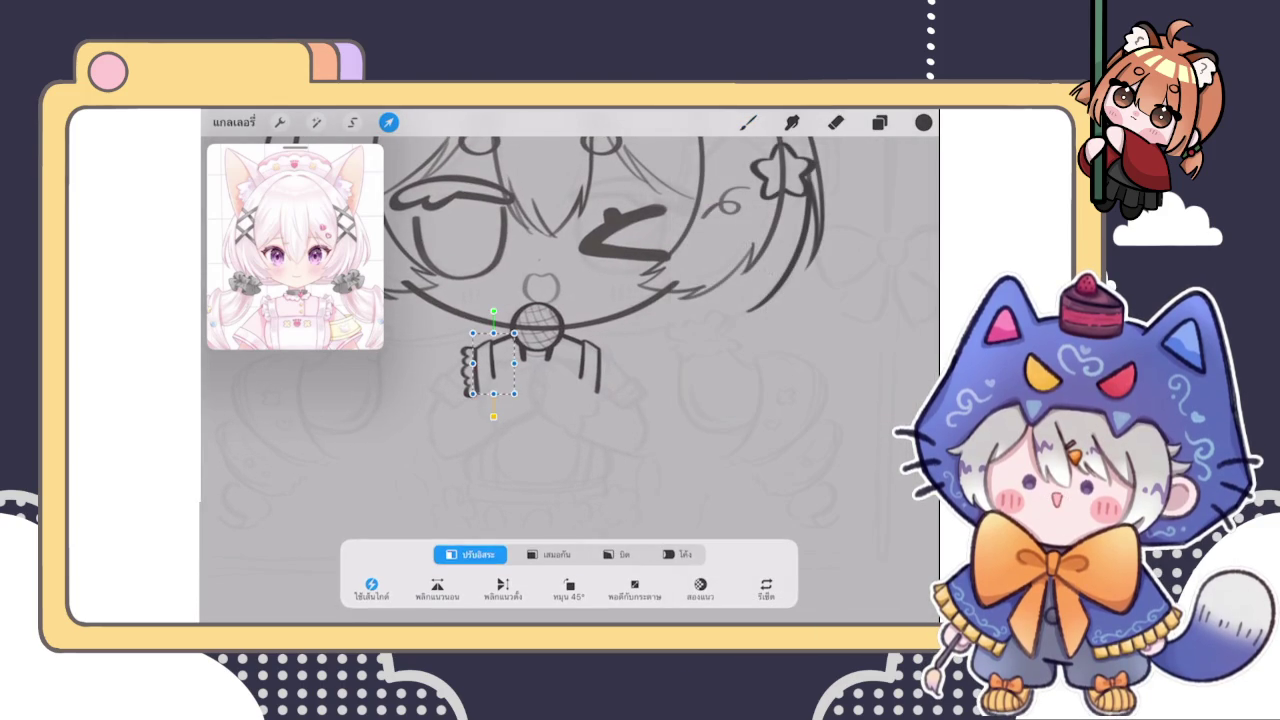
click(879, 122)
click(771, 349)
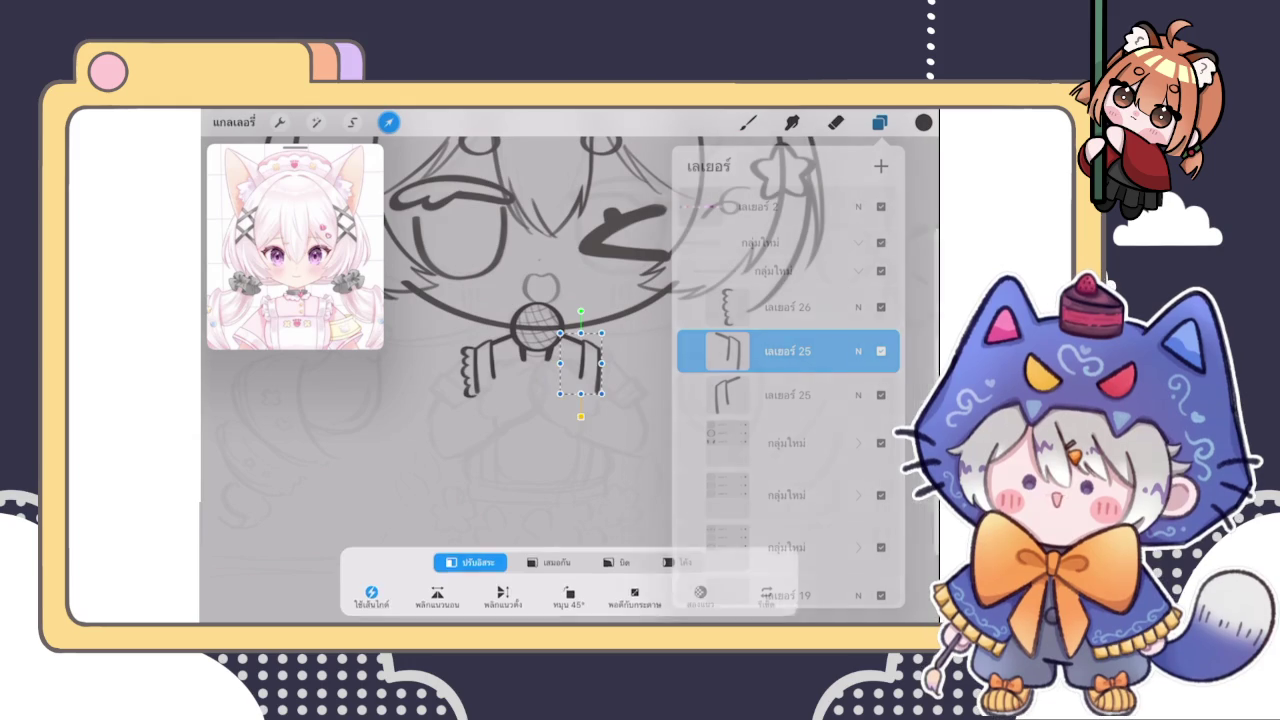
click(879, 122)
Merge the two Layer 25 sleeve layers and duplicate the ruffled cuff Layer 26
click(879, 122)
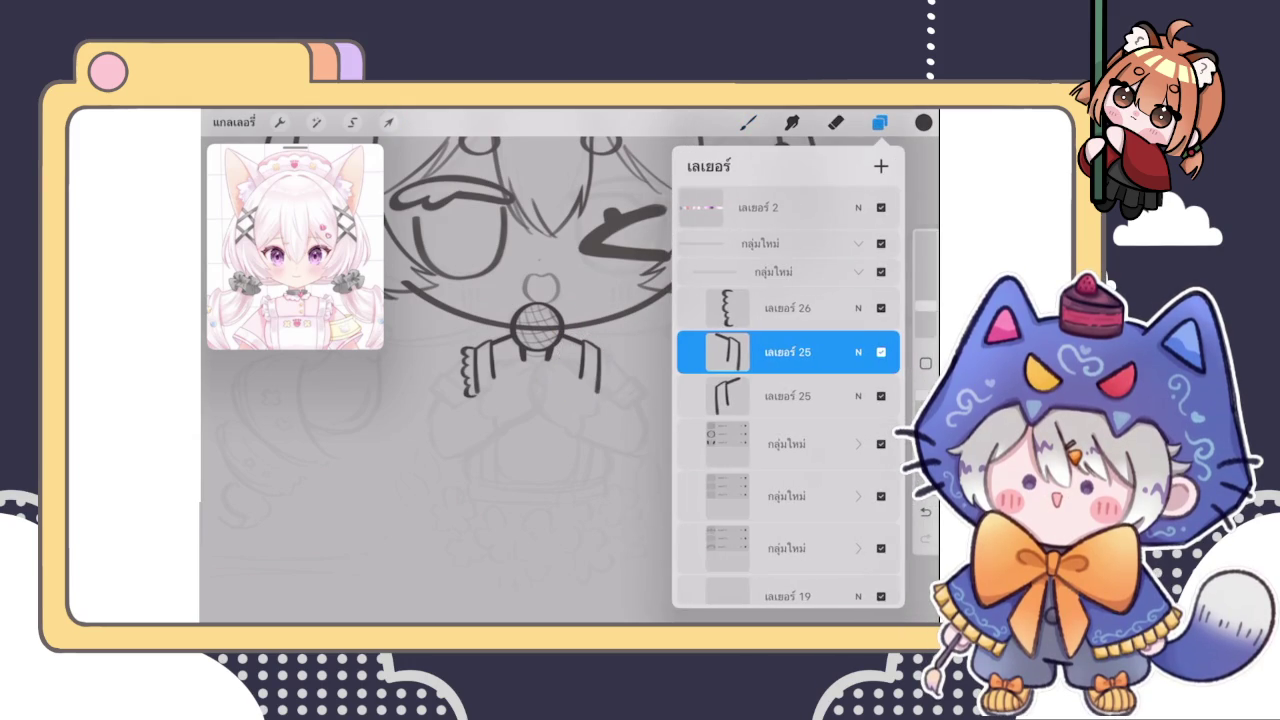
click(787, 352)
click(634, 451)
click(787, 308)
drag(840, 308, 720, 308)
click(822, 308)
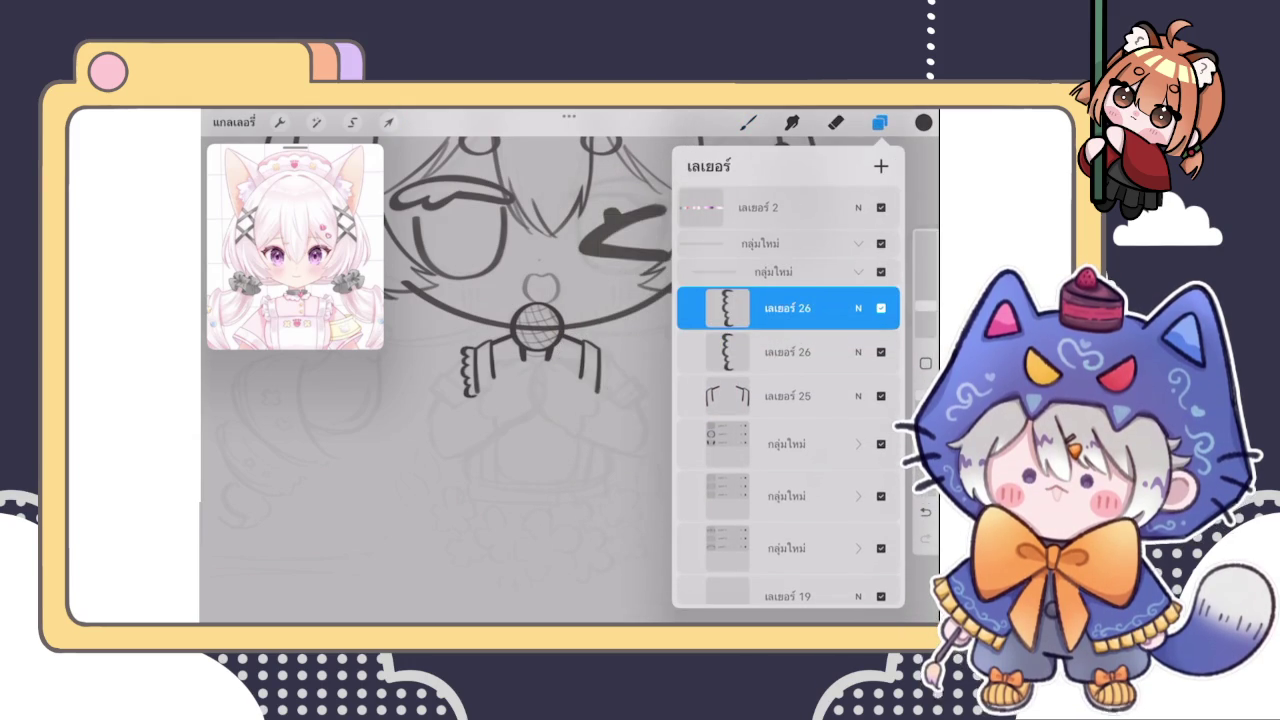
Select the ruffle layer and switch to the eraser
scroll(470, 370, up, 2)
scroll(470, 370, up, 3)
scroll(470, 370, up, 3)
scroll(470, 370, up, 3)
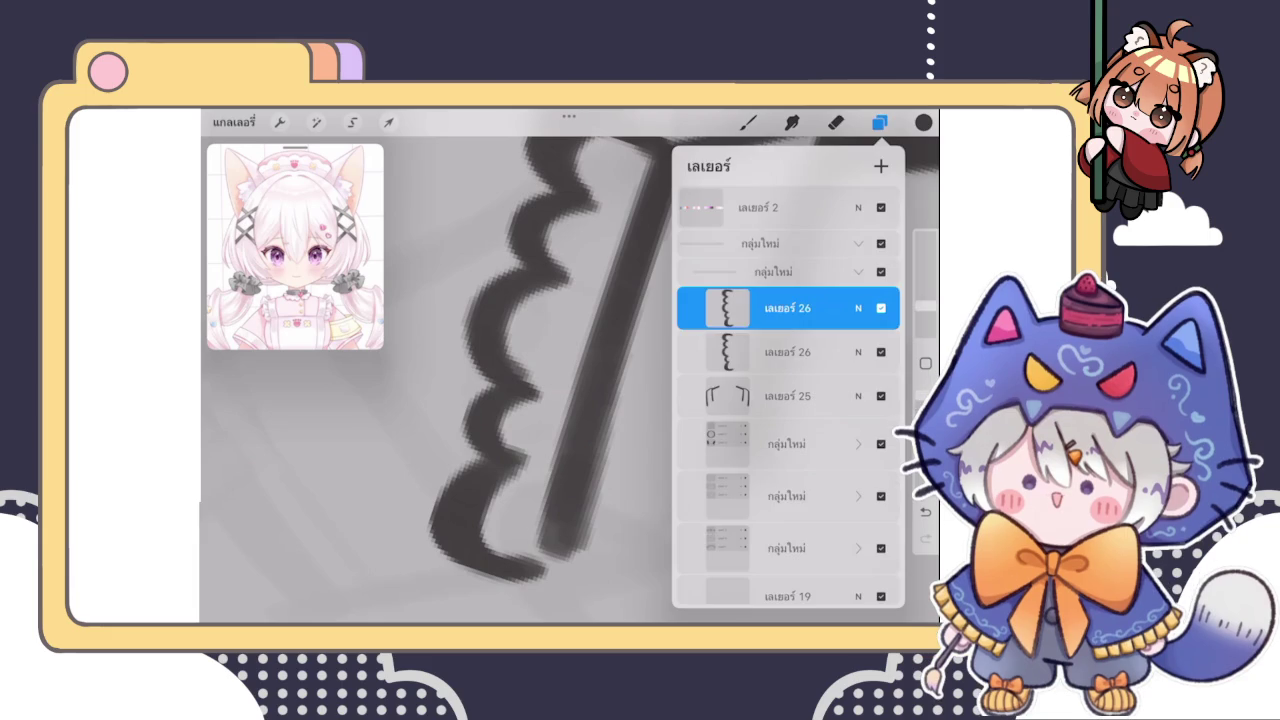
click(879, 122)
click(879, 122)
click(787, 308)
click(836, 122)
click(814, 389)
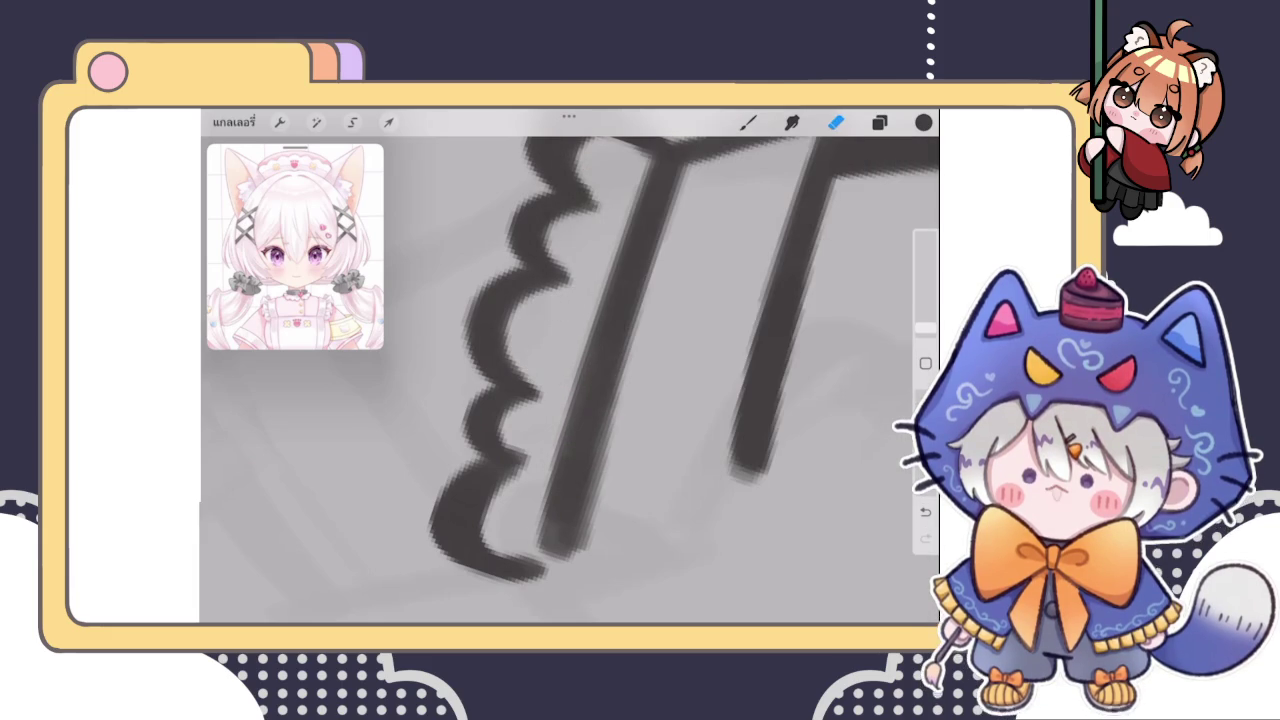
Rotate and zoom the view along the scalloped cuff
drag(600, 350, 560, 400)
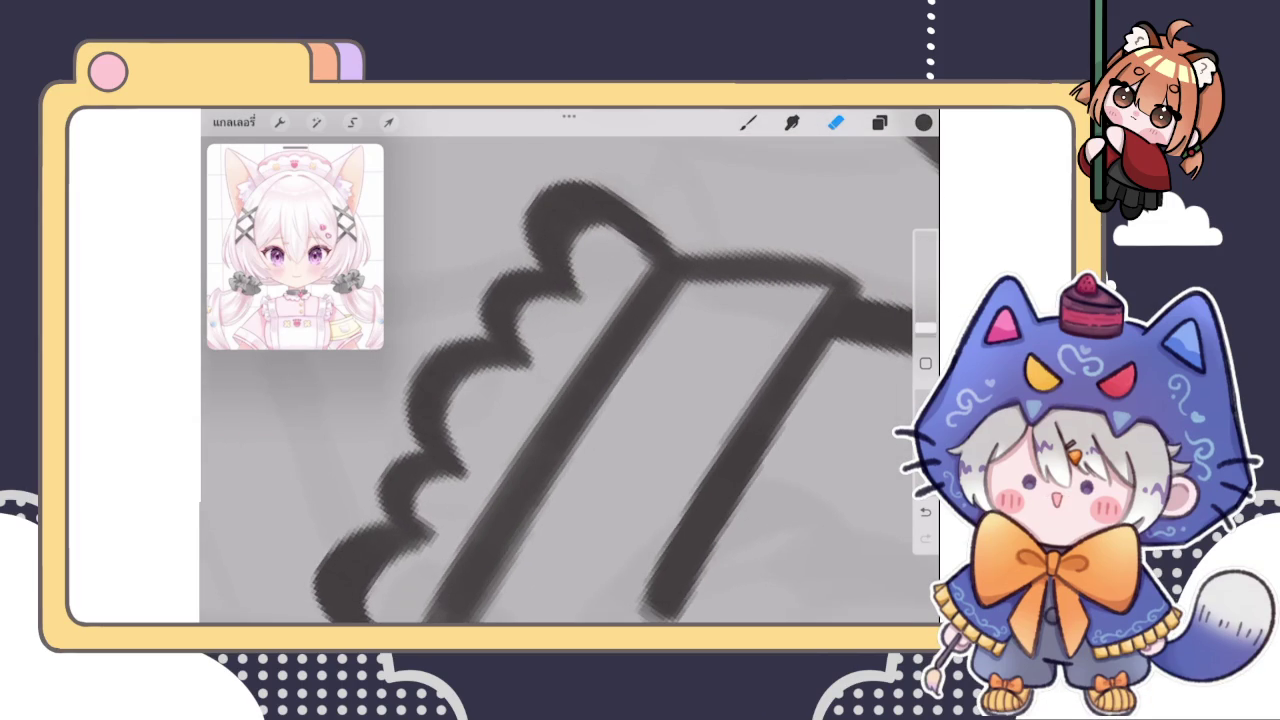
scroll(560, 380, down, 3)
drag(560, 380, 520, 440)
scroll(518, 453, up, 4)
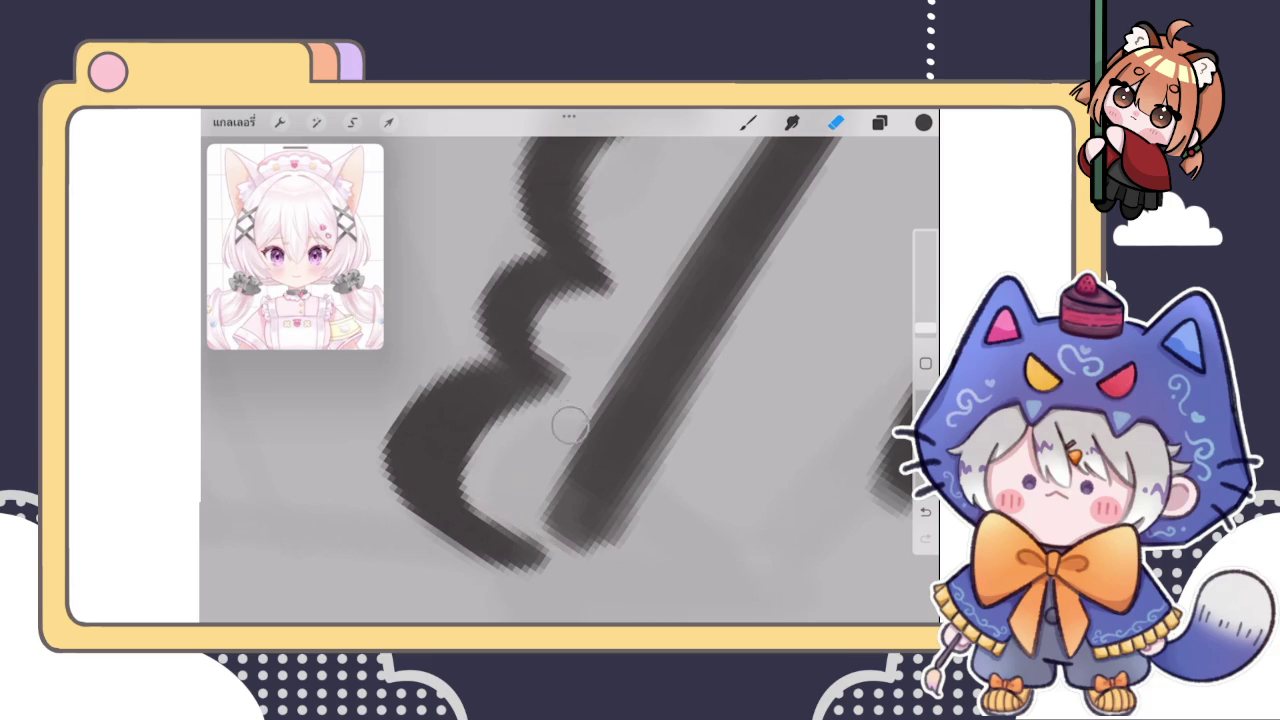
scroll(559, 400, down, 2)
scroll(569, 380, down, 5)
scroll(569, 380, up, 3)
scroll(600, 350, up, 3)
scroll(620, 320, up, 2)
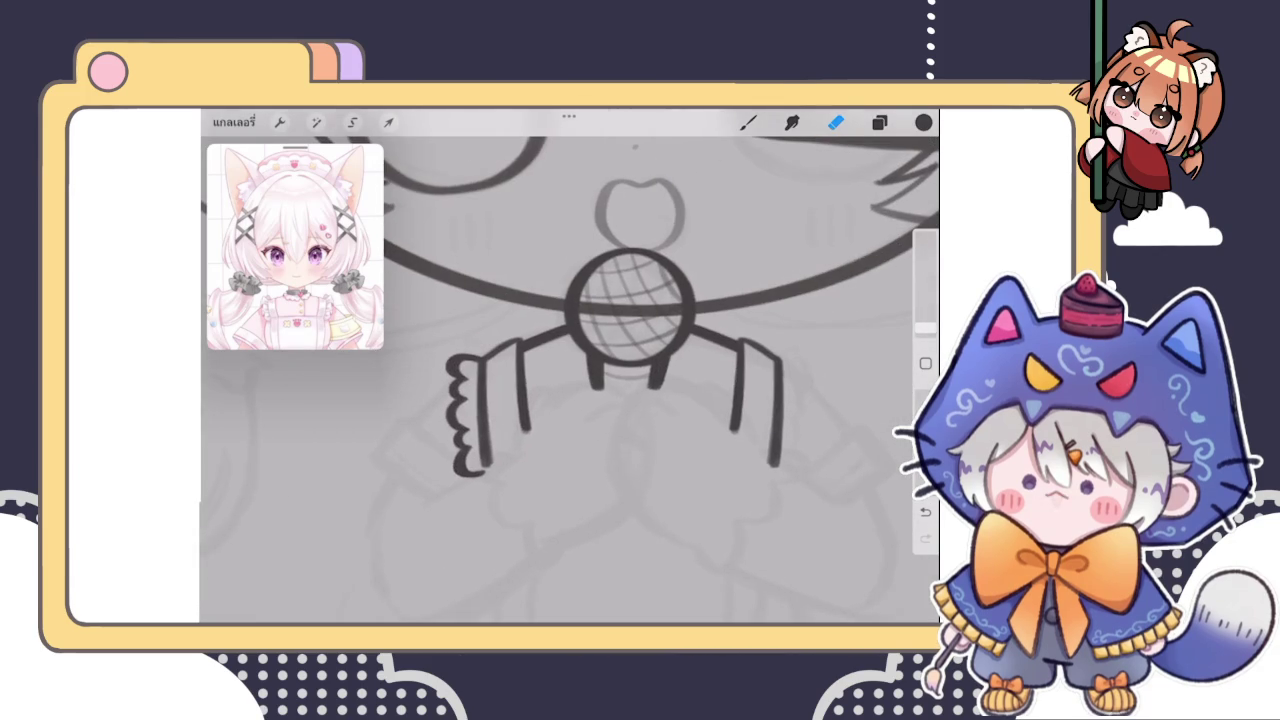
Select the copied ruffle layer and drag it toward the right sleeve with Transform
click(879, 122)
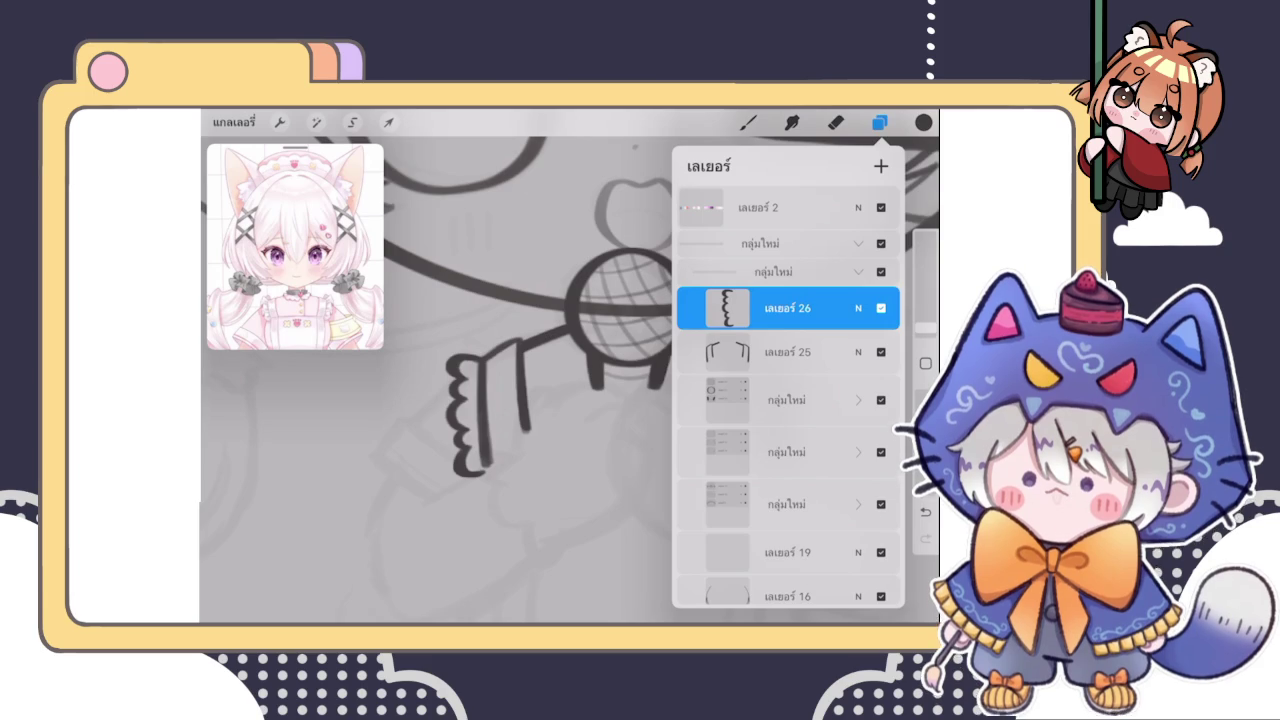
click(879, 122)
click(748, 122)
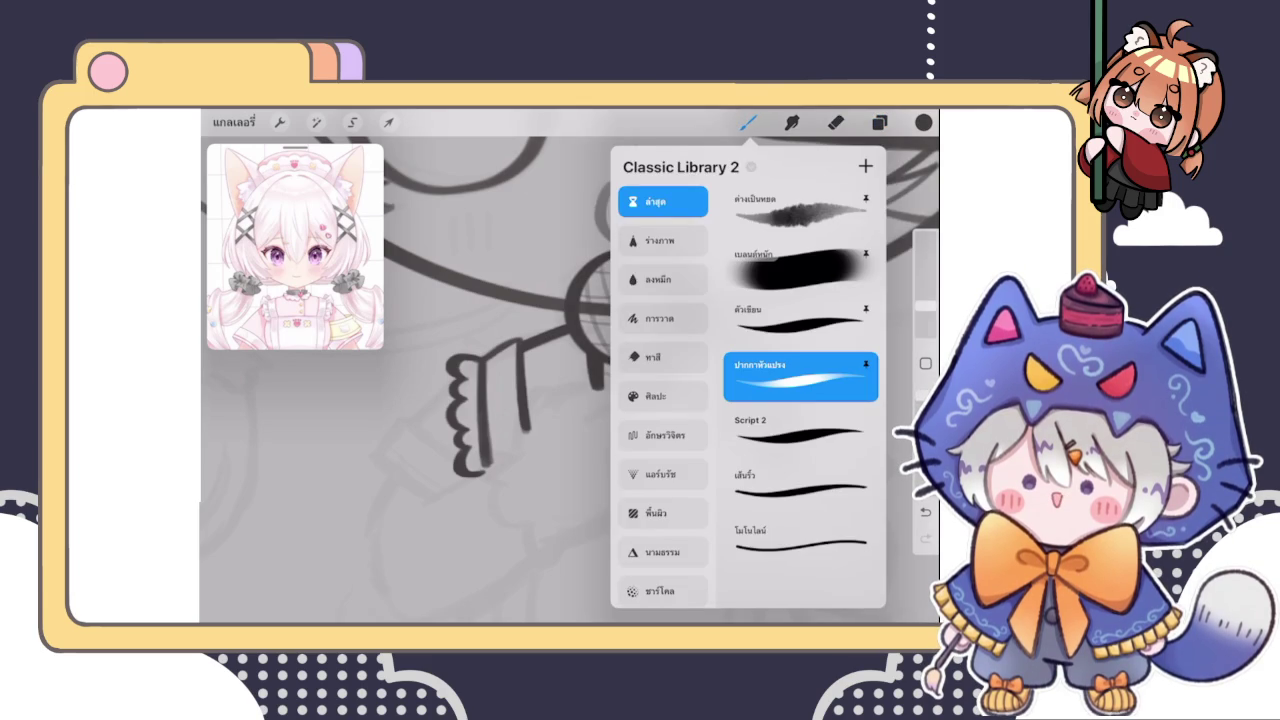
click(879, 122)
drag(850, 307, 760, 307)
click(879, 122)
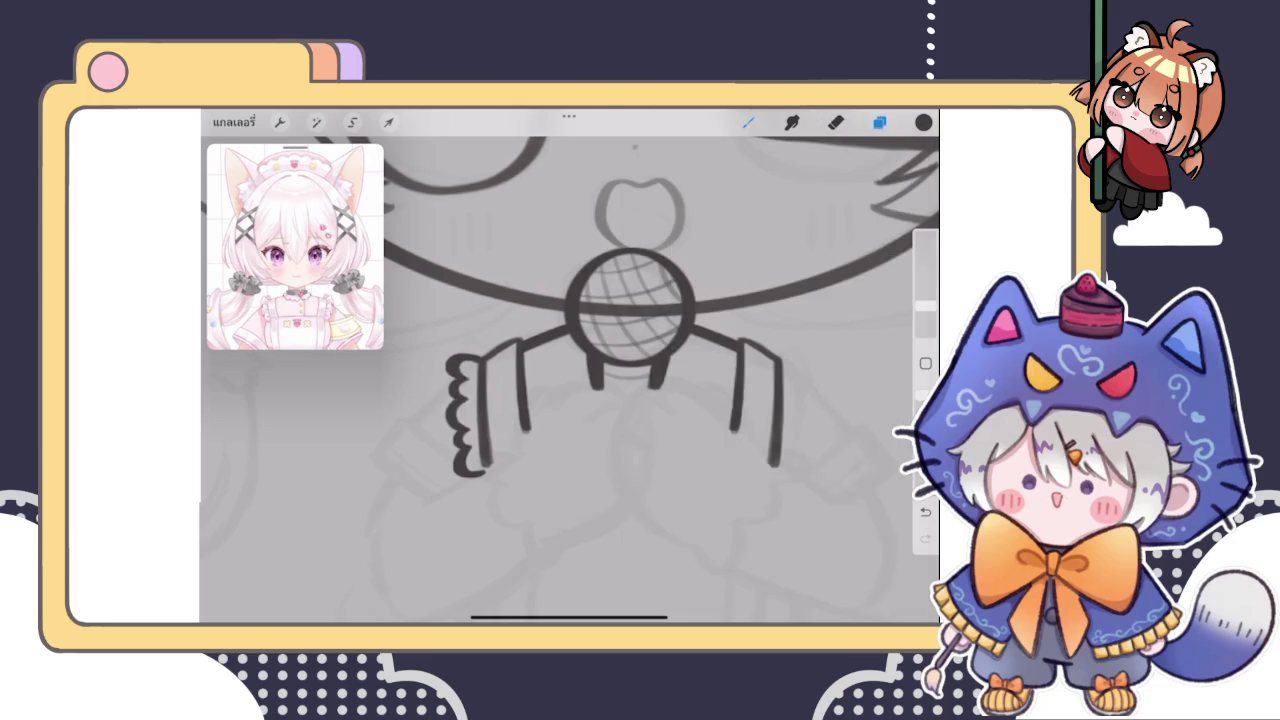
click(388, 122)
mouse_move(415, 393)
mouse_down()
mouse_move(714, 385)
mouse_move(658, 387)
mouse_up()
scroll(667, 388, up, 3)
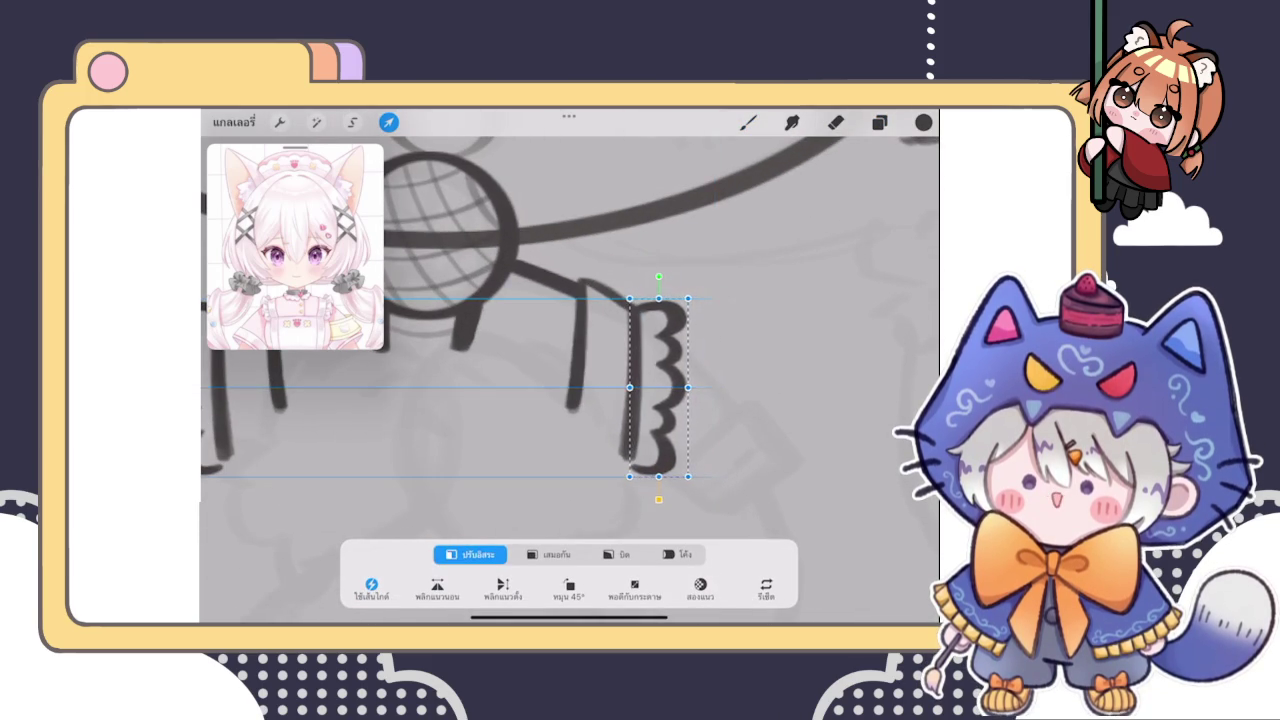
Flip the copied ruffle horizontally so it frills outward on the right cuff
click(748, 122)
scroll(545, 350, down, 3)
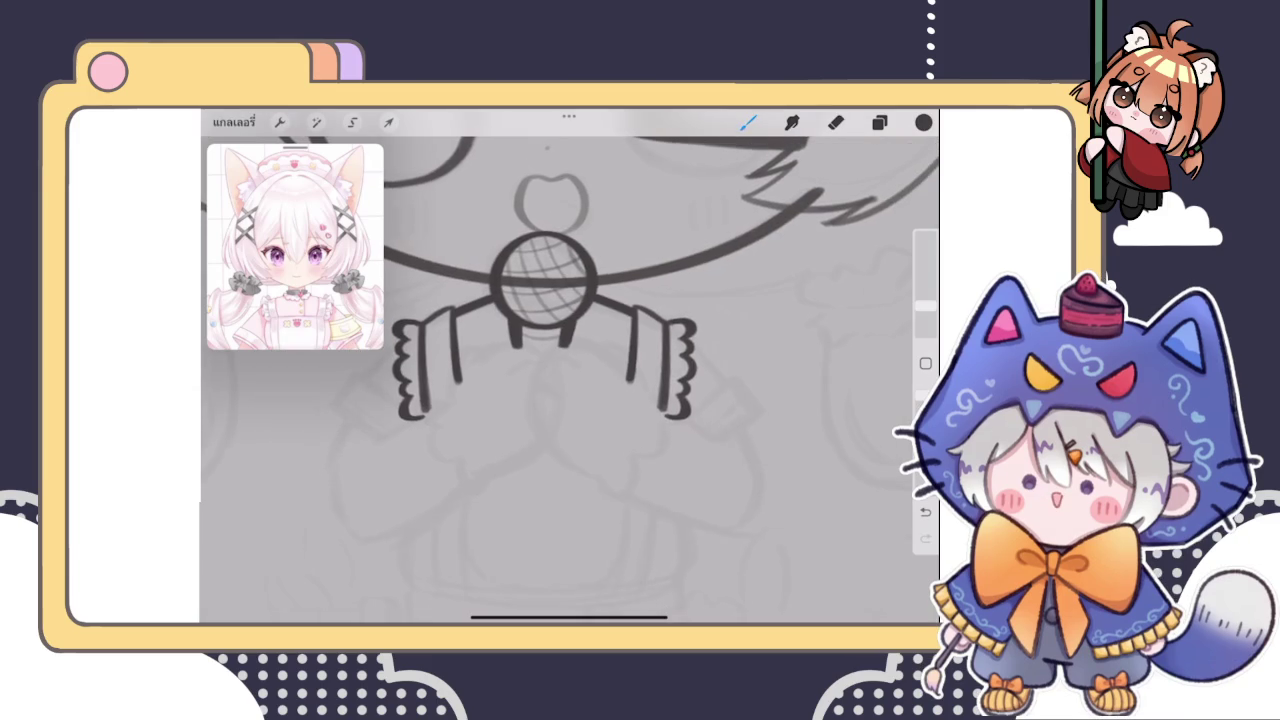
click(388, 122)
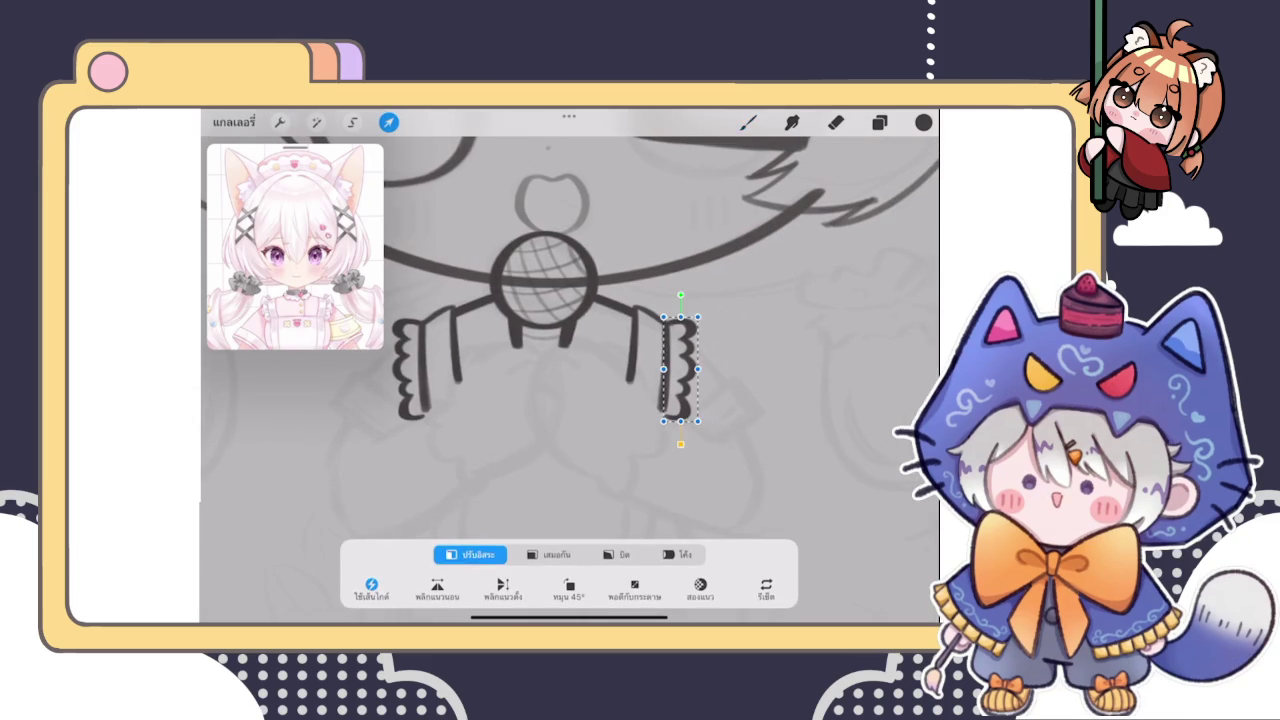
click(748, 122)
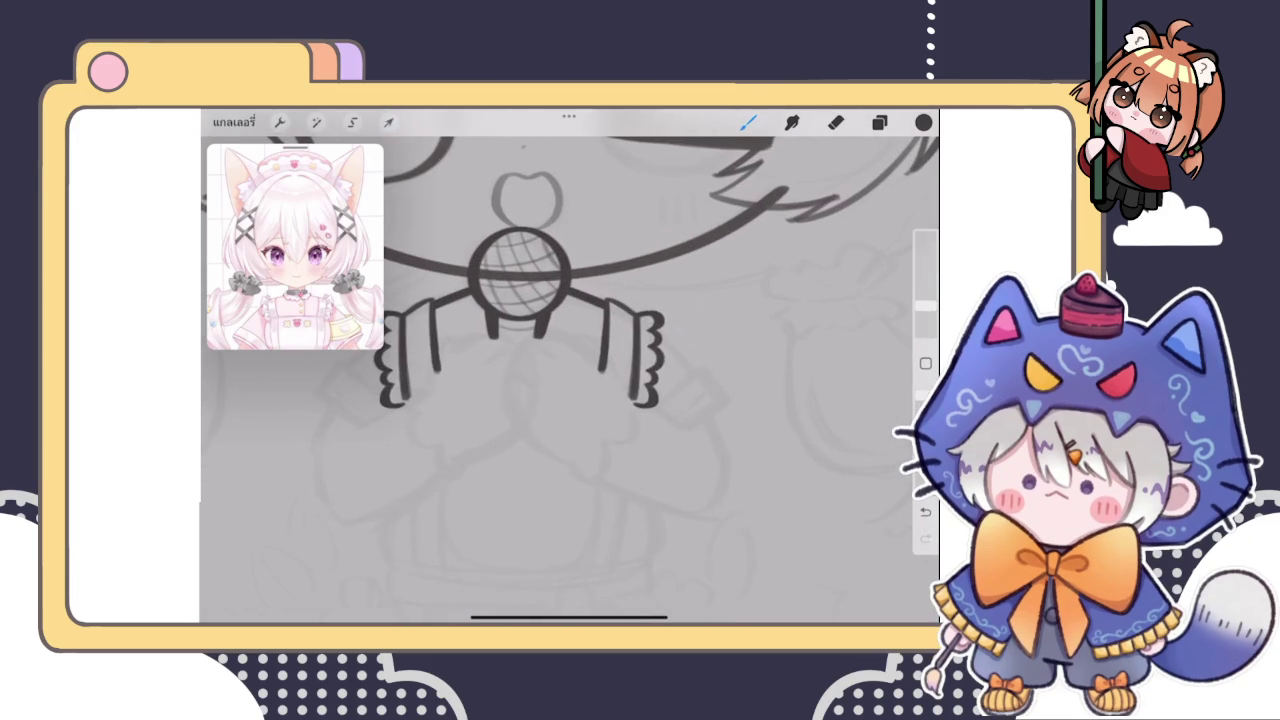
click(388, 122)
click(437, 588)
click(748, 122)
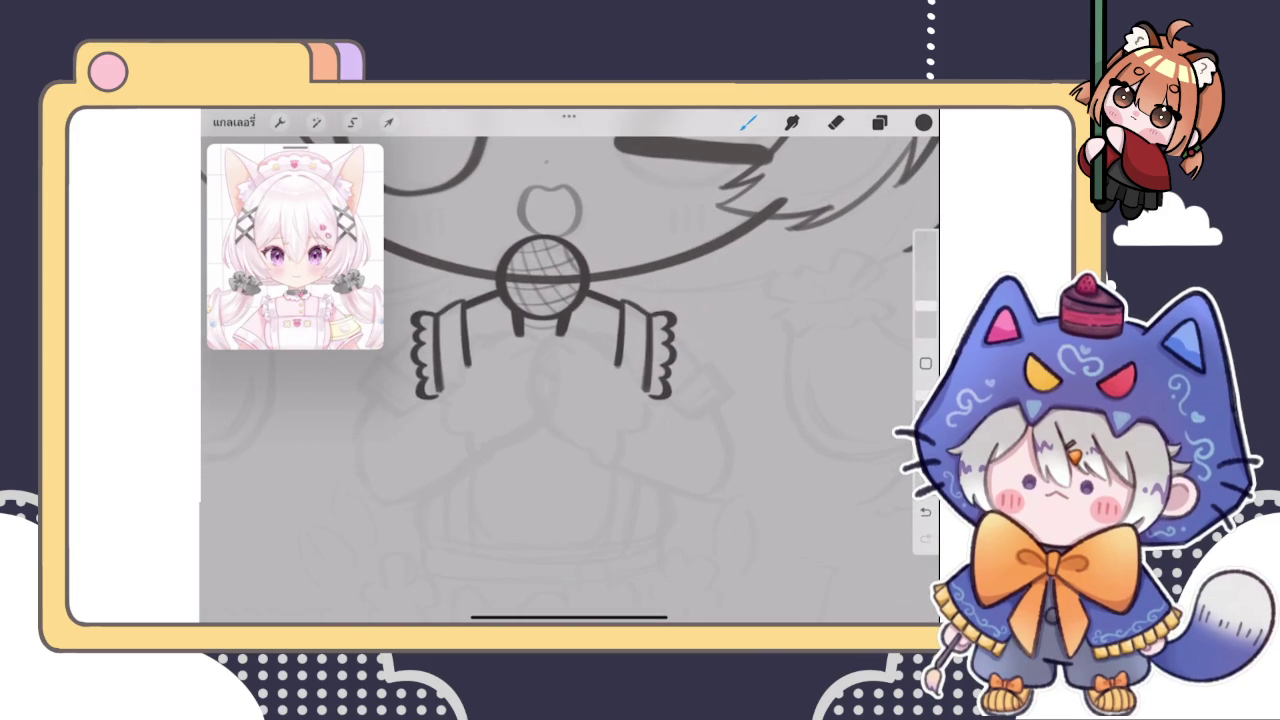
Touch up the right cuff with the eraser and brush
scroll(620, 360, up, 3)
scroll(620, 360, up, 3)
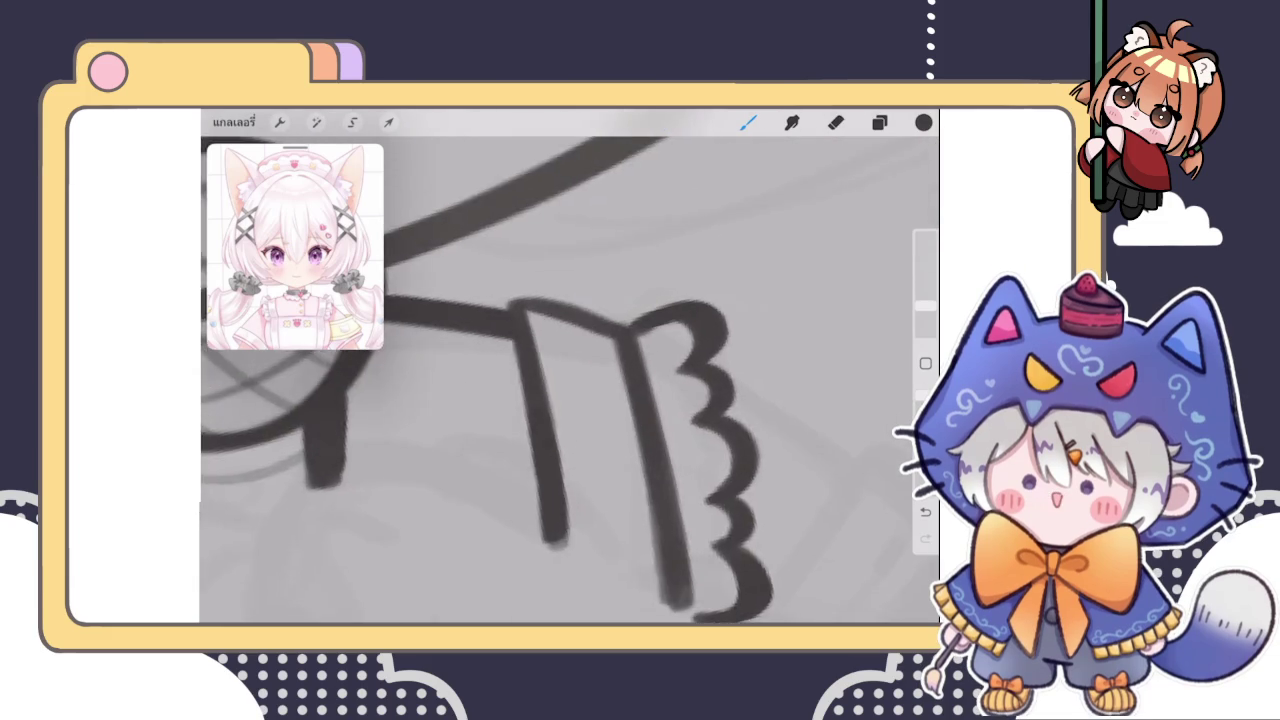
scroll(620, 360, up, 3)
click(836, 122)
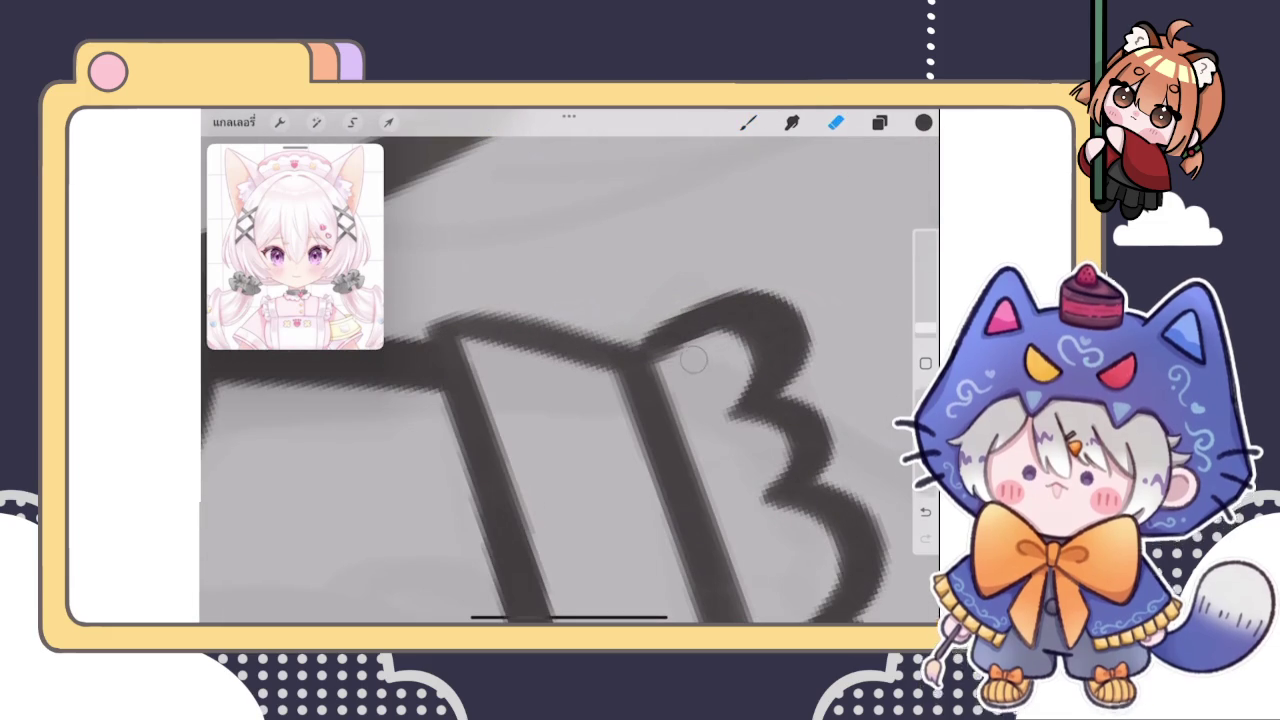
click(748, 122)
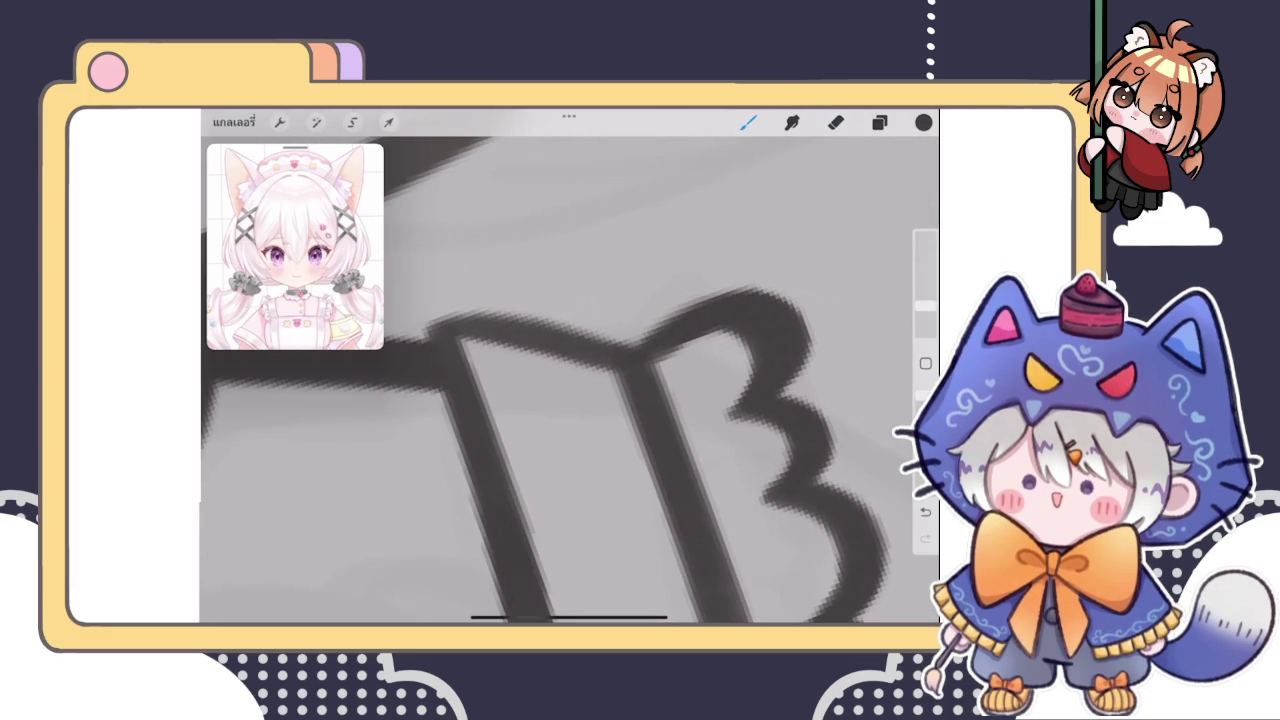
scroll(570, 380, down, 5)
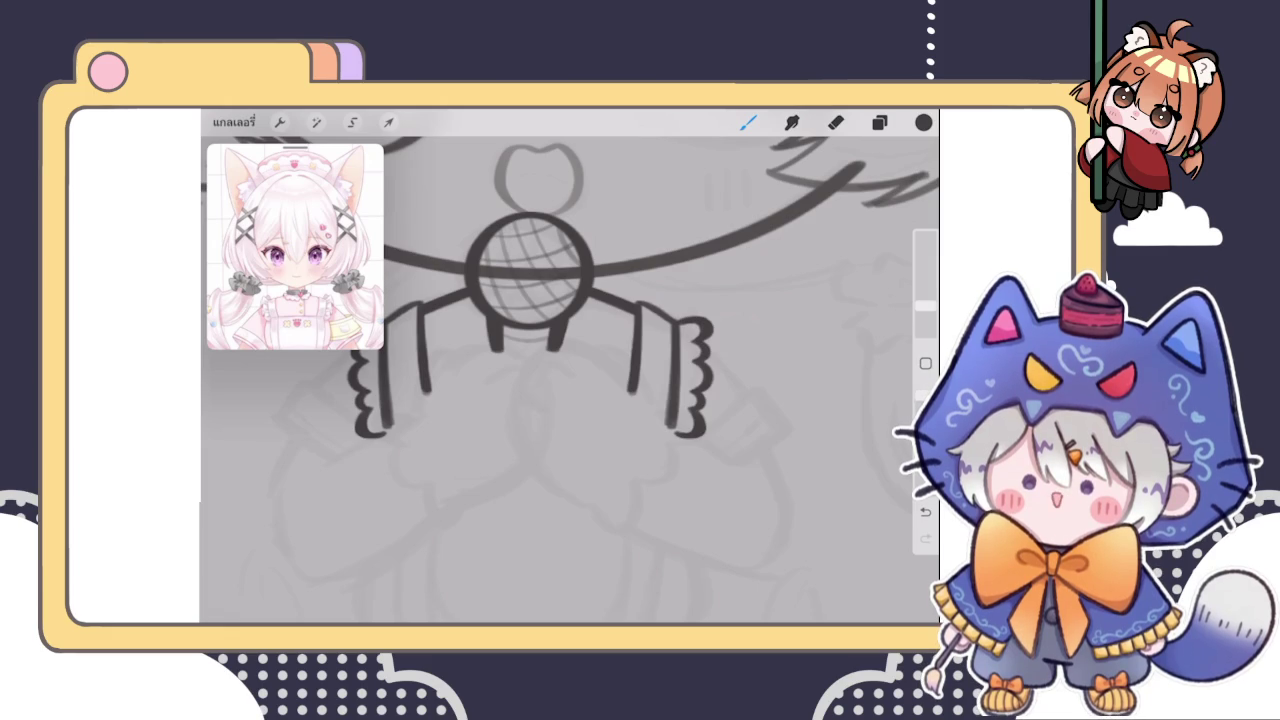
click(879, 122)
Merge the copied ruffle layer down into Layer 26, combining both cuffs
click(727, 308)
click(631, 411)
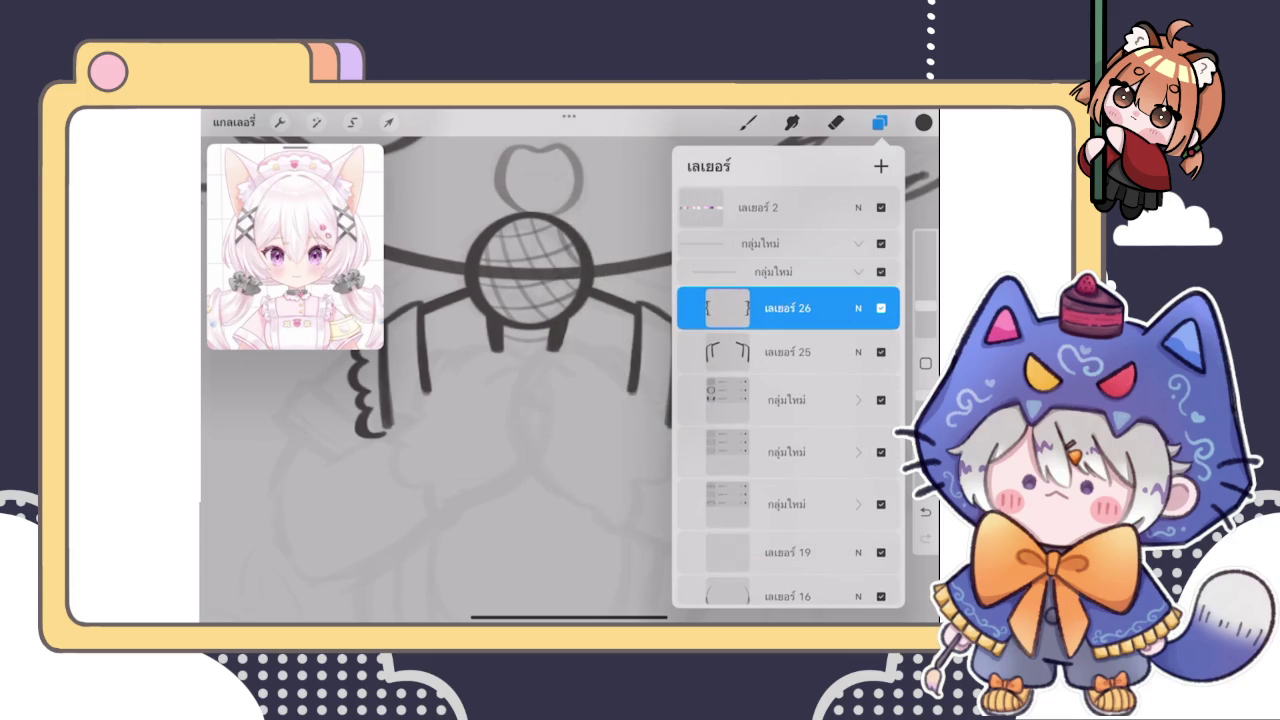
click(748, 122)
scroll(570, 290, down, 3)
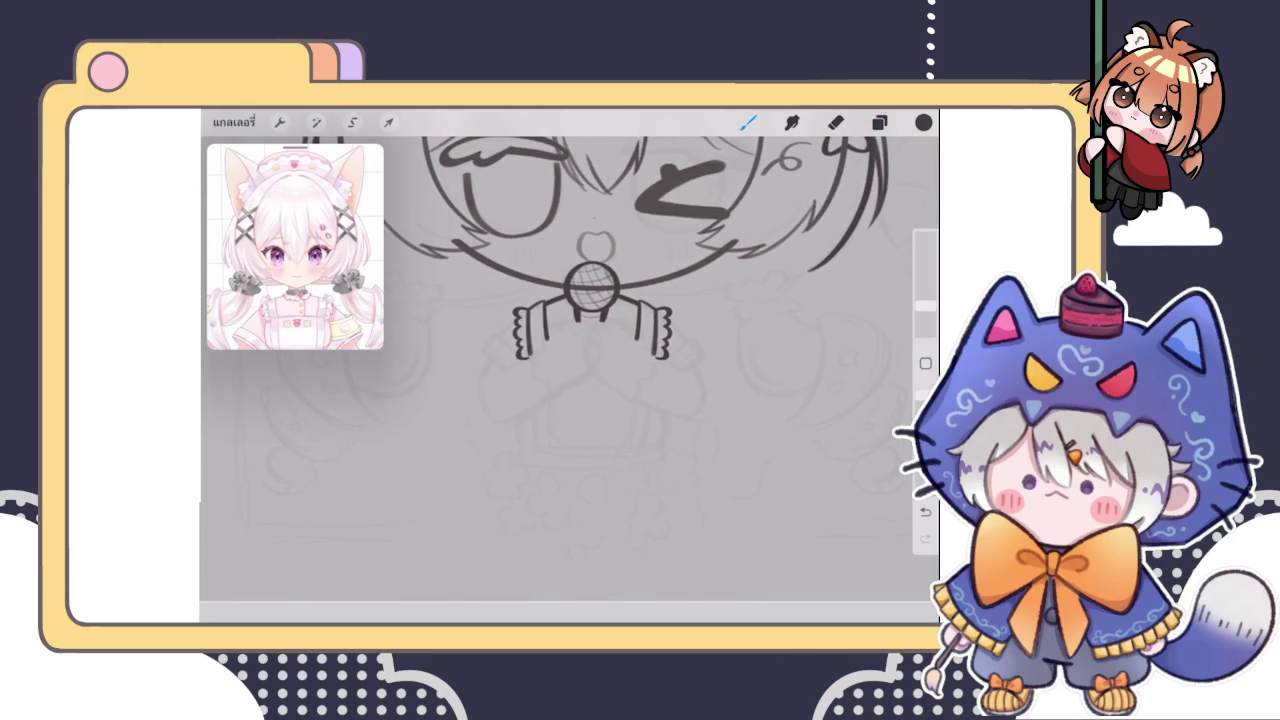
scroll(600, 350, down, 3)
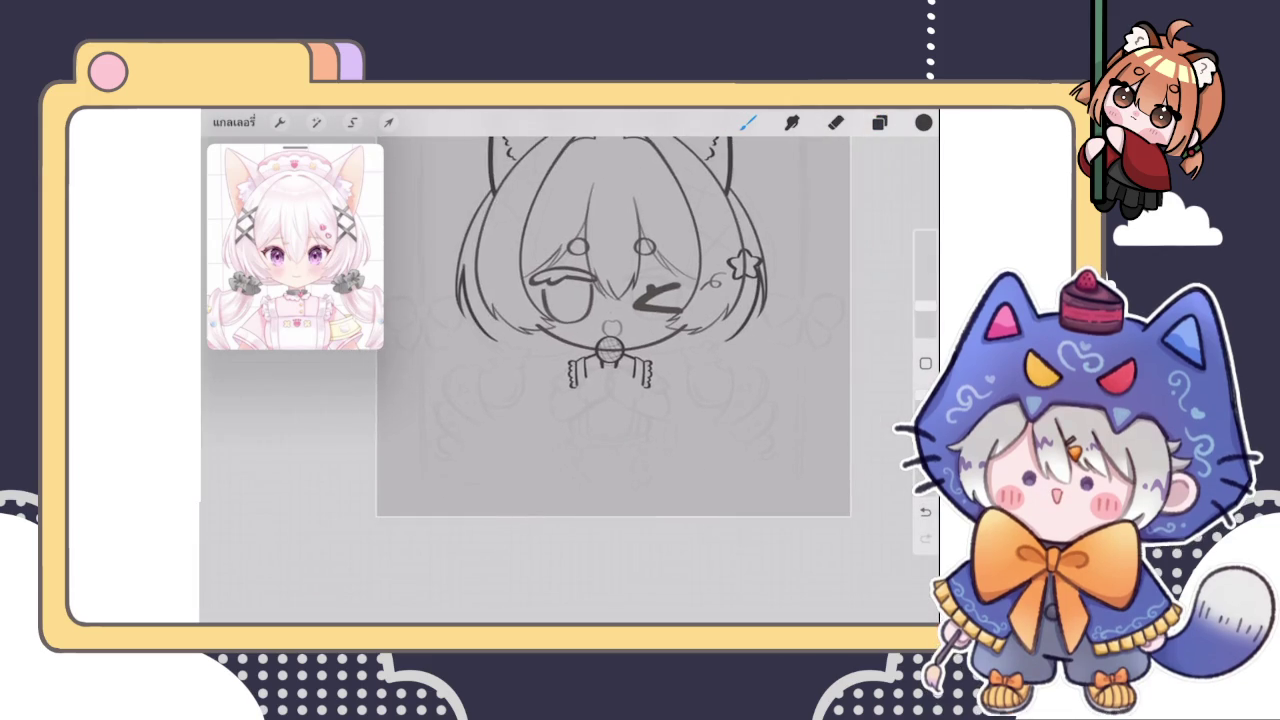
scroll(570, 300, up, 3)
click(879, 122)
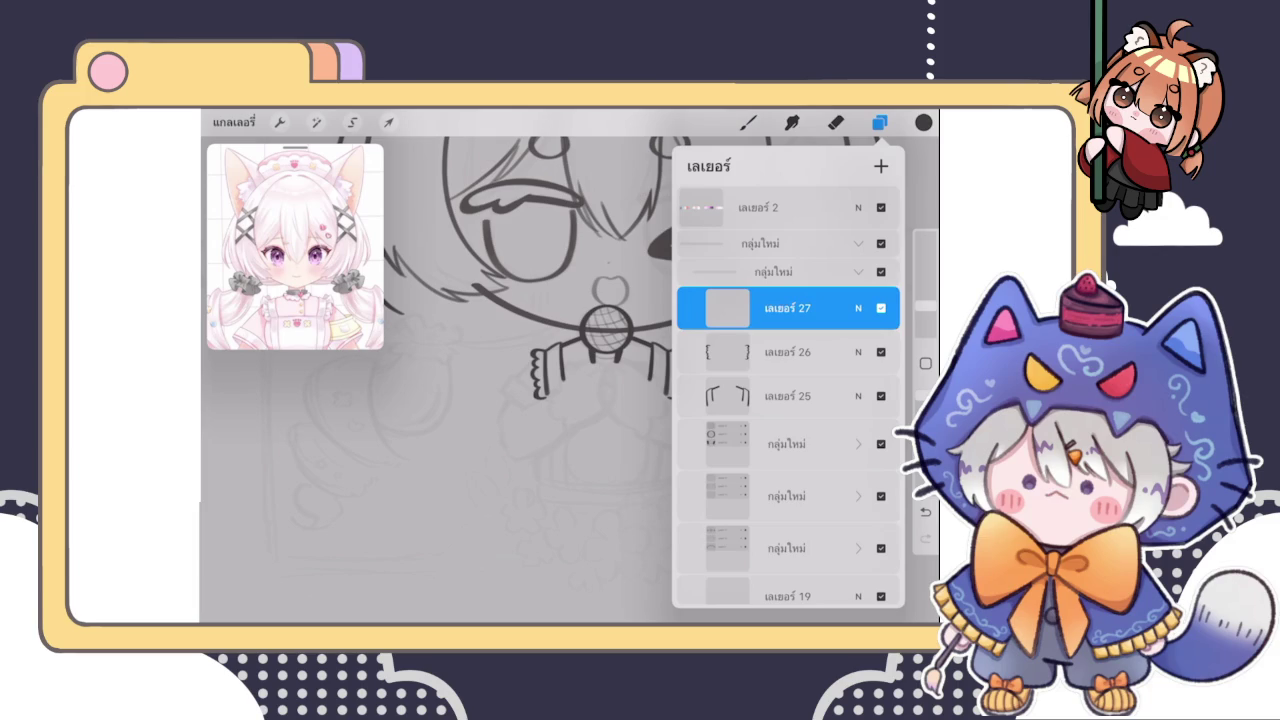
Delete the empty Layer 27
click(879, 122)
scroll(450, 380, down, 3)
click(879, 122)
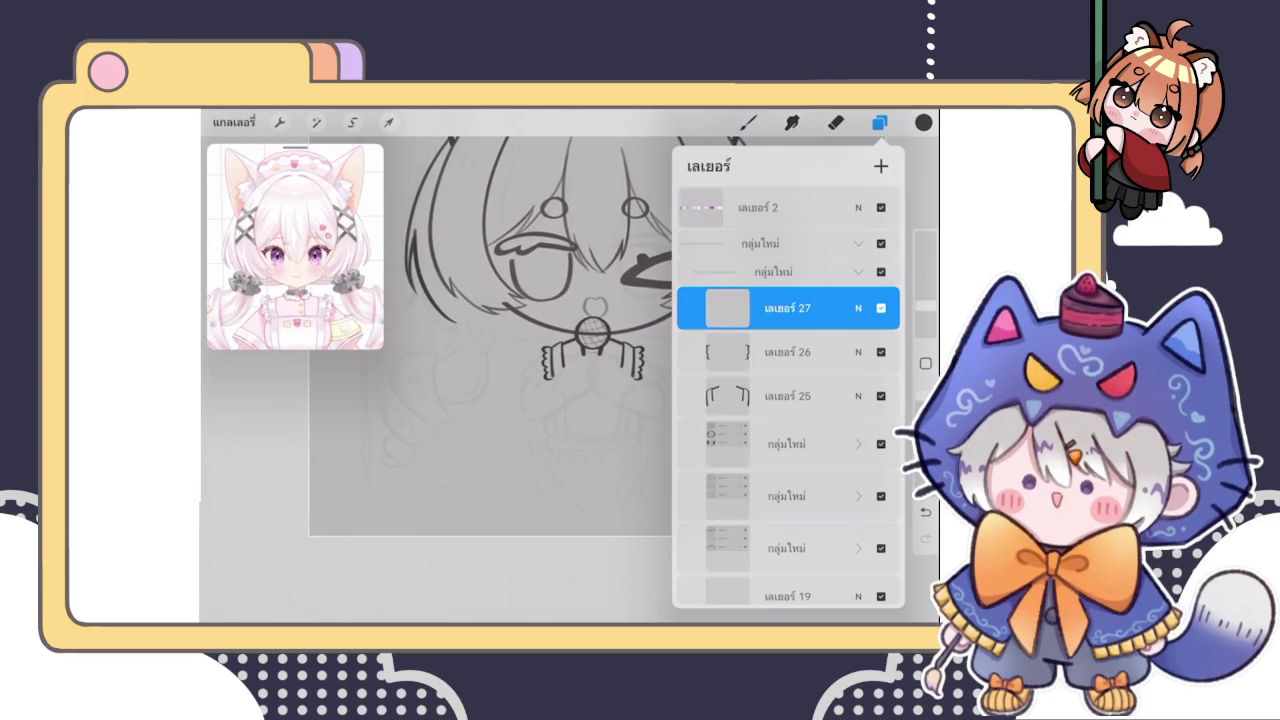
scroll(788, 420, down, 1)
drag(820, 263, 720, 263)
click(870, 263)
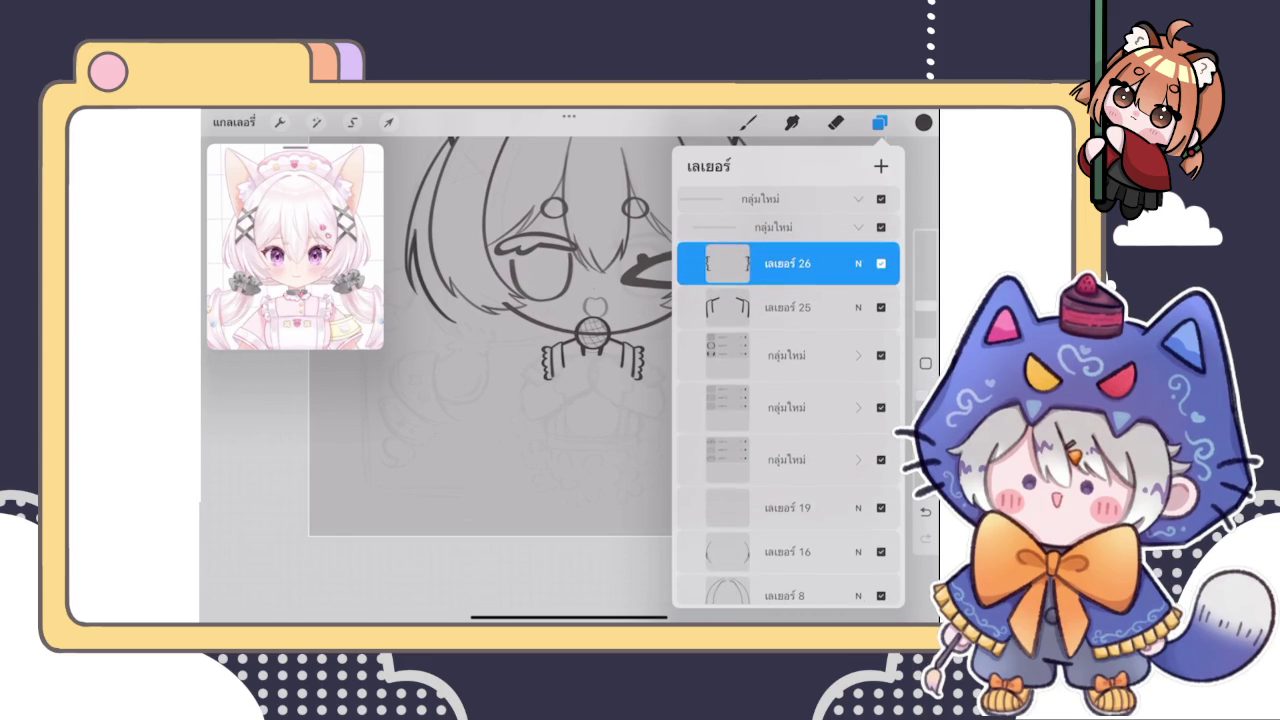
Delete the extra Layer 19
scroll(788, 400, down, 5)
click(788, 279)
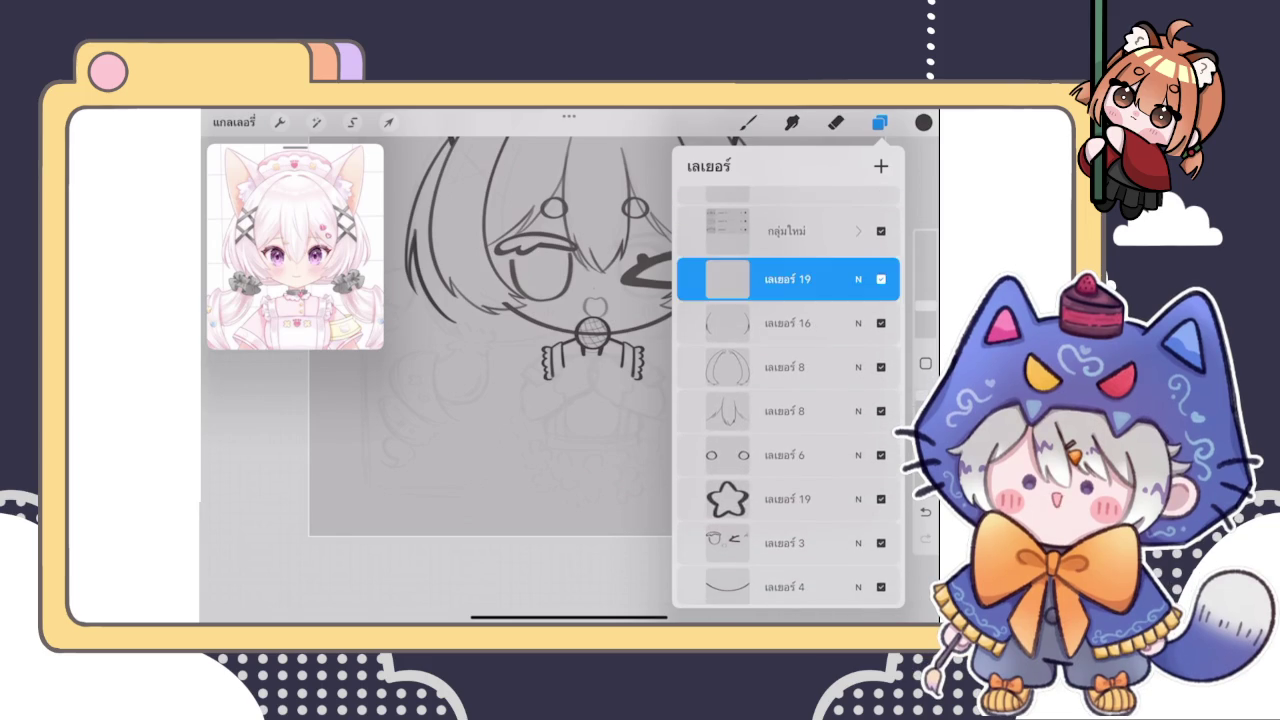
click(879, 122)
drag(690, 377, 704, 391)
click(879, 122)
drag(840, 395, 740, 395)
click(866, 395)
scroll(788, 400, down, 2)
scroll(788, 400, down, 2)
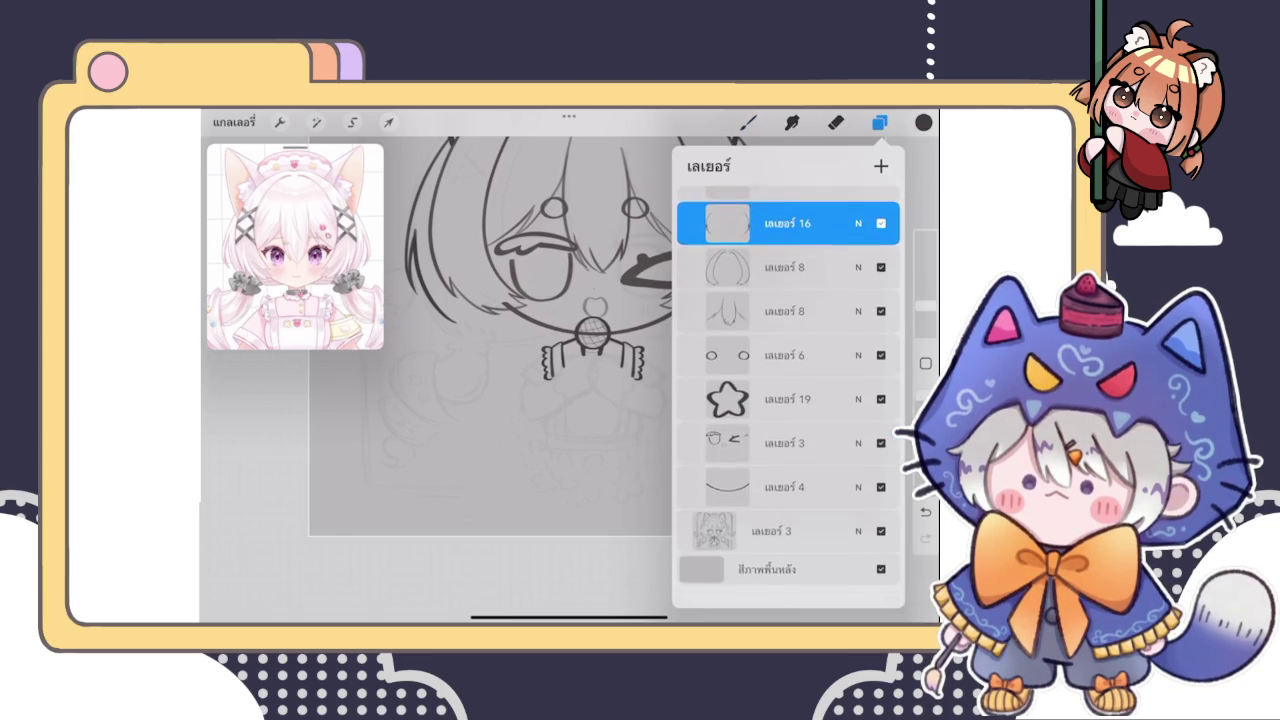
Duplicate face-outline Layer 4 and hide the upper copy as a backup
click(785, 506)
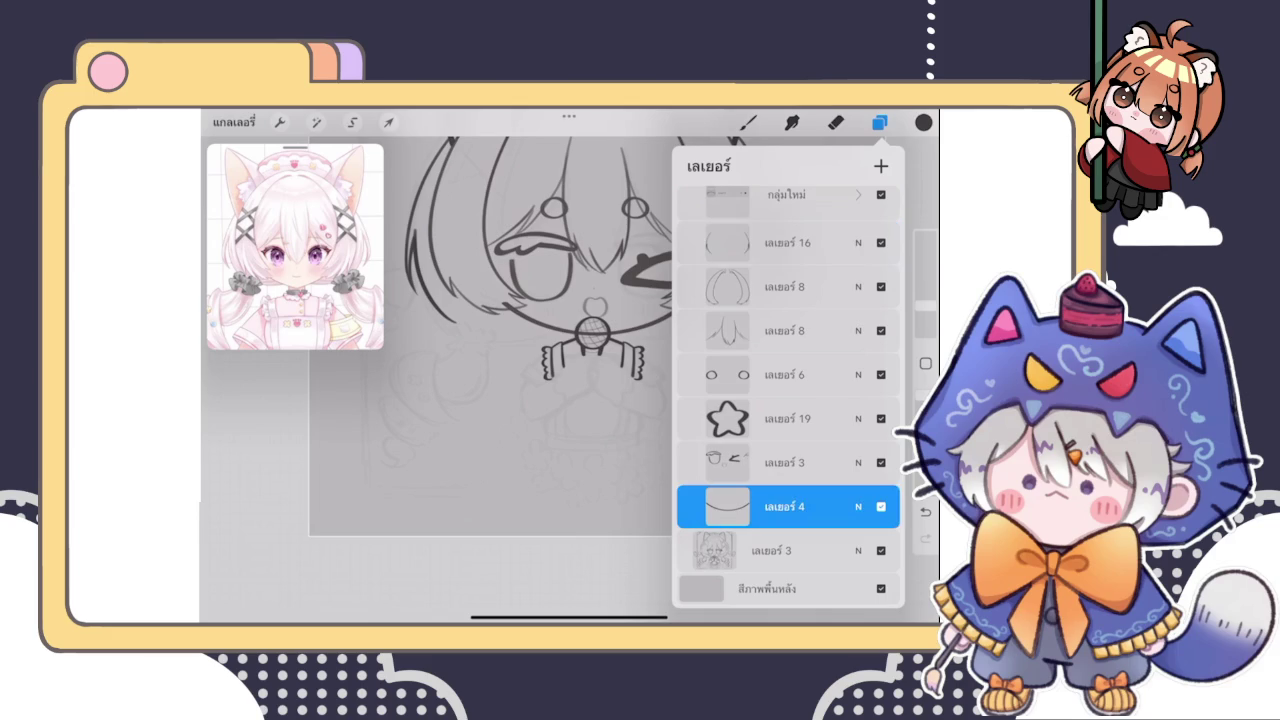
drag(840, 506, 740, 506)
click(820, 506)
click(785, 543)
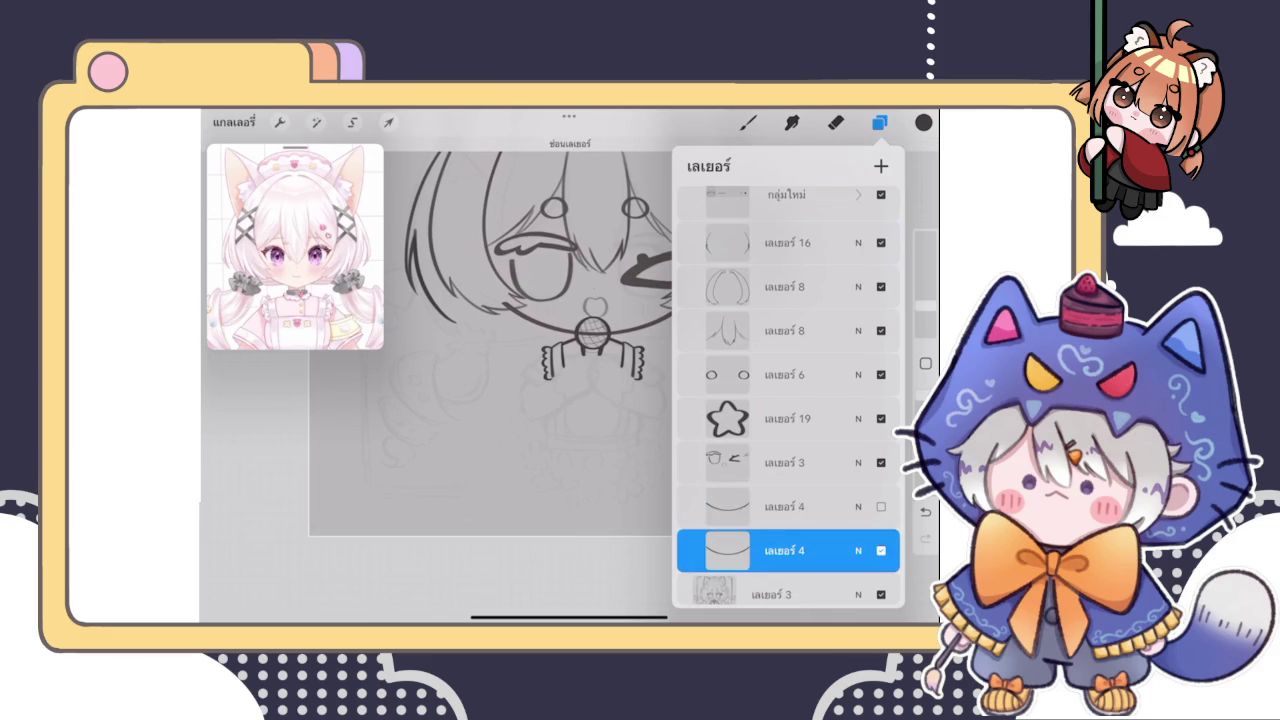
Erase the face outline where the hair strands cross over it
click(836, 122)
scroll(590, 300, up, 5)
mouse_move(482, 345)
mouse_down()
mouse_move(537, 378)
mouse_move(498, 388)
mouse_up()
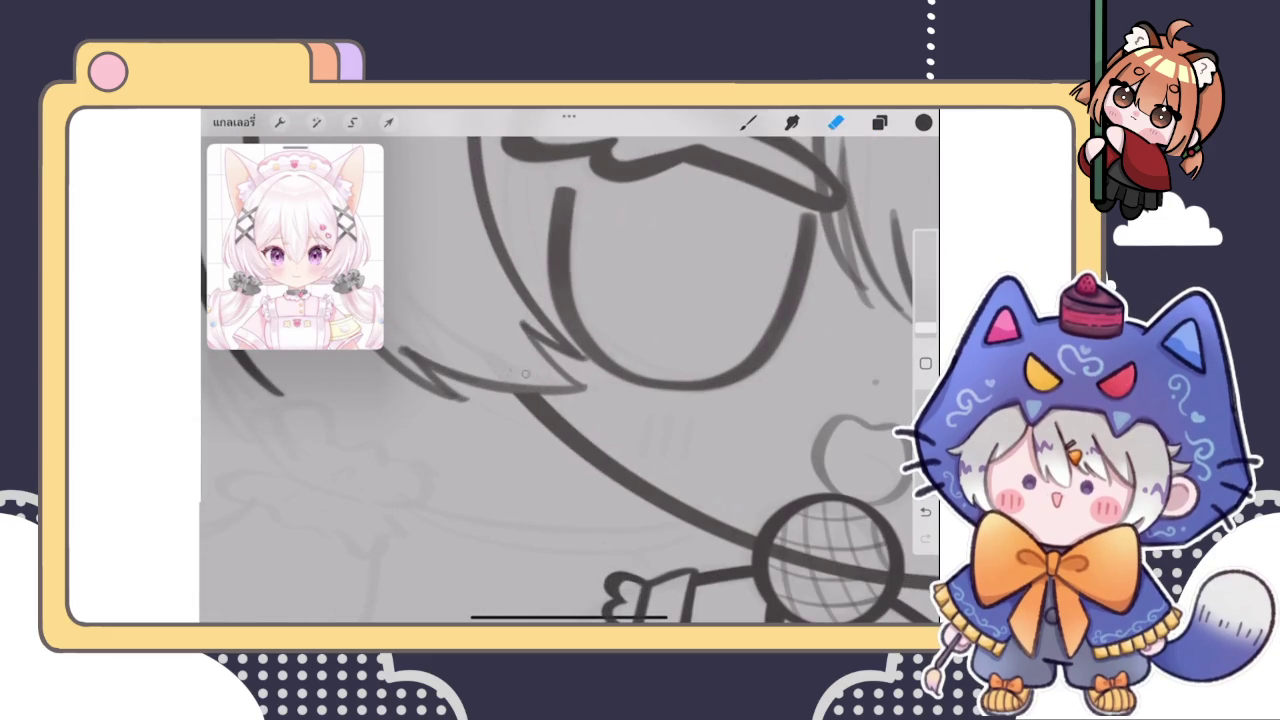
scroll(540, 360, up, 5)
scroll(540, 360, up, 3)
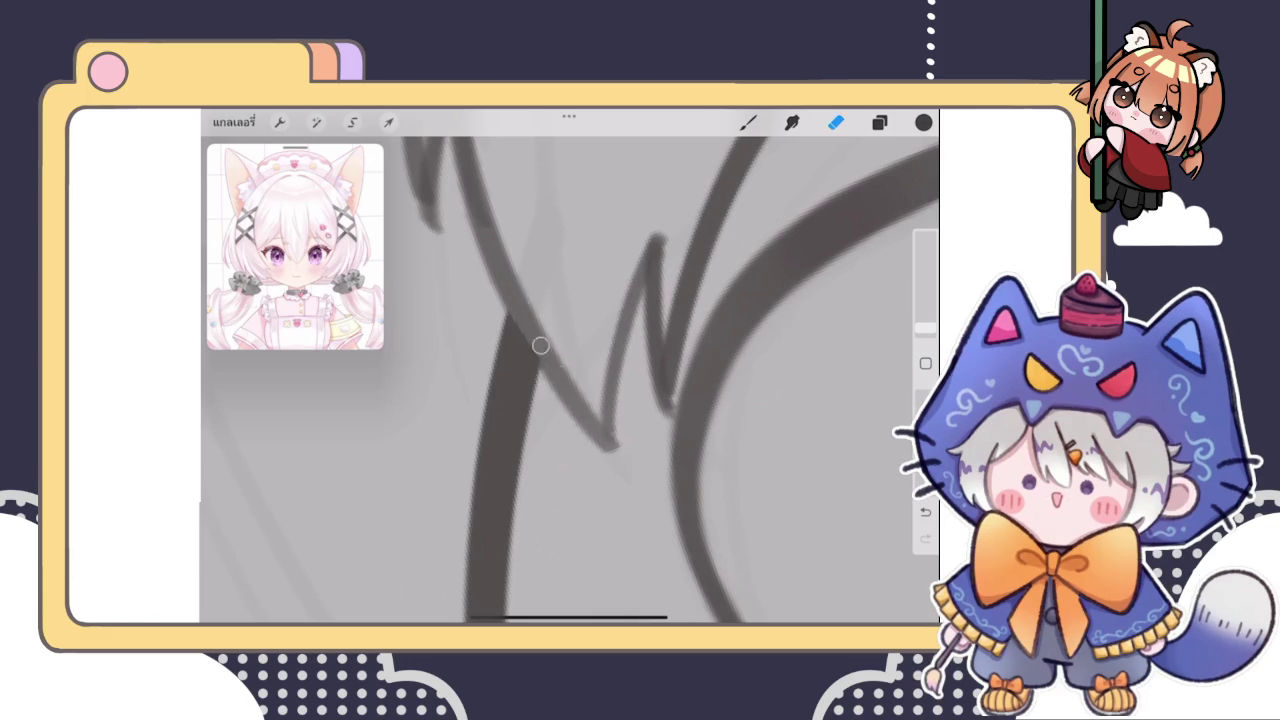
scroll(513, 302, down, 3)
scroll(513, 302, down, 3)
scroll(513, 302, down, 2)
scroll(558, 427, up, 5)
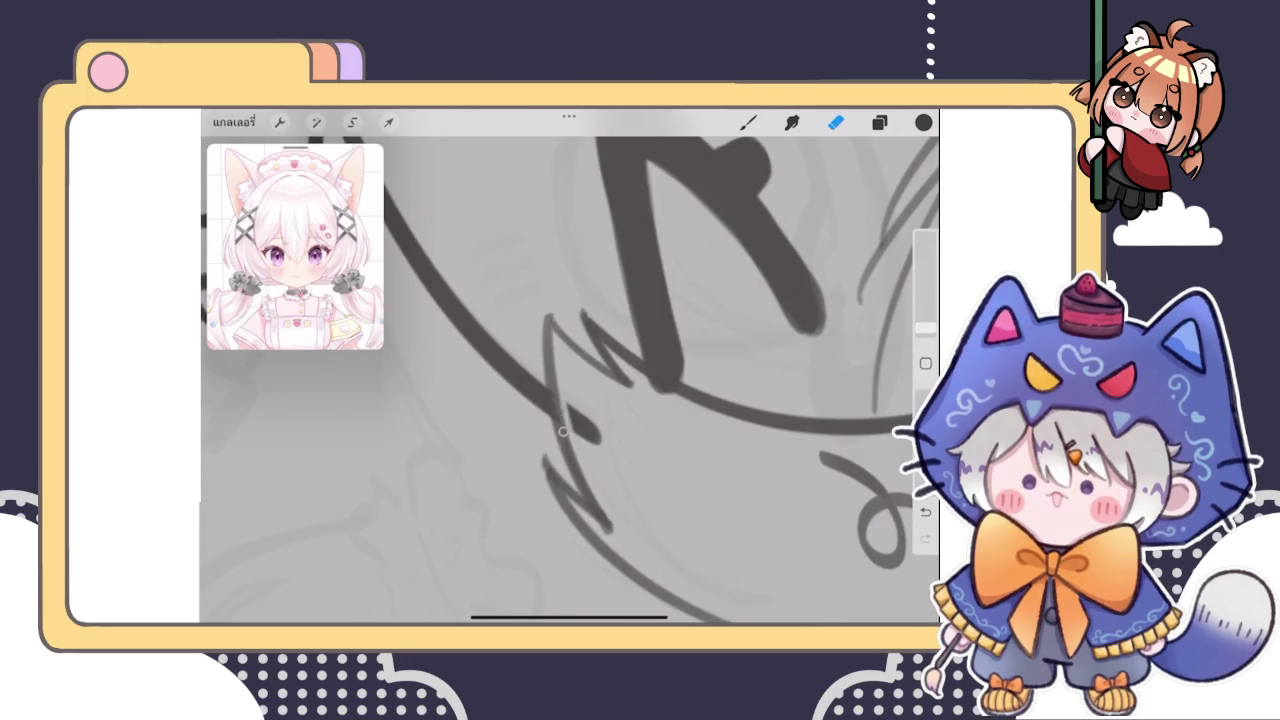
drag(568, 408, 590, 442)
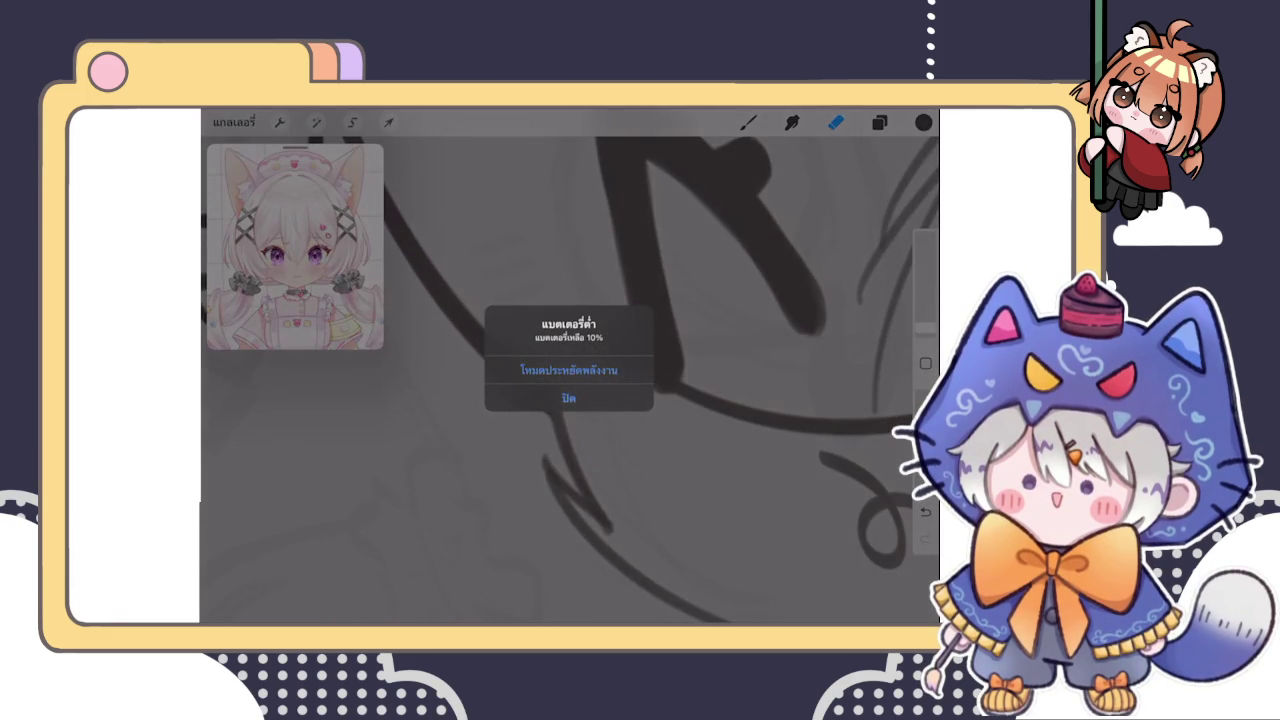
click(568, 398)
scroll(570, 380, down, 5)
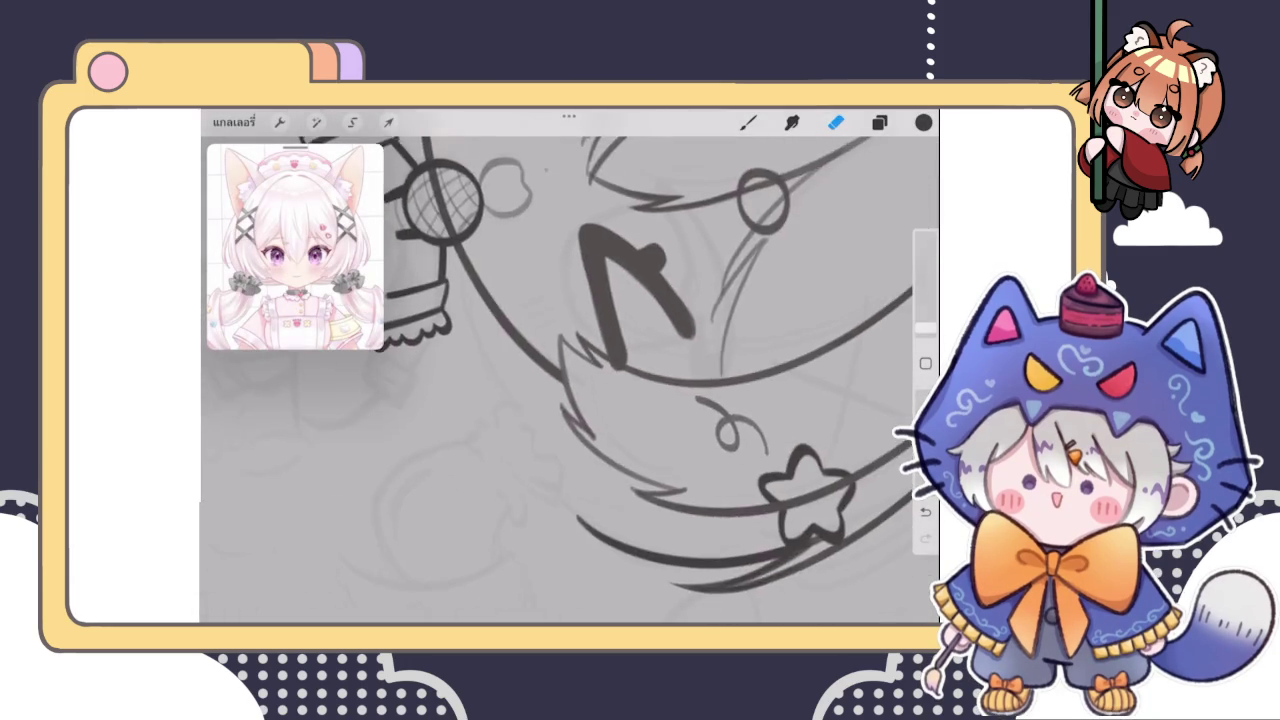
scroll(545, 380, down, 3)
scroll(545, 380, up, 4)
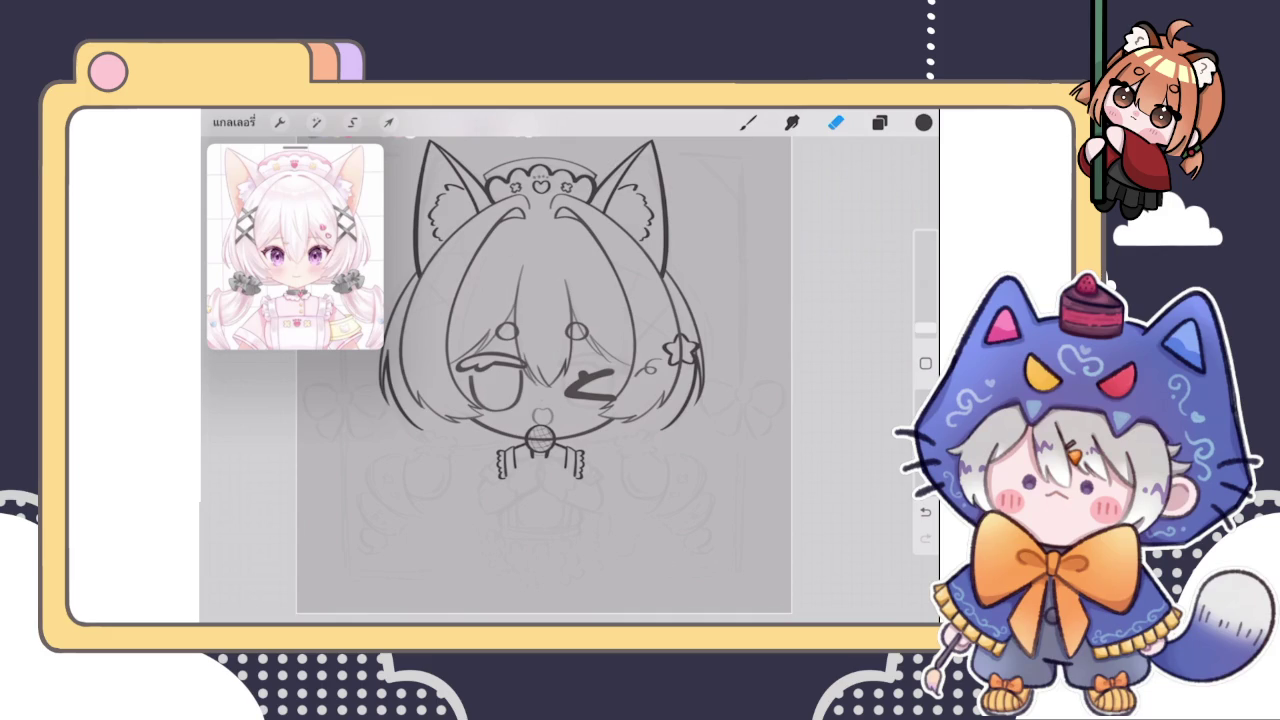
Erase the dark chin line running across the inside of the crosshatched bell
click(879, 122)
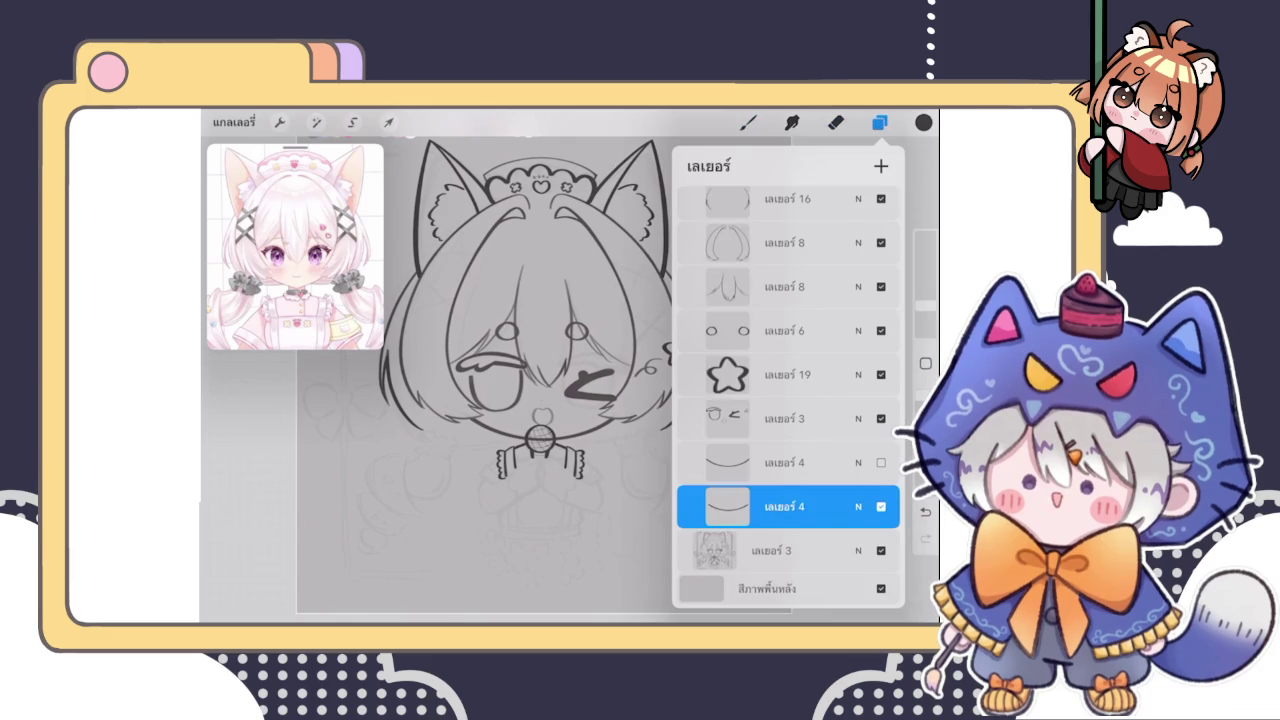
click(748, 122)
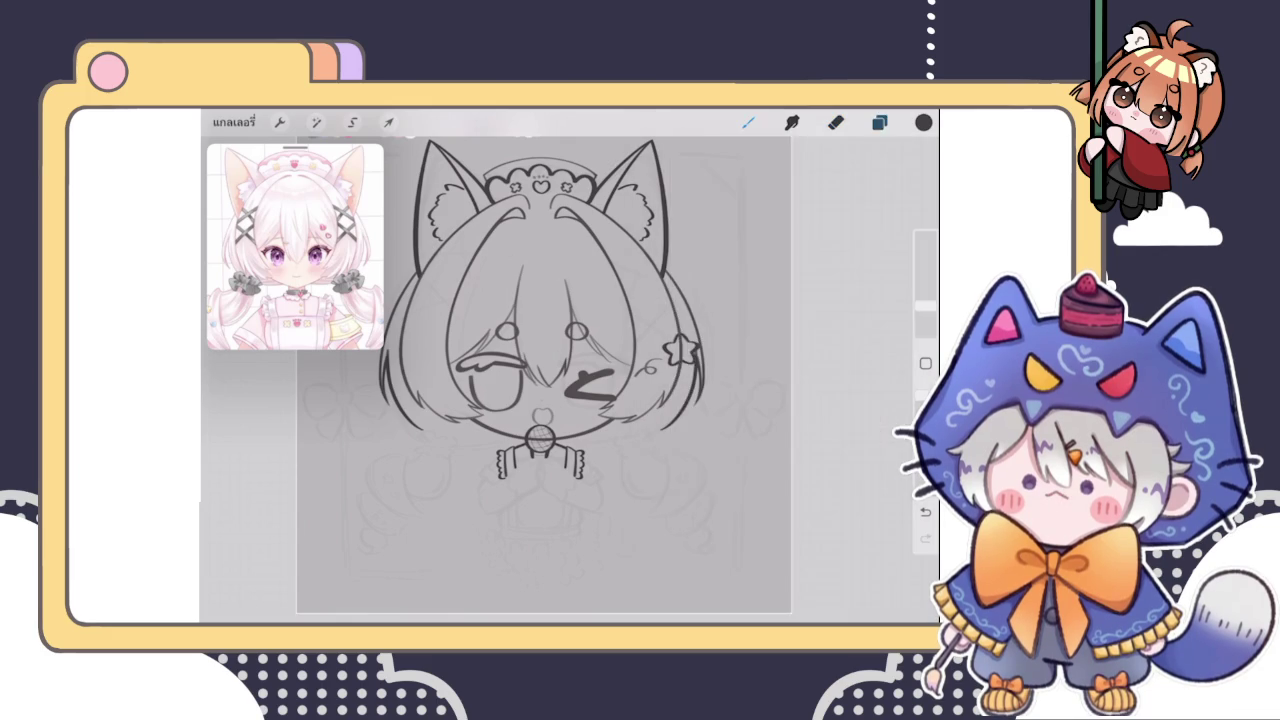
scroll(527, 484, up, 5)
scroll(527, 484, up, 3)
click(836, 122)
drag(548, 326, 519, 326)
drag(925, 327, 925, 325)
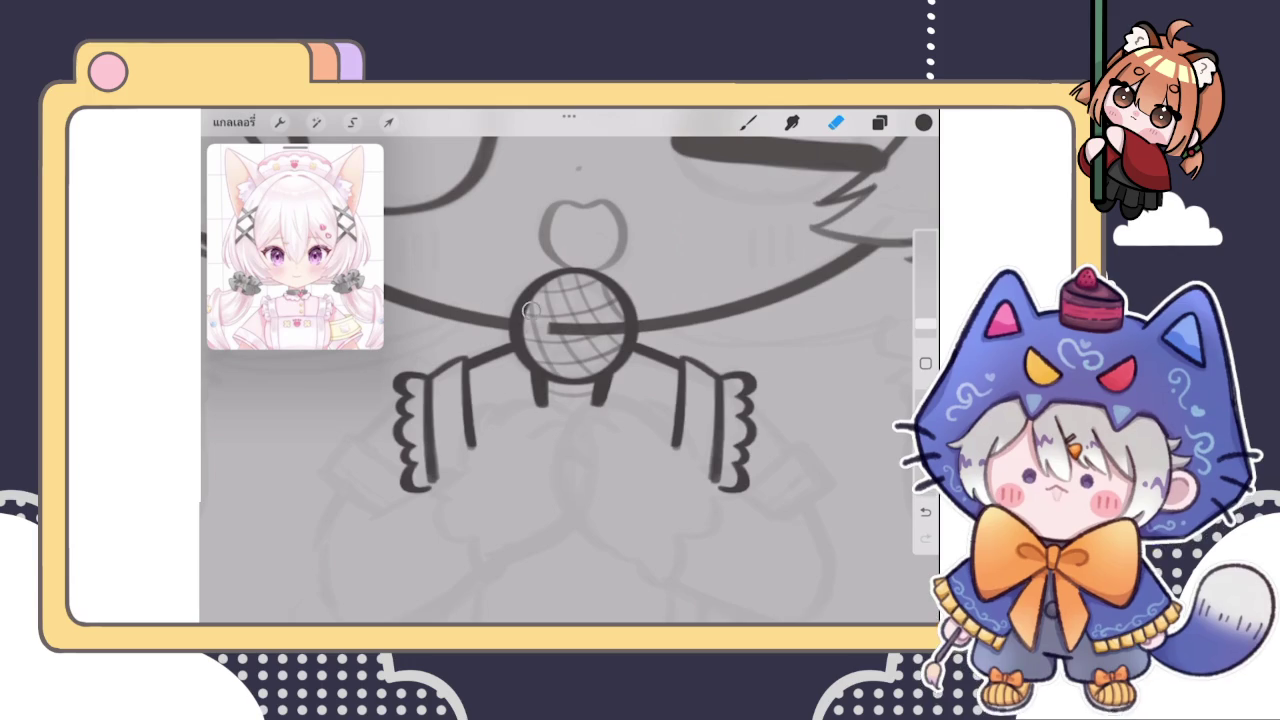
drag(548, 326, 632, 326)
scroll(553, 320, down, 5)
scroll(553, 320, down, 2)
scroll(553, 320, down, 3)
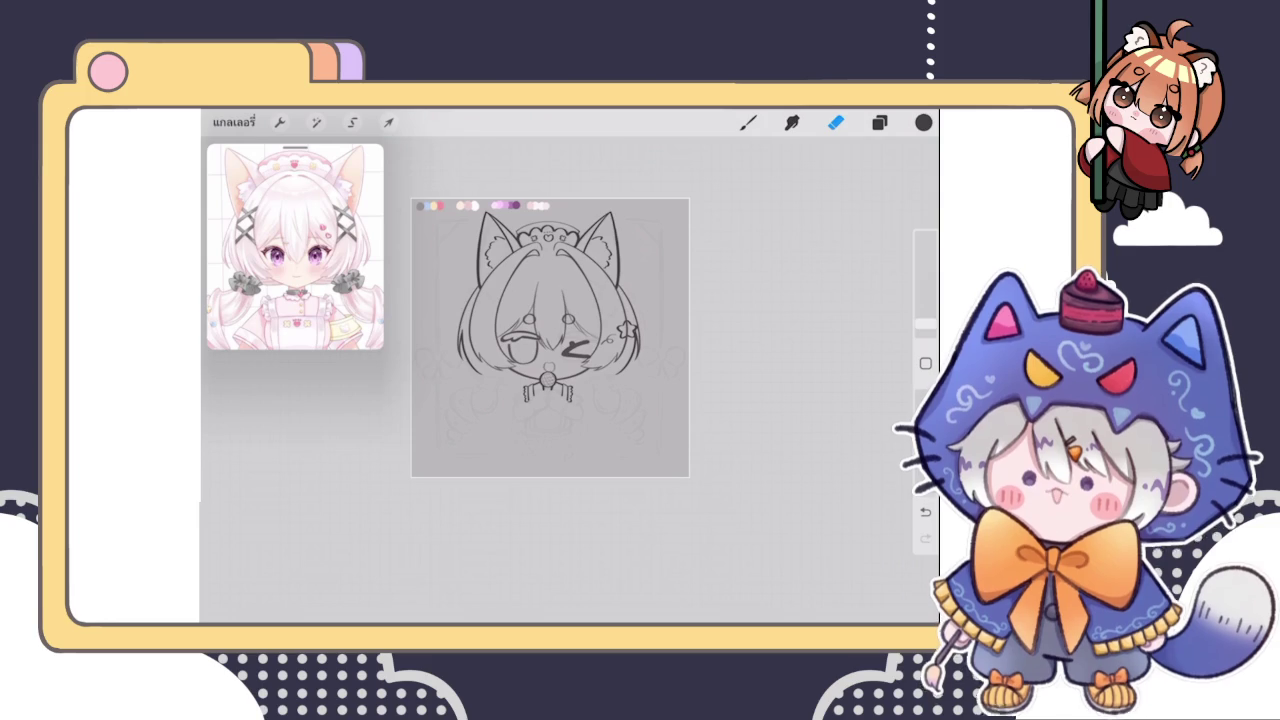
Duplicate eye Layer 3, then delete that duplicate
click(879, 122)
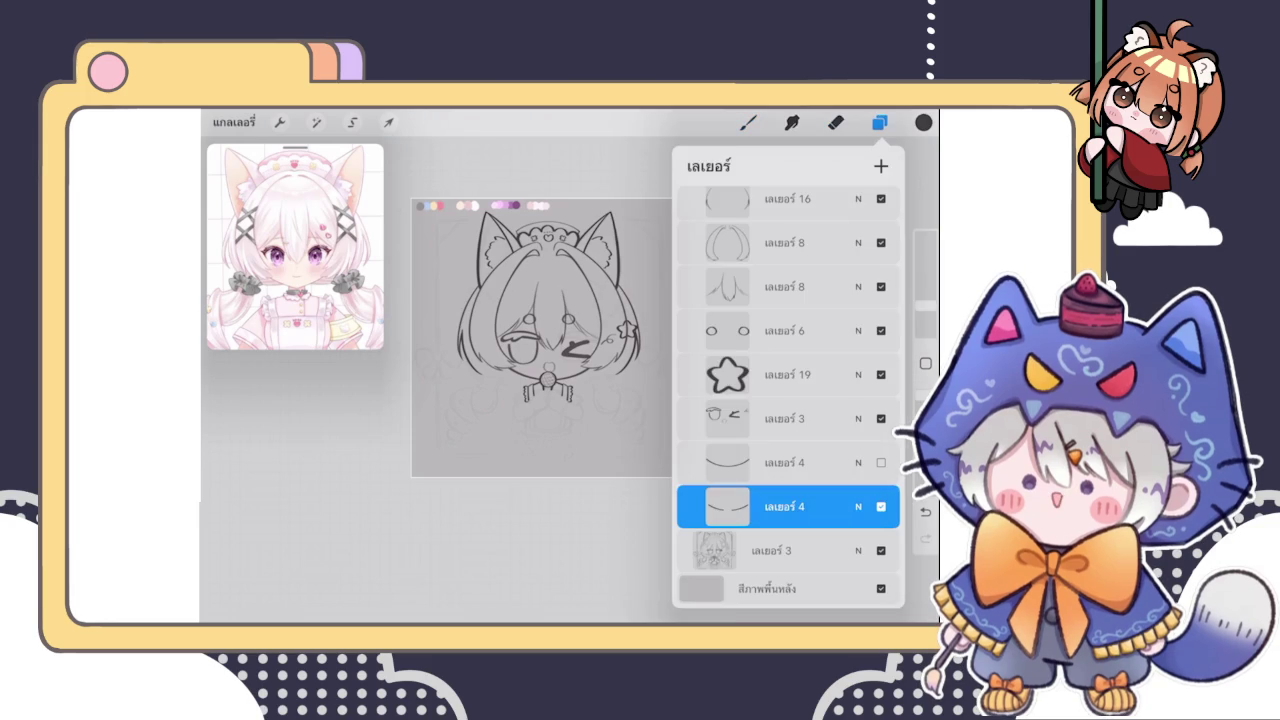
scroll(540, 340, up, 3)
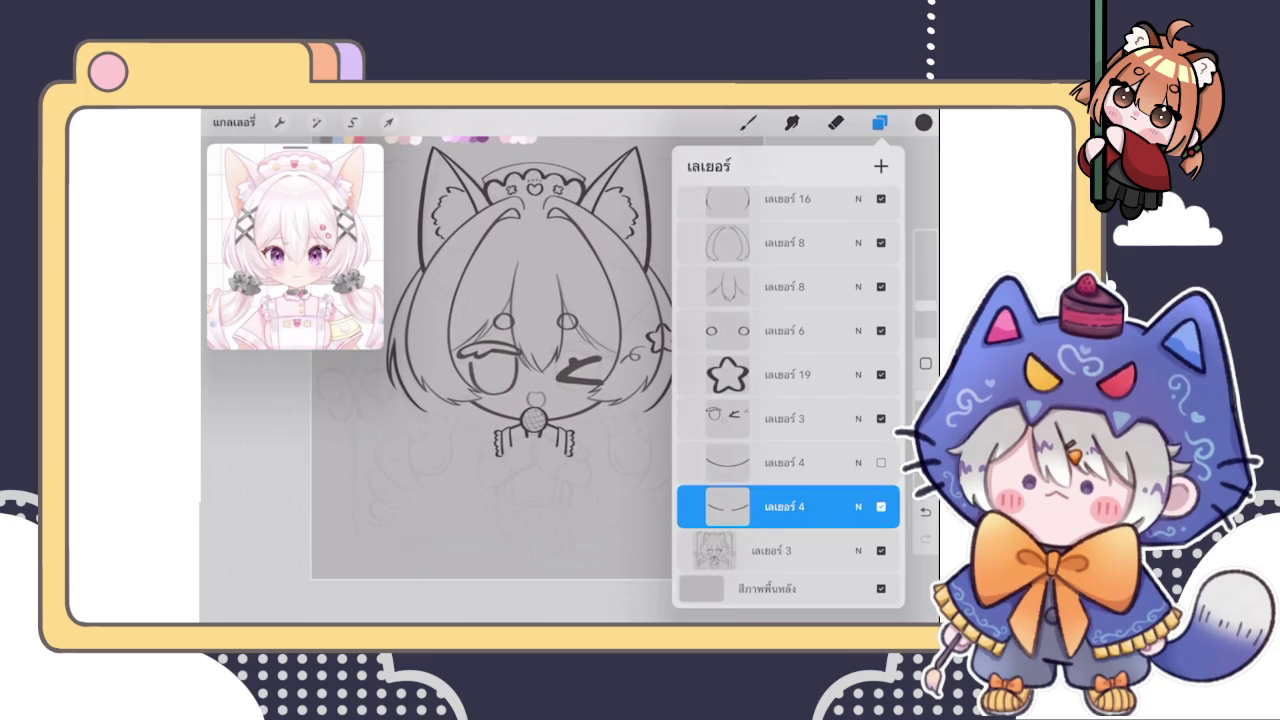
drag(860, 415, 740, 415)
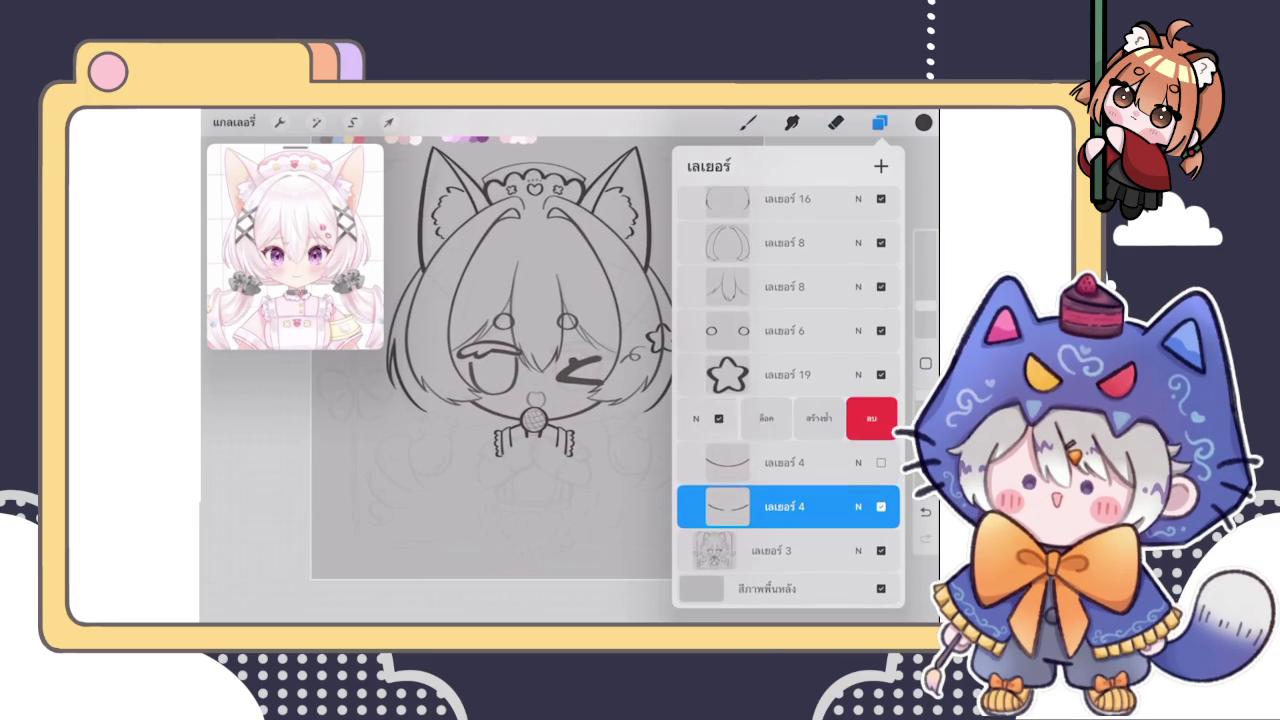
click(815, 418)
drag(860, 418, 740, 418)
click(870, 418)
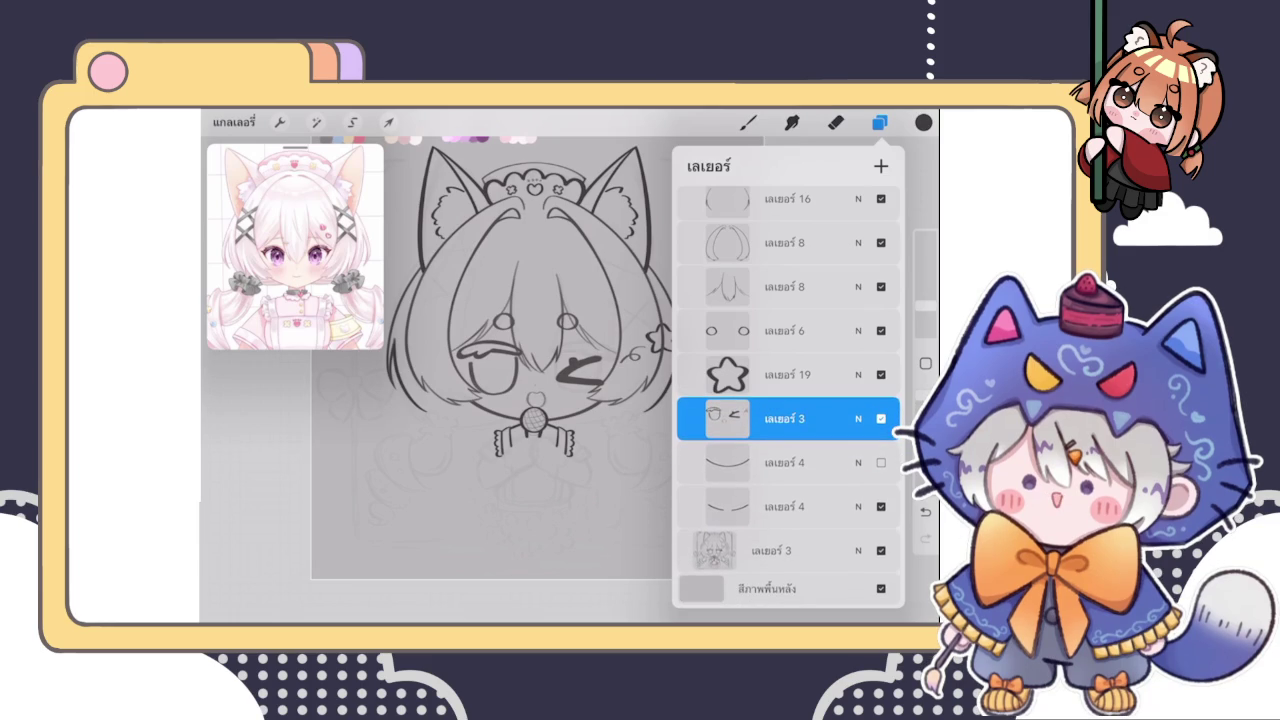
scroll(530, 330, up, 3)
Lasso the mouth, paste a copy and merge it down into Layer 3
click(352, 122)
drag(530, 250, 570, 360)
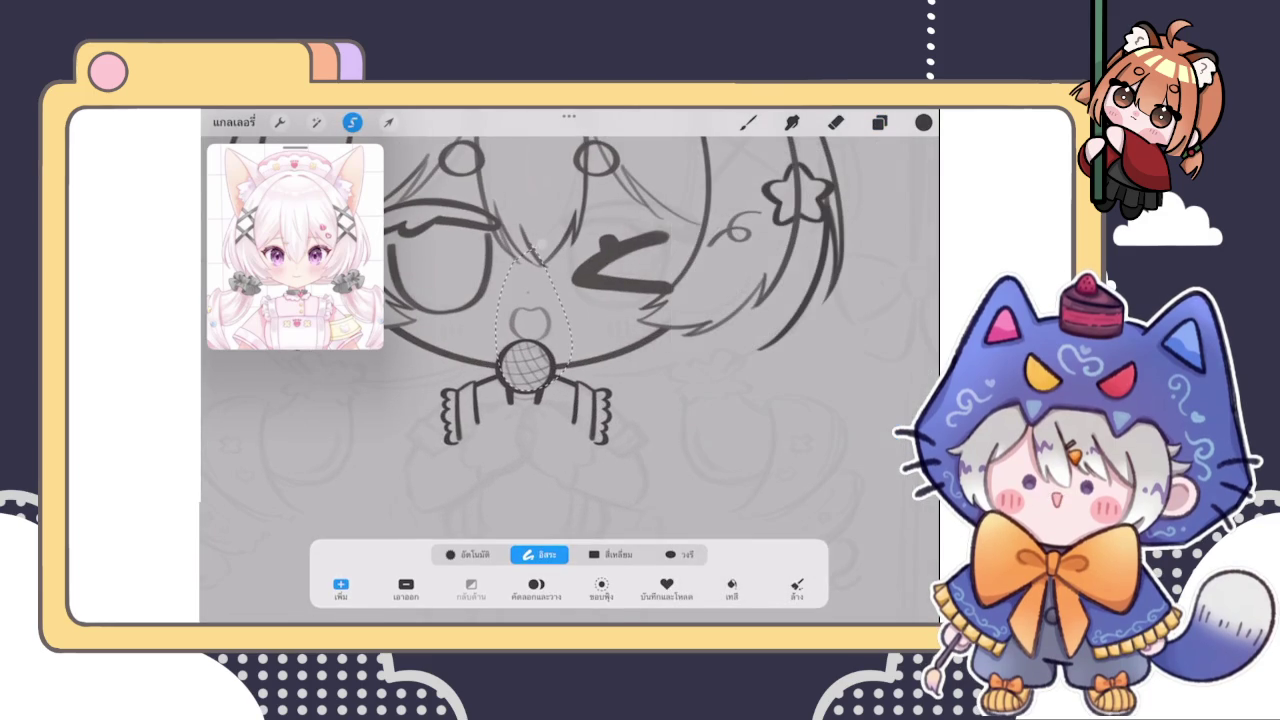
click(536, 588)
click(879, 122)
click(727, 395)
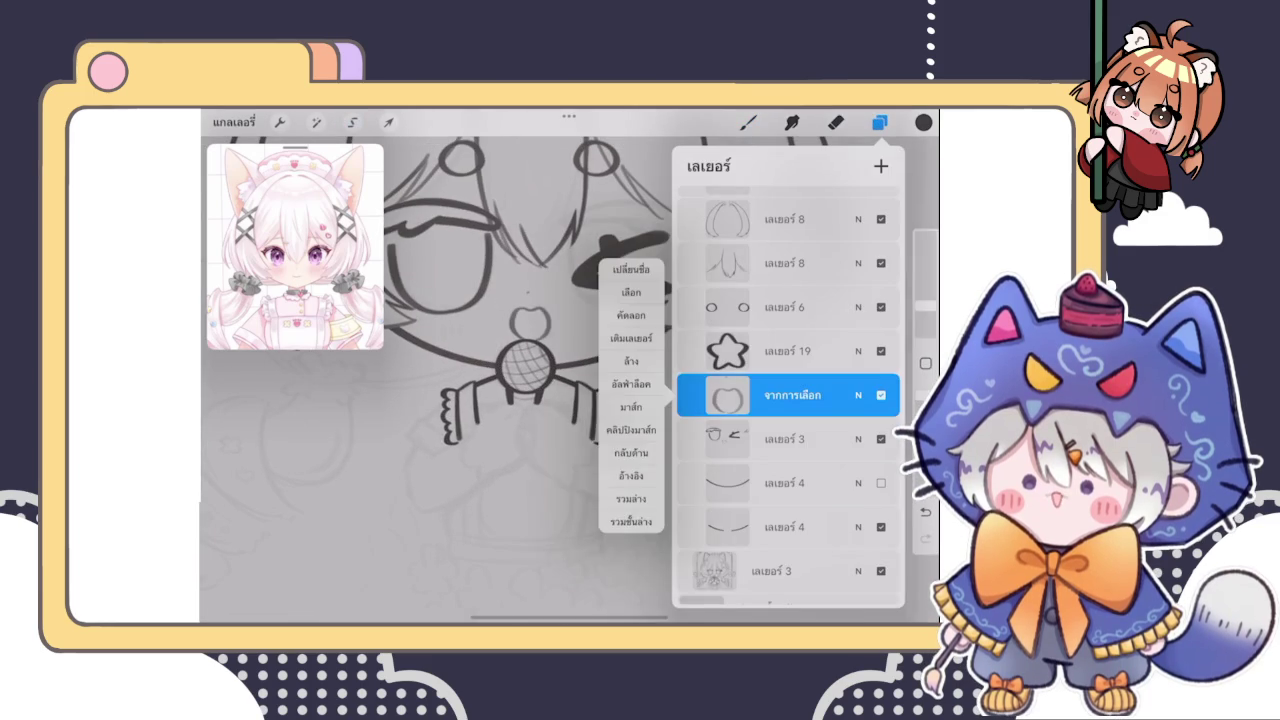
click(630, 498)
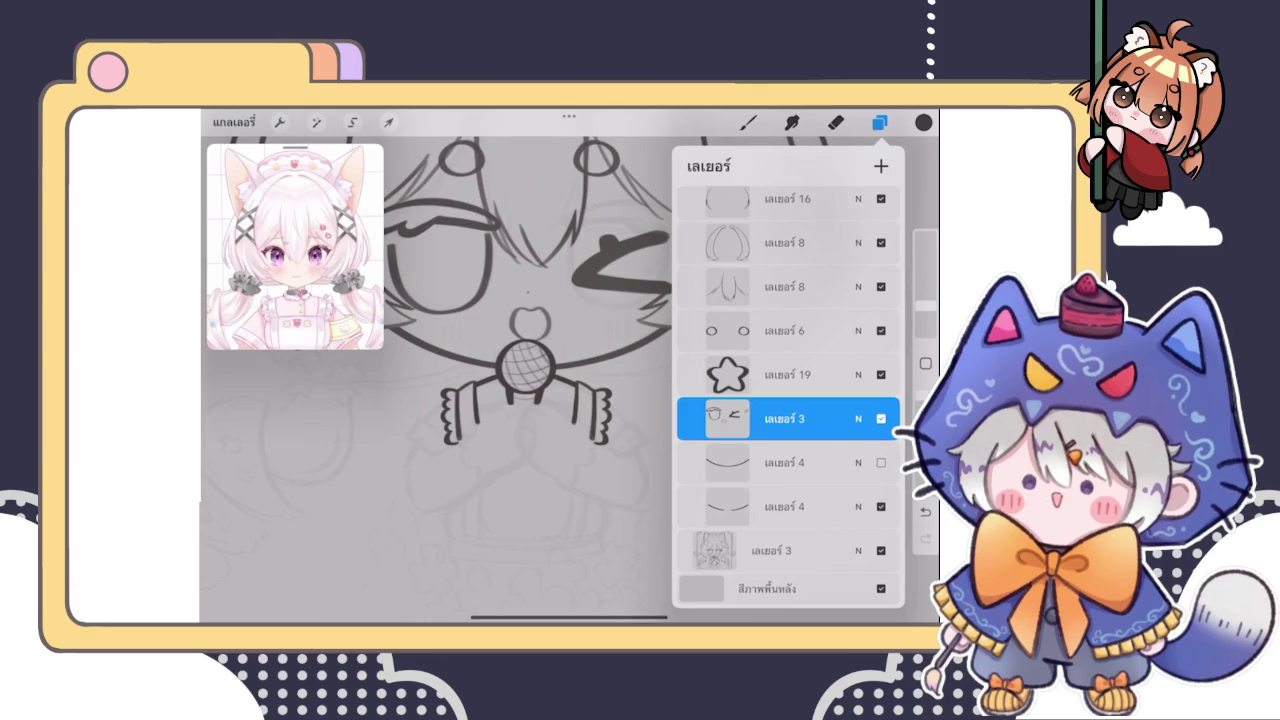
scroll(530, 380, up, 2)
drag(790, 418, 775, 418)
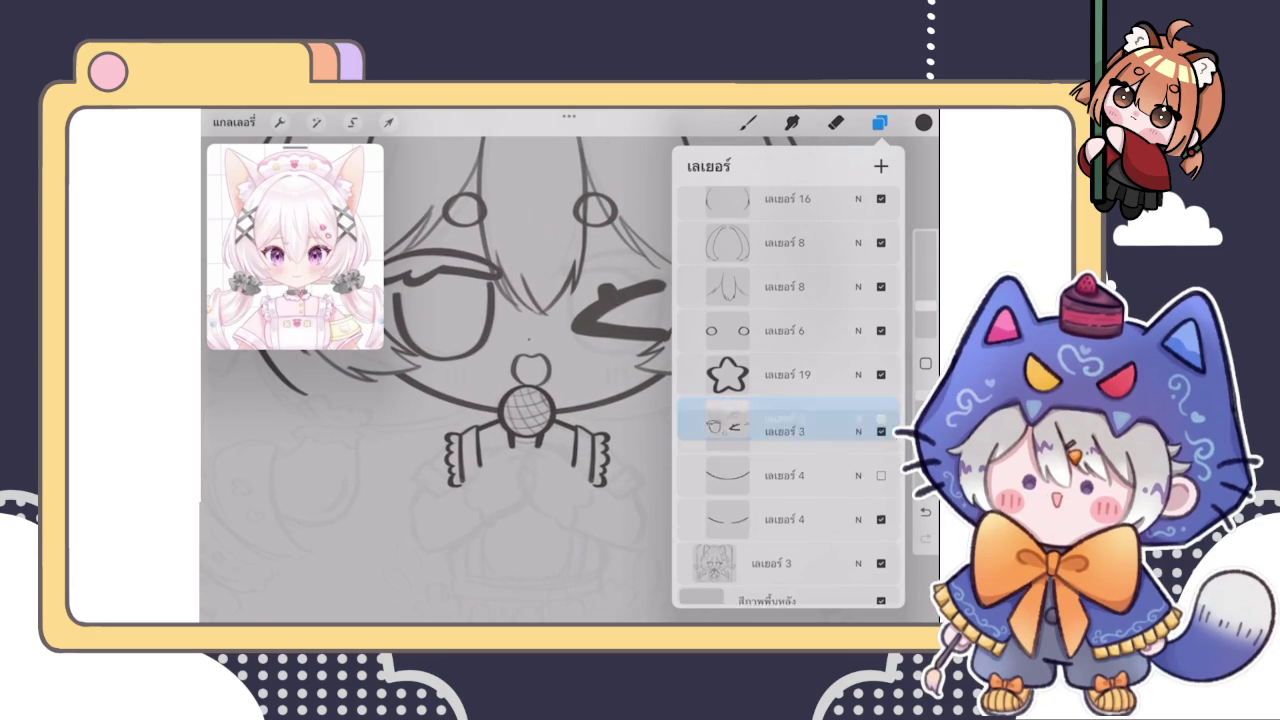
Erase stray strokes among the hair strands
click(836, 122)
scroll(560, 380, up, 2)
scroll(551, 375, up, 5)
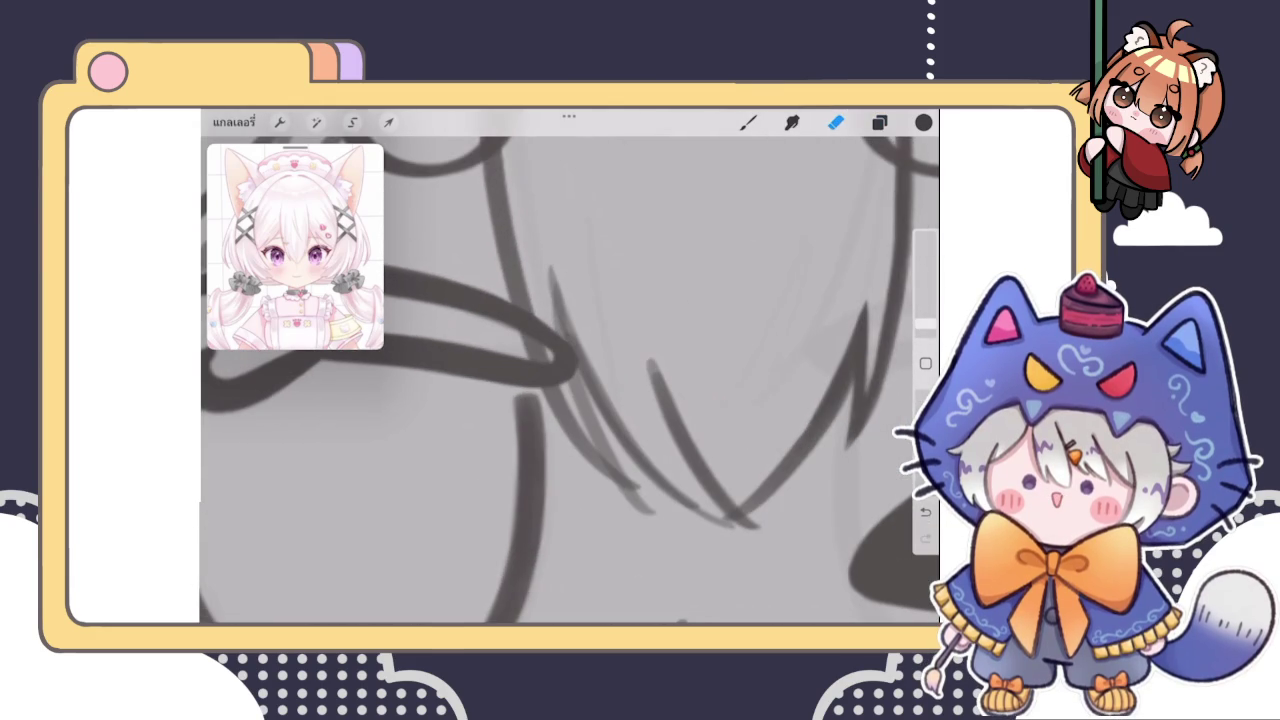
mouse_move(590, 350)
mouse_down()
mouse_move(552, 350)
mouse_move(528, 330)
mouse_move(518, 290)
mouse_move(561, 392)
mouse_move(522, 278)
mouse_move(557, 369)
mouse_move(529, 294)
mouse_move(534, 337)
mouse_move(529, 306)
mouse_move(559, 371)
mouse_move(556, 400)
mouse_up()
scroll(570, 380, down, 5)
scroll(570, 380, down, 5)
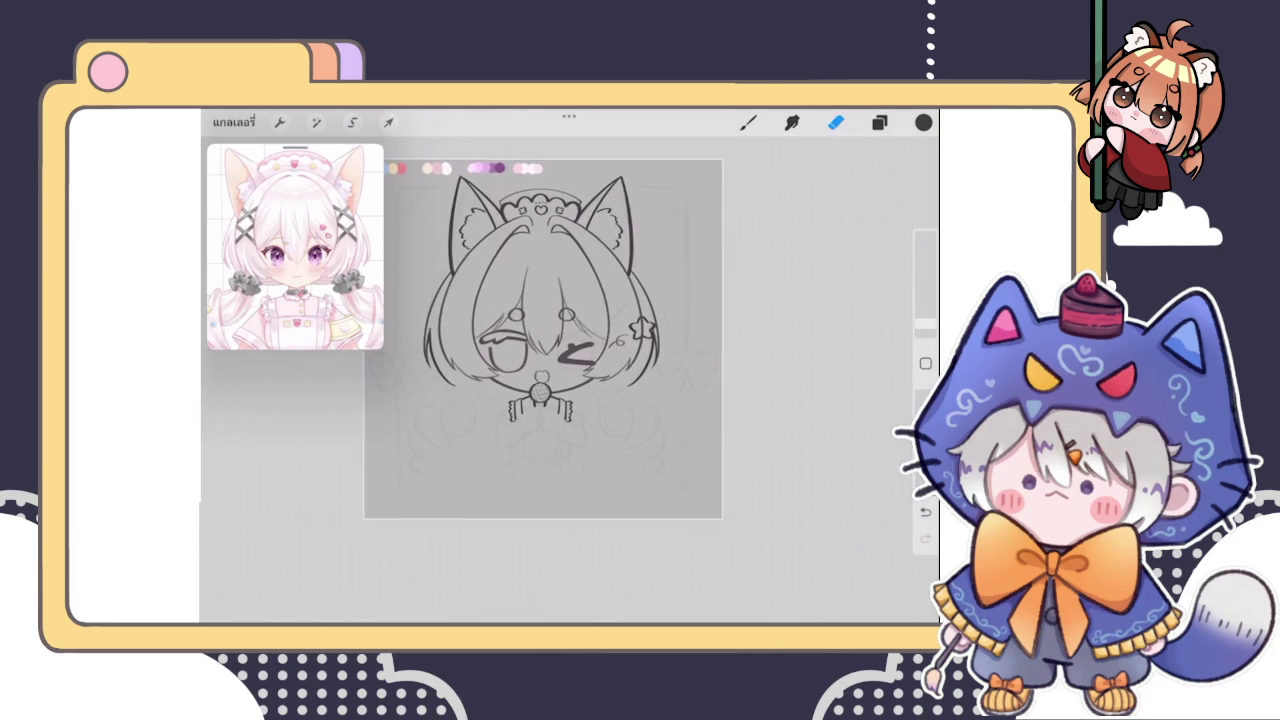
scroll(585, 380, up, 2)
click(879, 122)
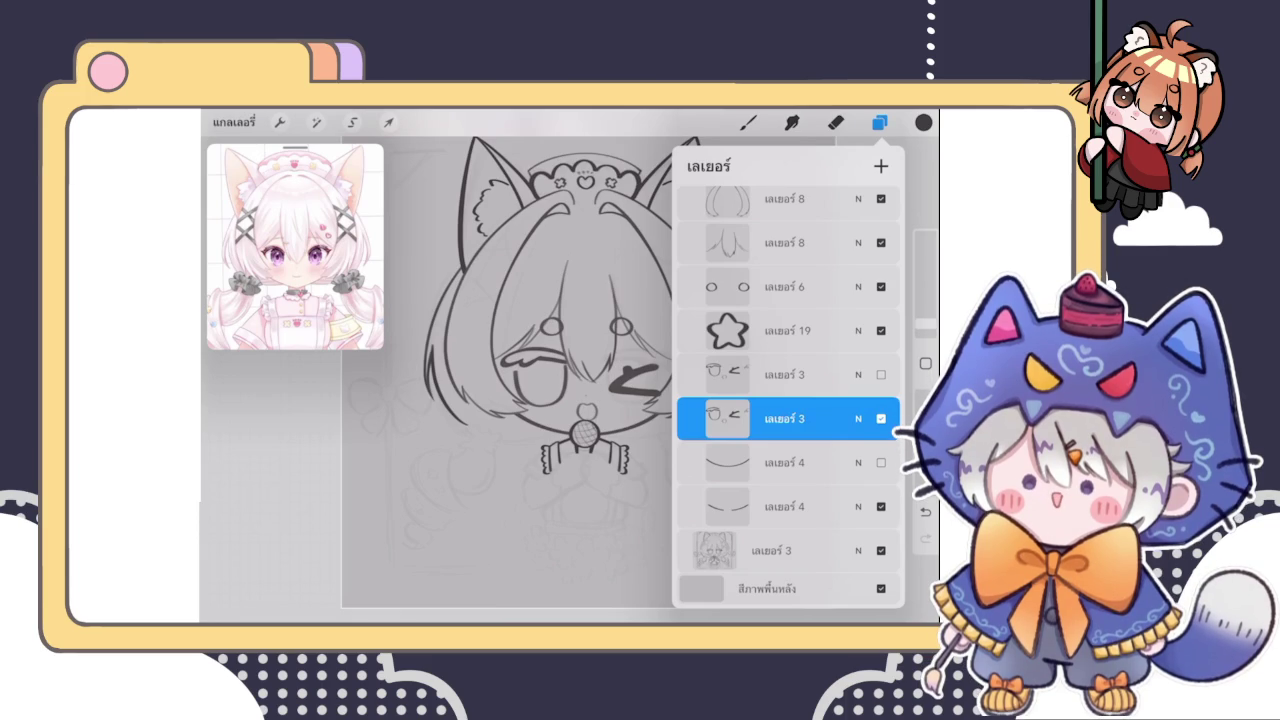
Switch from the star layer to another line-art layer, then close the Layers list to resume inking
click(879, 122)
click(879, 122)
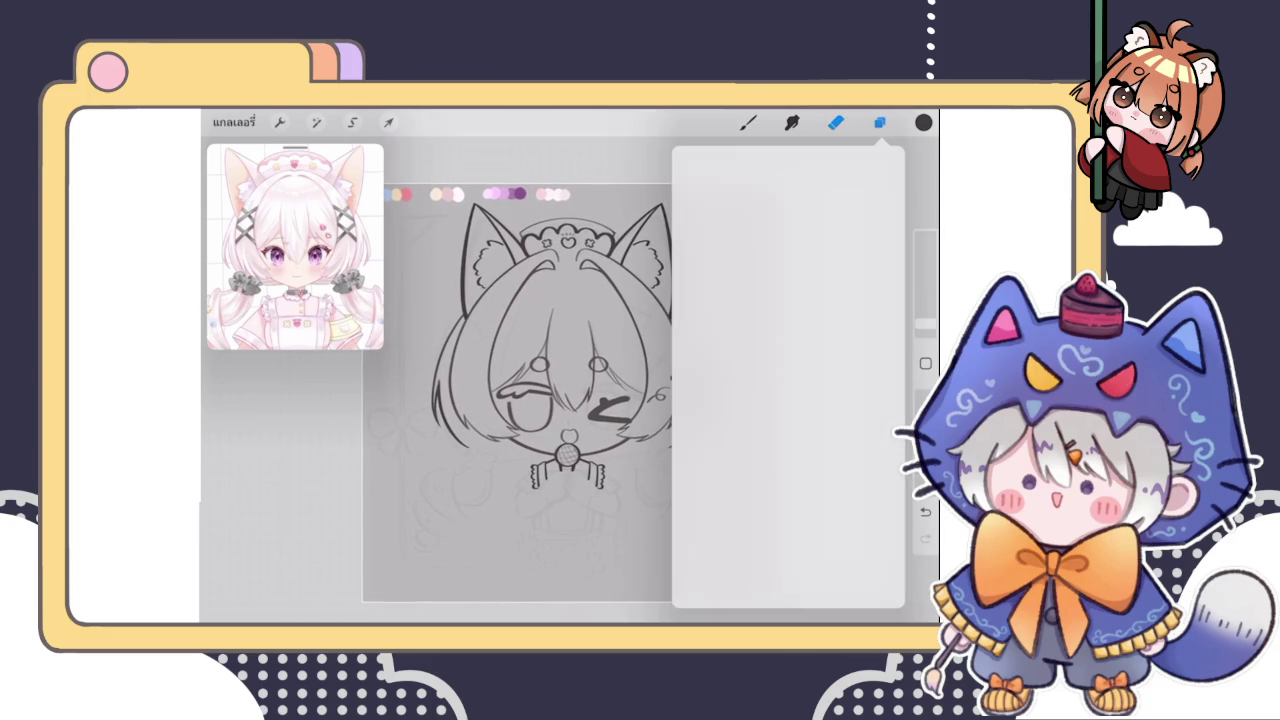
click(784, 330)
scroll(788, 400, up, 3)
click(784, 341)
scroll(788, 400, up, 2)
scroll(788, 400, up, 2)
scroll(788, 400, up, 2)
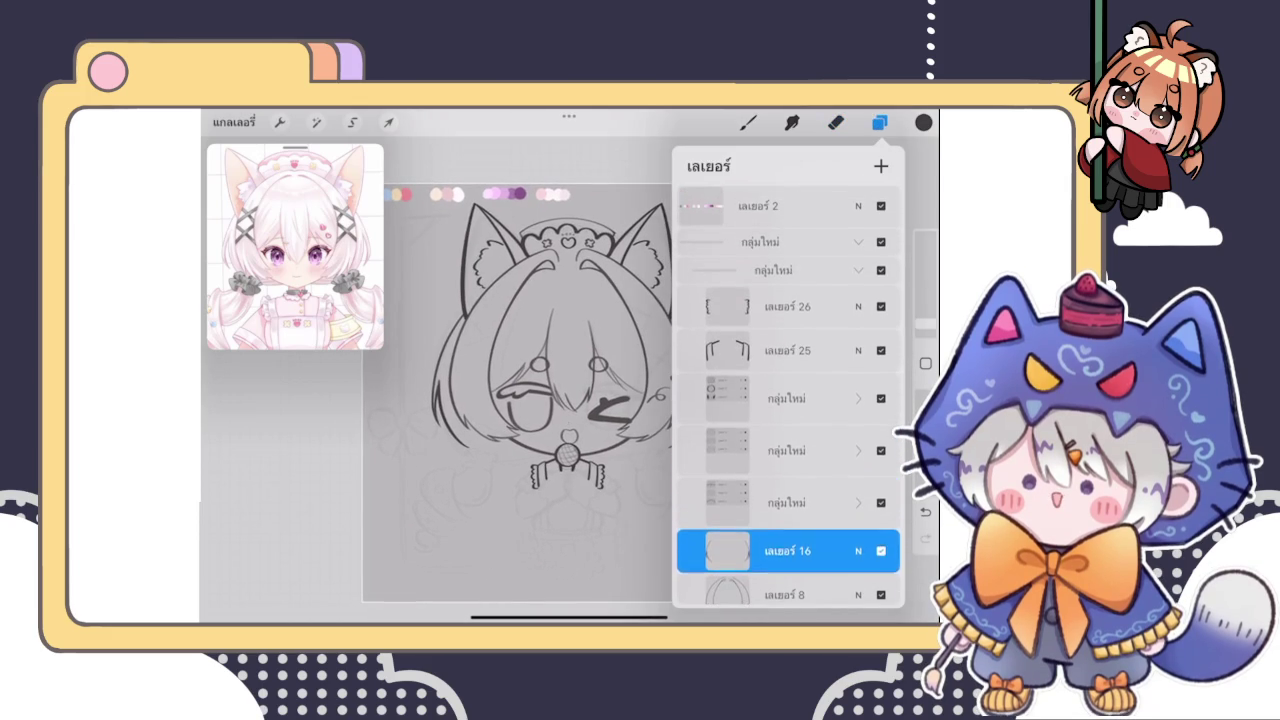
scroll(788, 400, up, 1)
click(879, 122)
scroll(590, 380, up, 3)
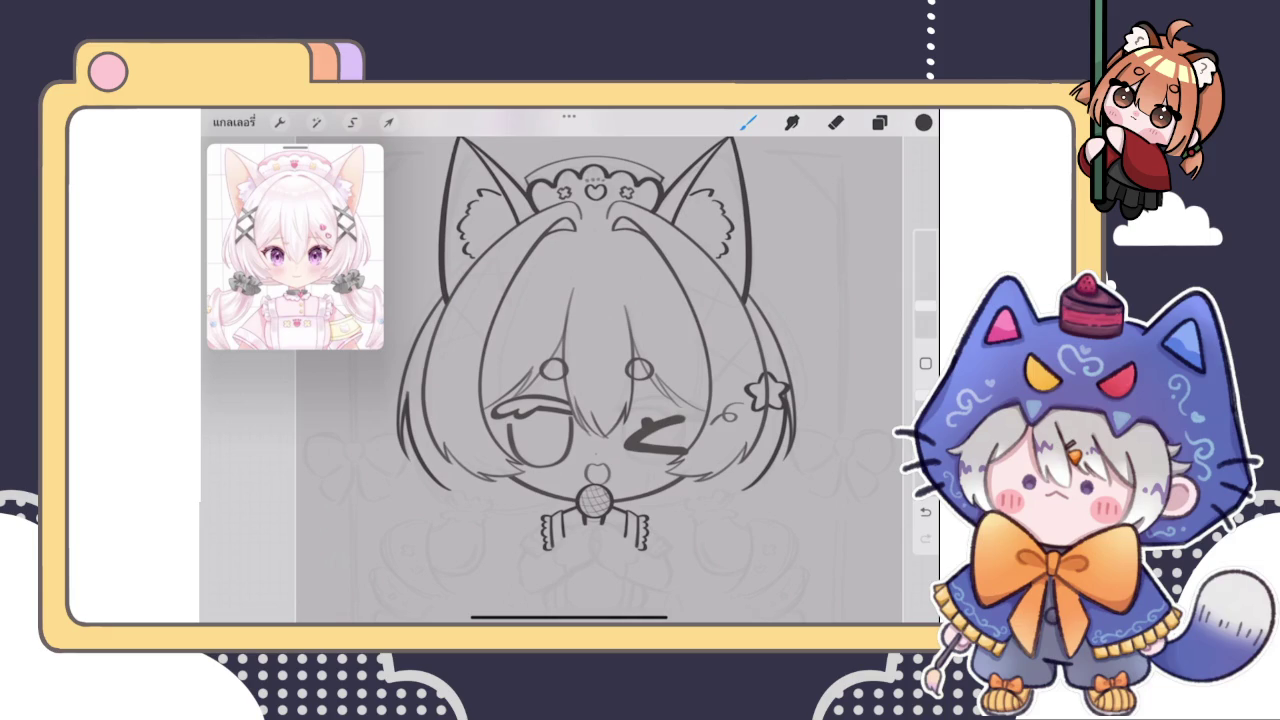
Draw the clip's first stroke beside the face, snapped with QuickShape and turned into a curve
scroll(590, 380, up, 2)
scroll(590, 380, up, 2)
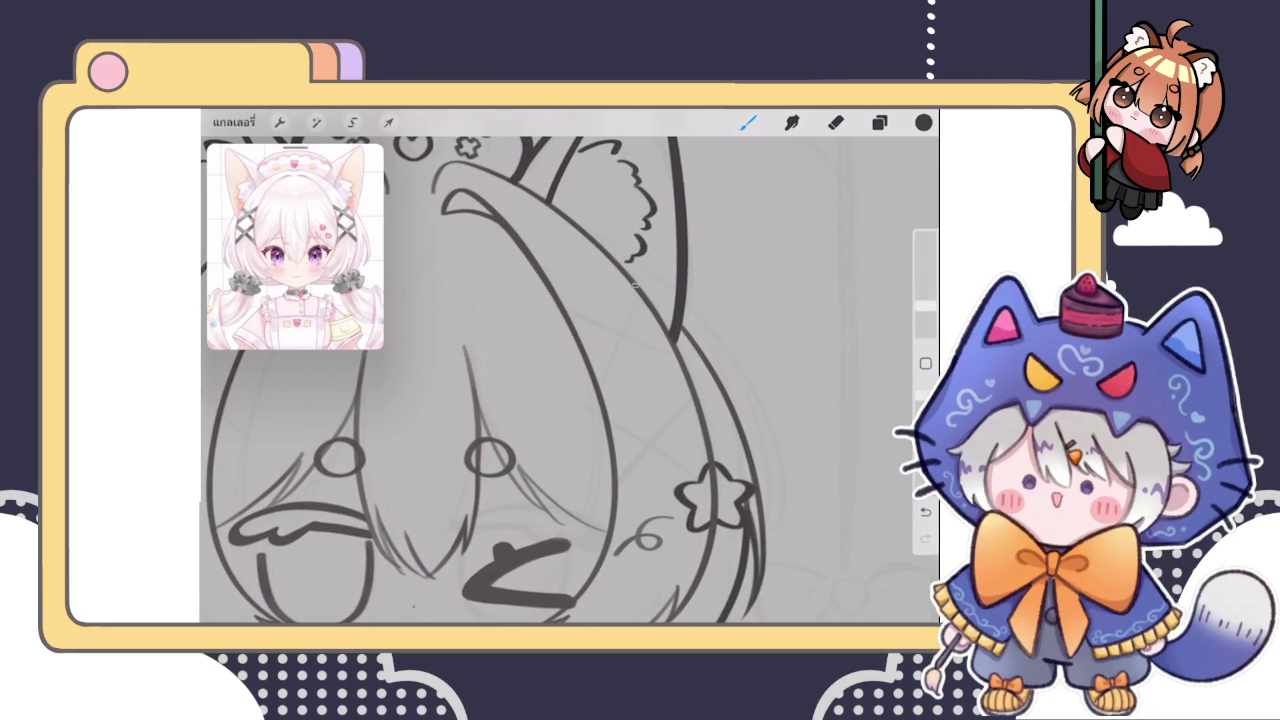
scroll(626, 316, up, 3)
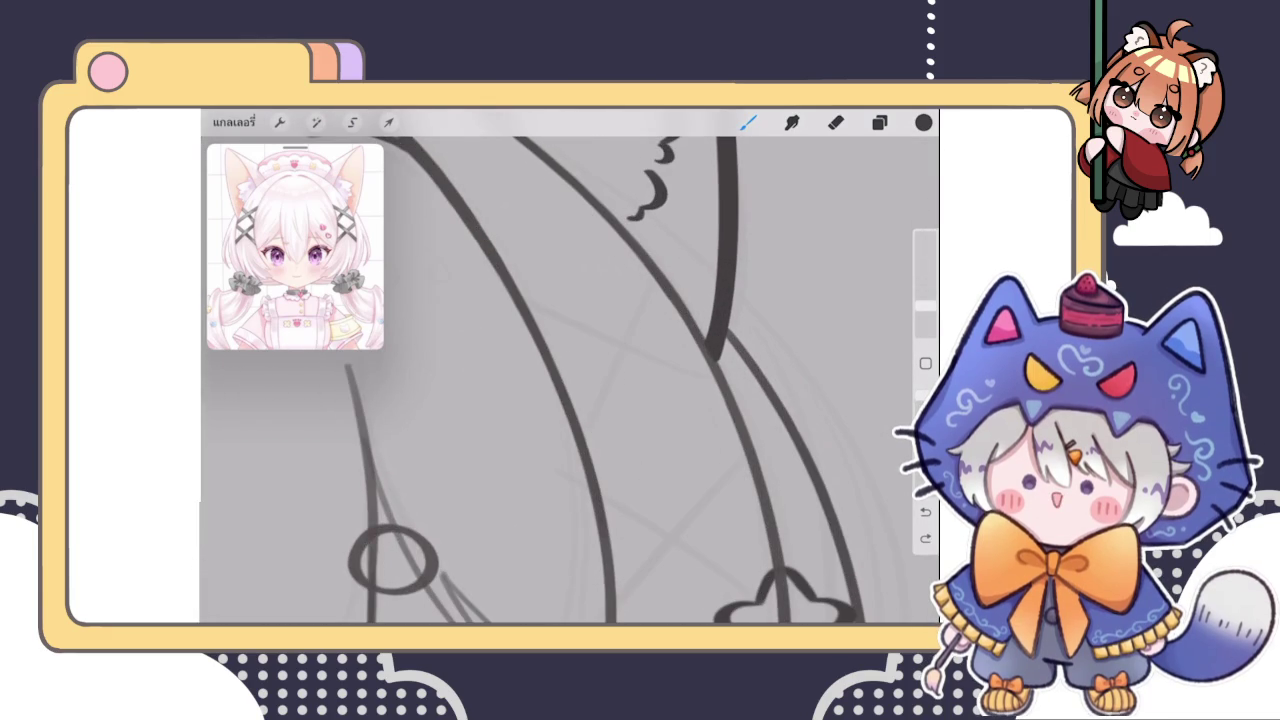
drag(652, 265, 577, 442)
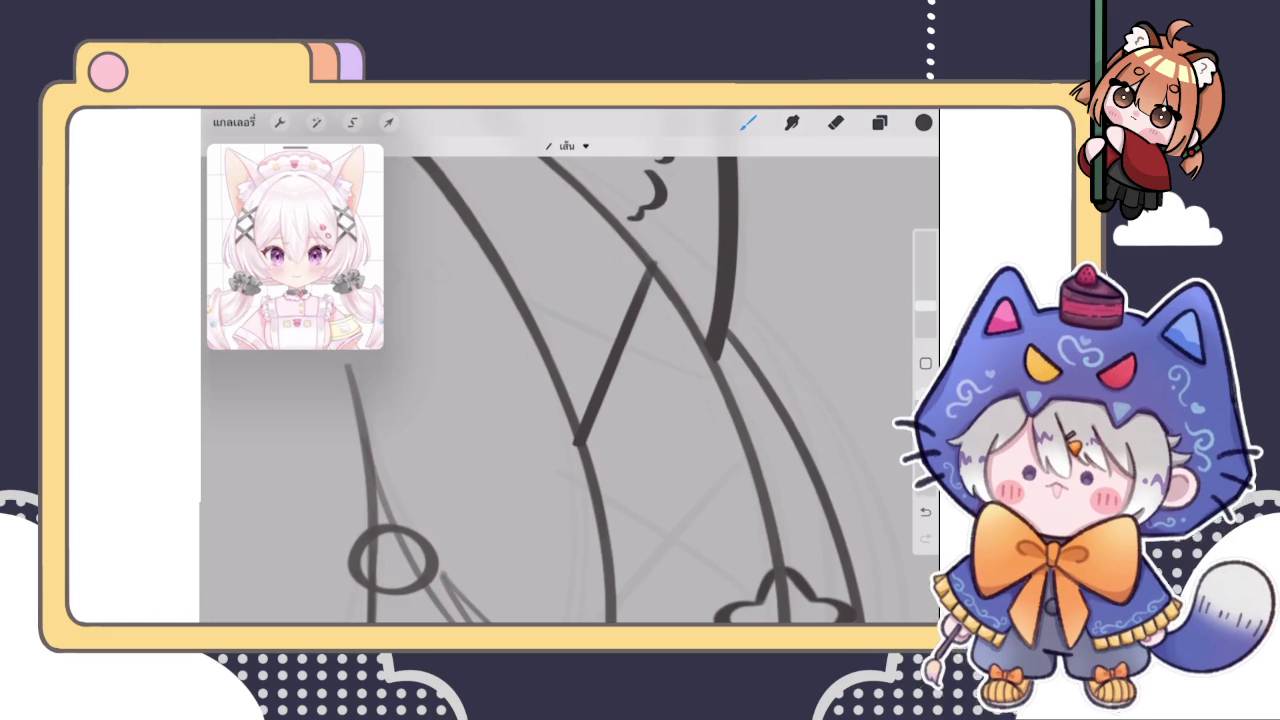
click(566, 145)
click(600, 177)
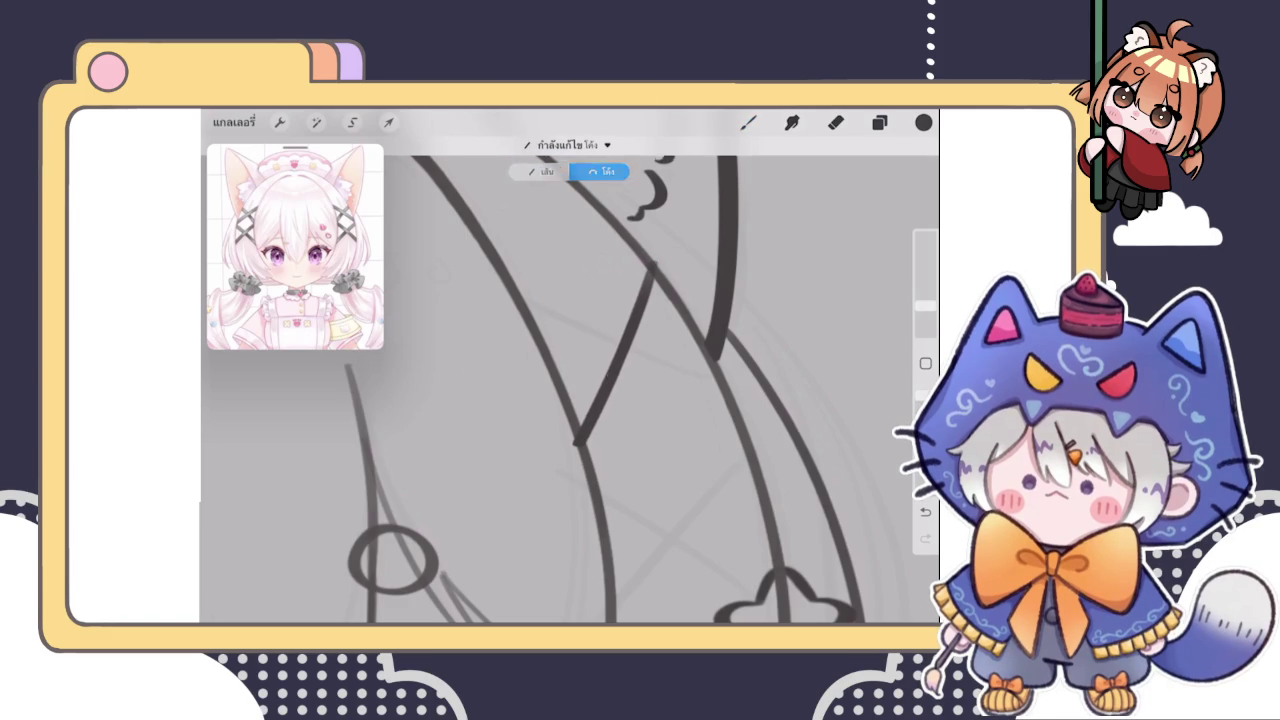
click(748, 122)
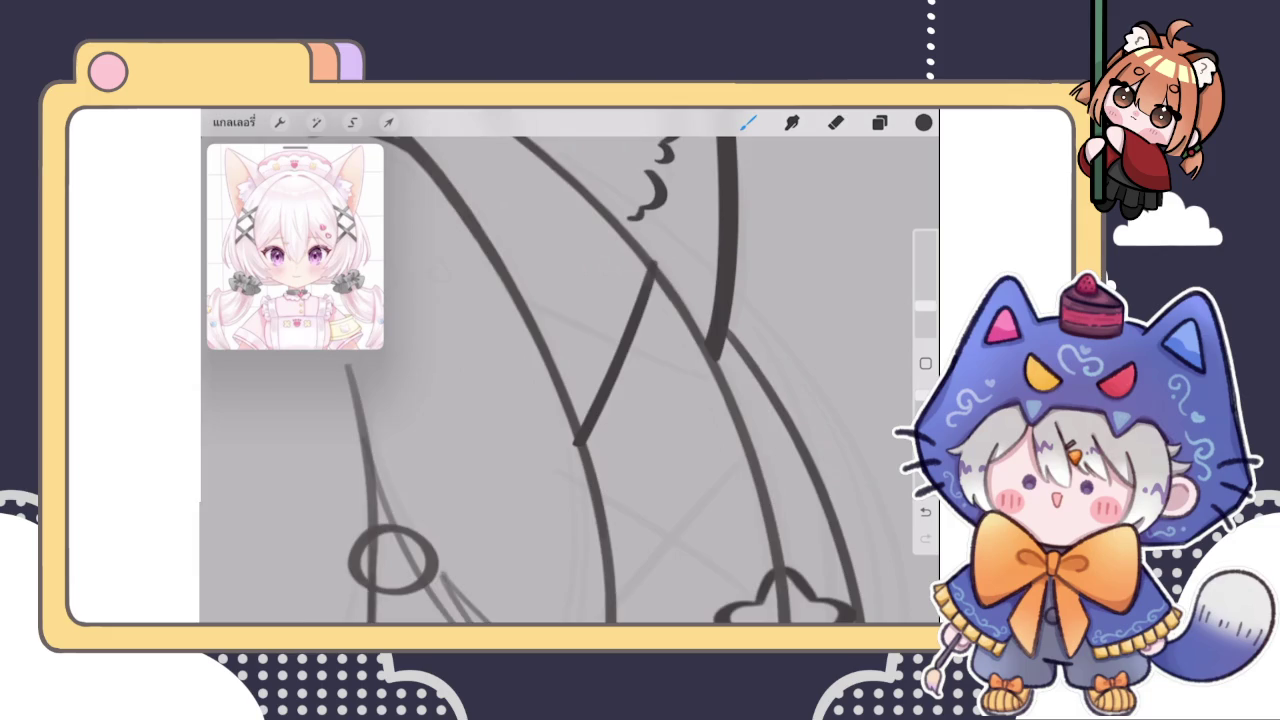
Undo the last stroke and draw the crossing diagonal stroke to form the X
scroll(570, 380, down, 3)
scroll(570, 380, up, 3)
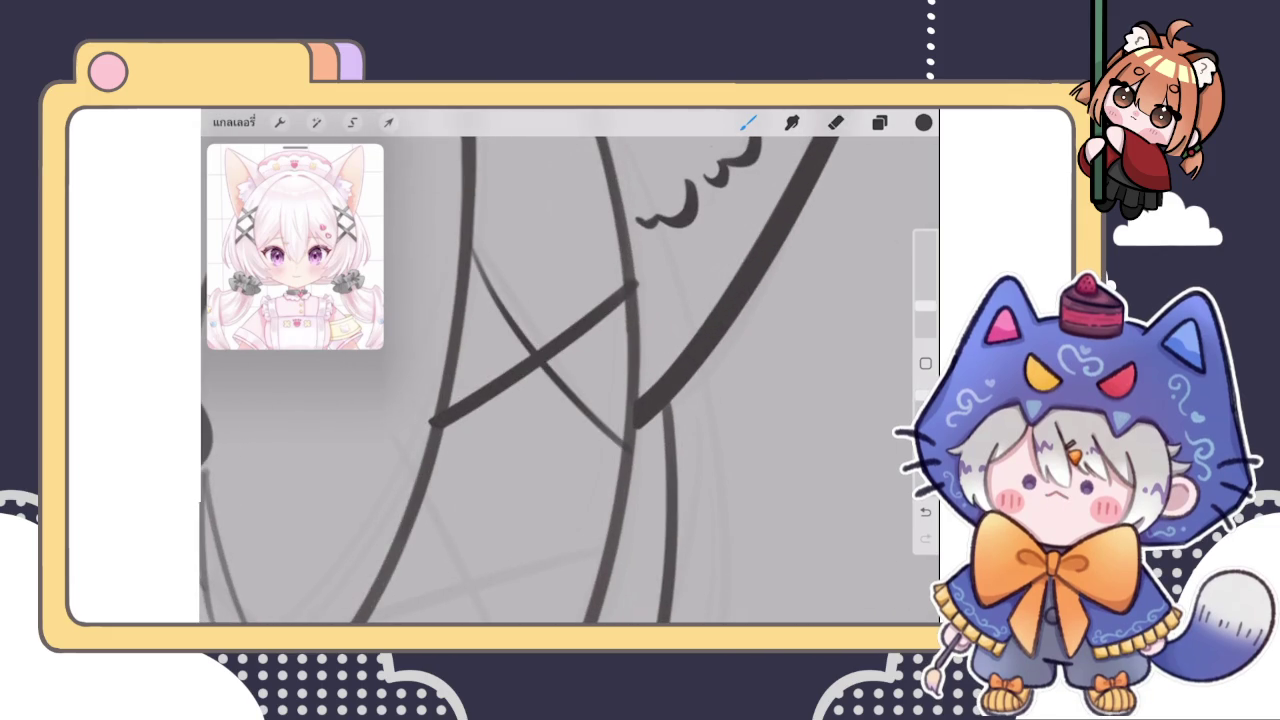
key(ctrl+z)
scroll(570, 380, up, 3)
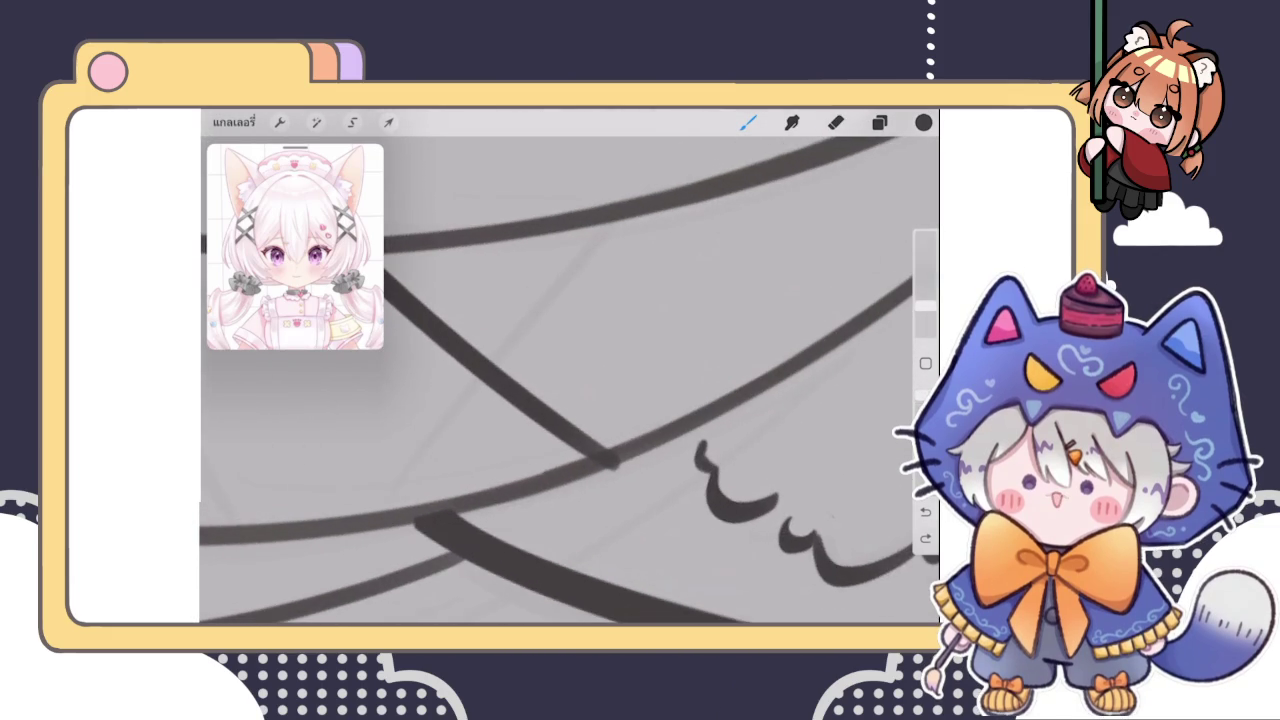
scroll(570, 380, up, 3)
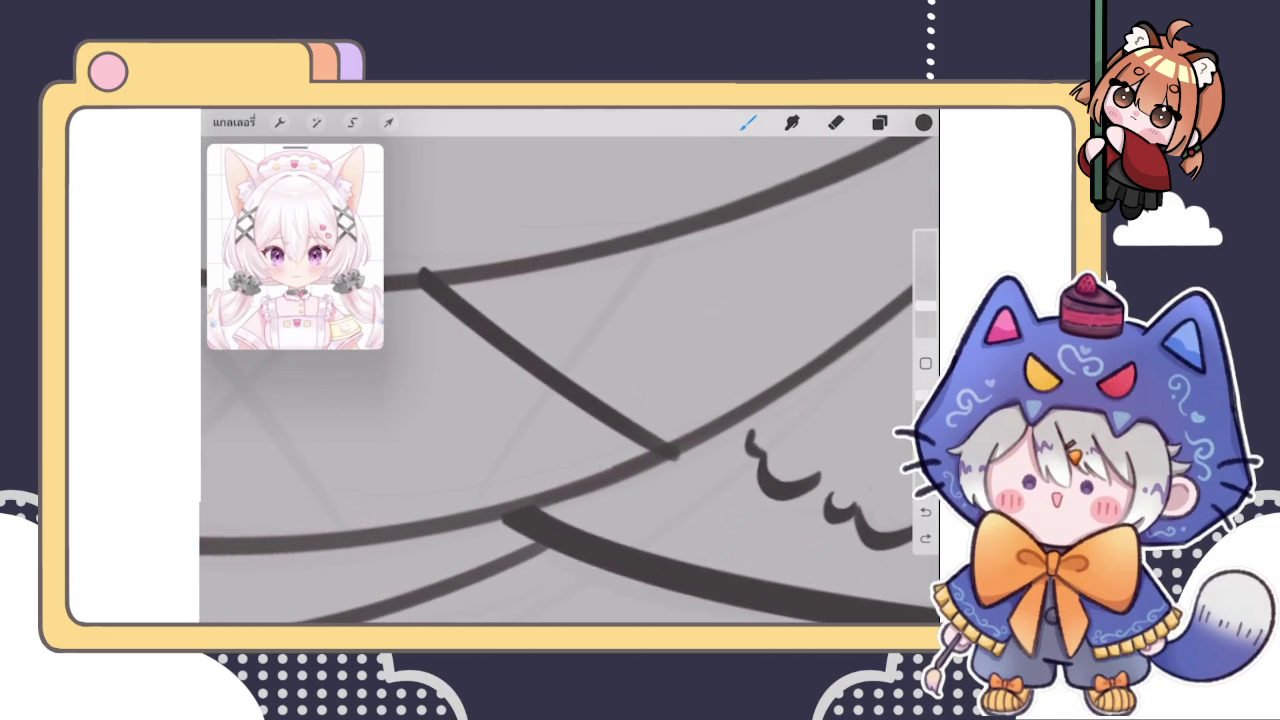
drag(475, 520, 660, 235)
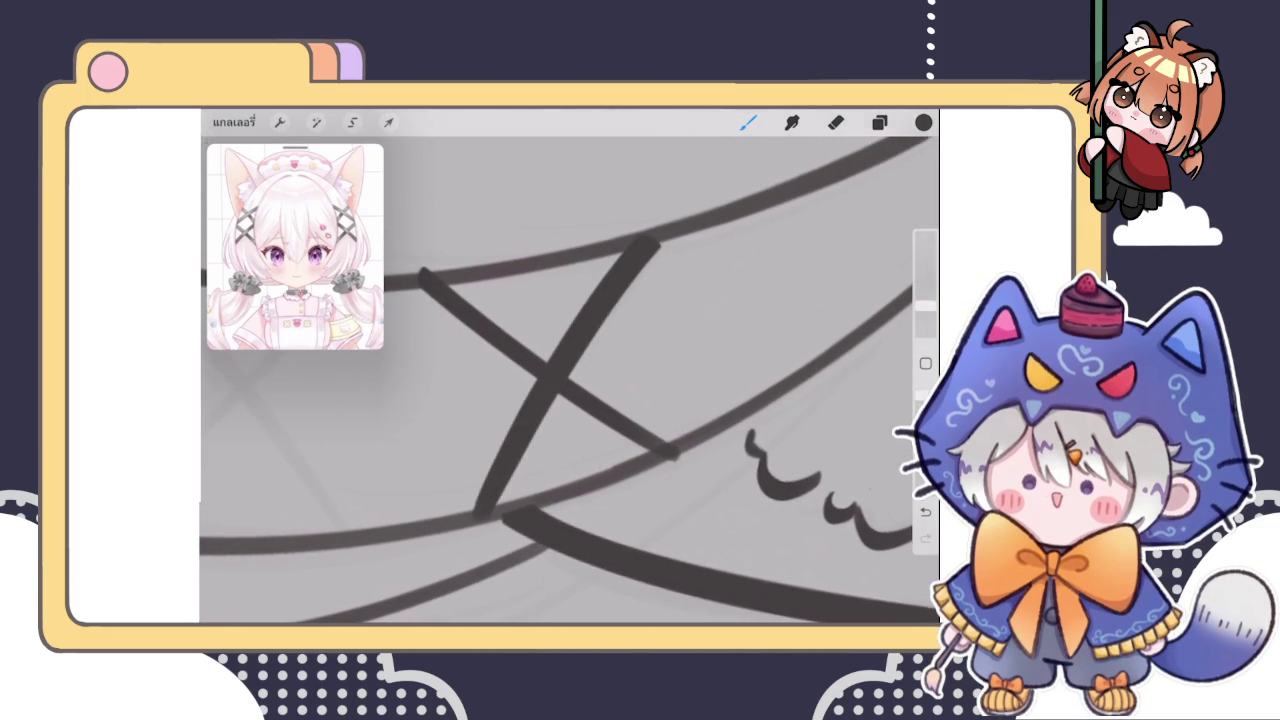
scroll(570, 380, up, 3)
scroll(570, 380, down, 5)
scroll(570, 380, up, 5)
scroll(570, 380, up, 3)
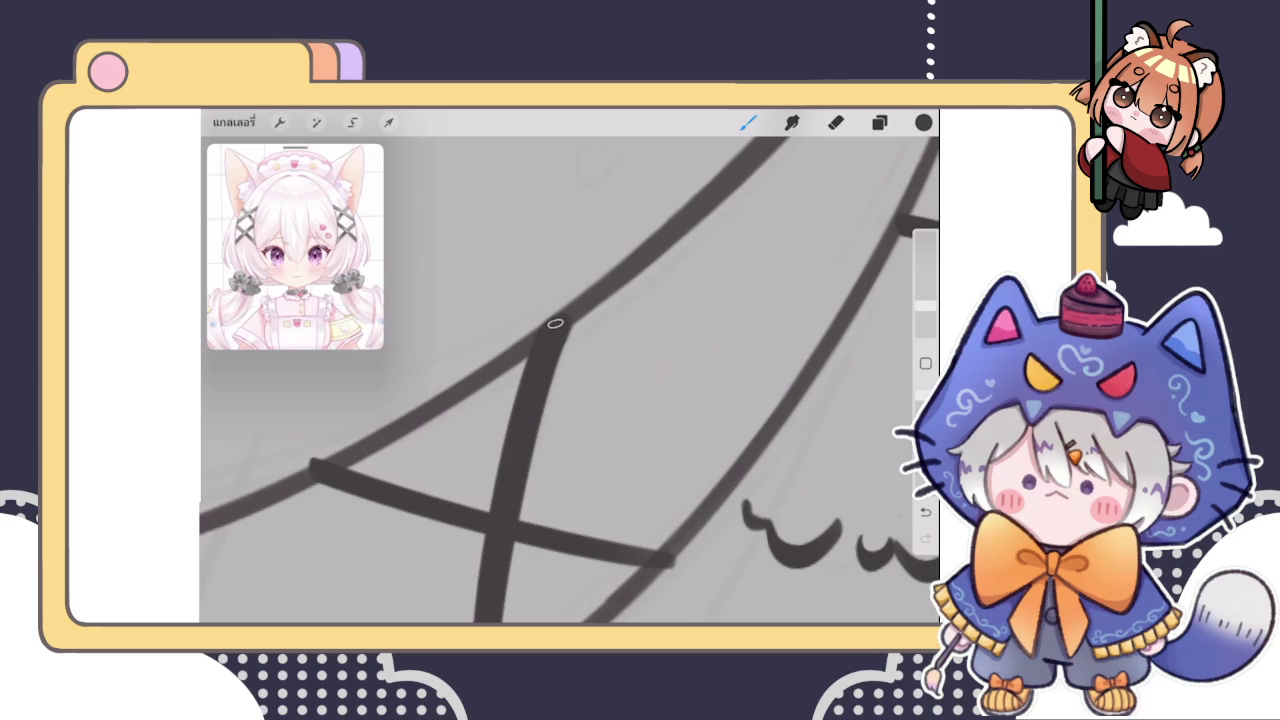
Darken and extend the lower end of the clip stroke
scroll(570, 380, down, 3)
scroll(570, 380, up, 5)
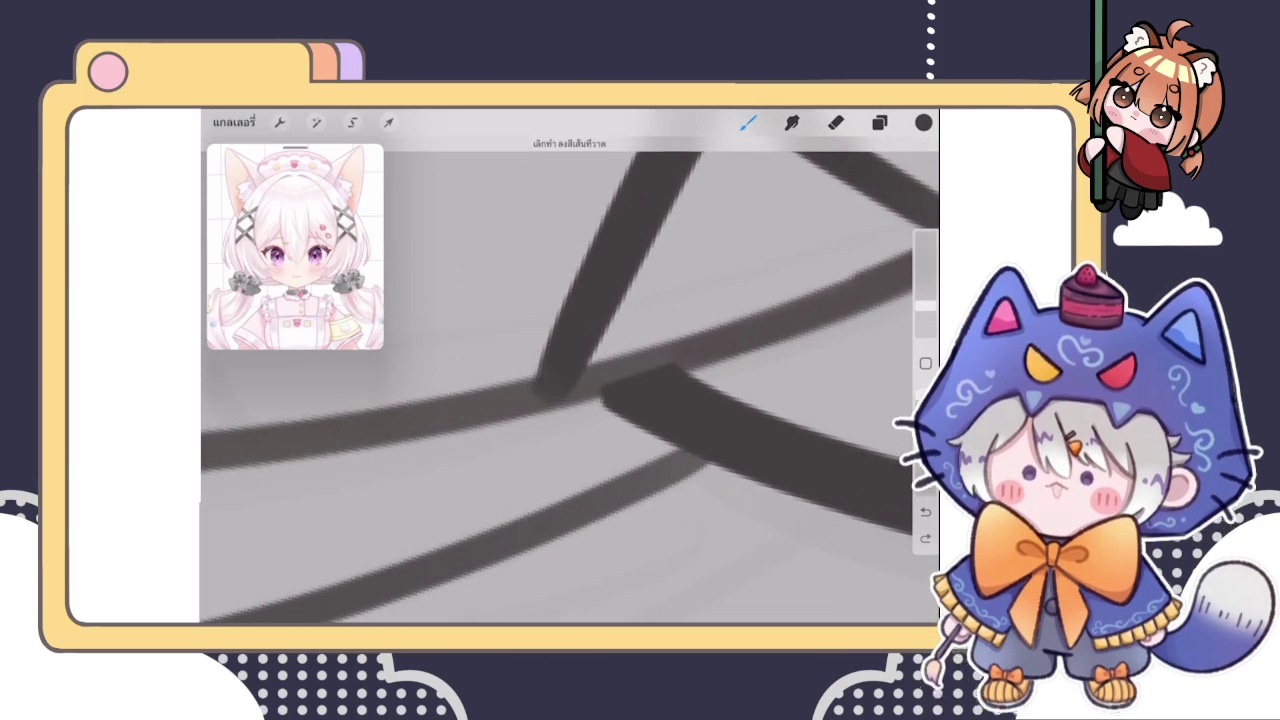
drag(551, 394, 545, 424)
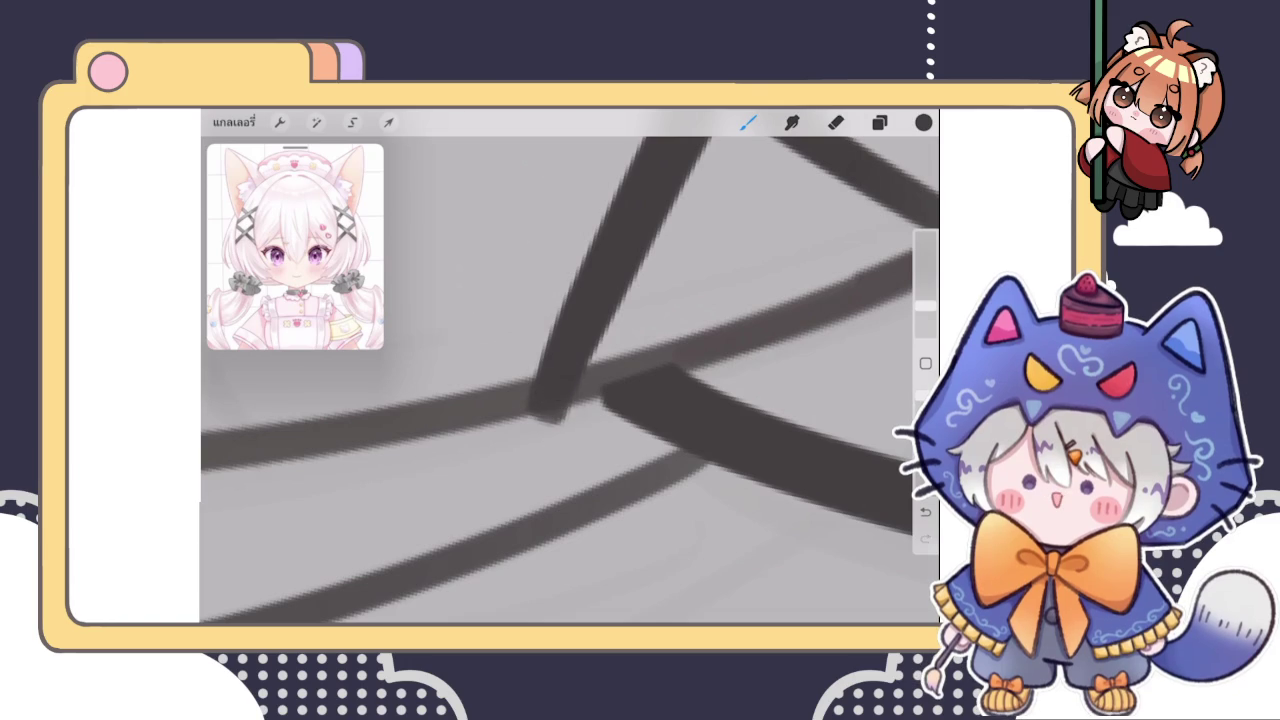
scroll(570, 366, down, 3)
scroll(570, 366, down, 3)
scroll(570, 366, down, 2)
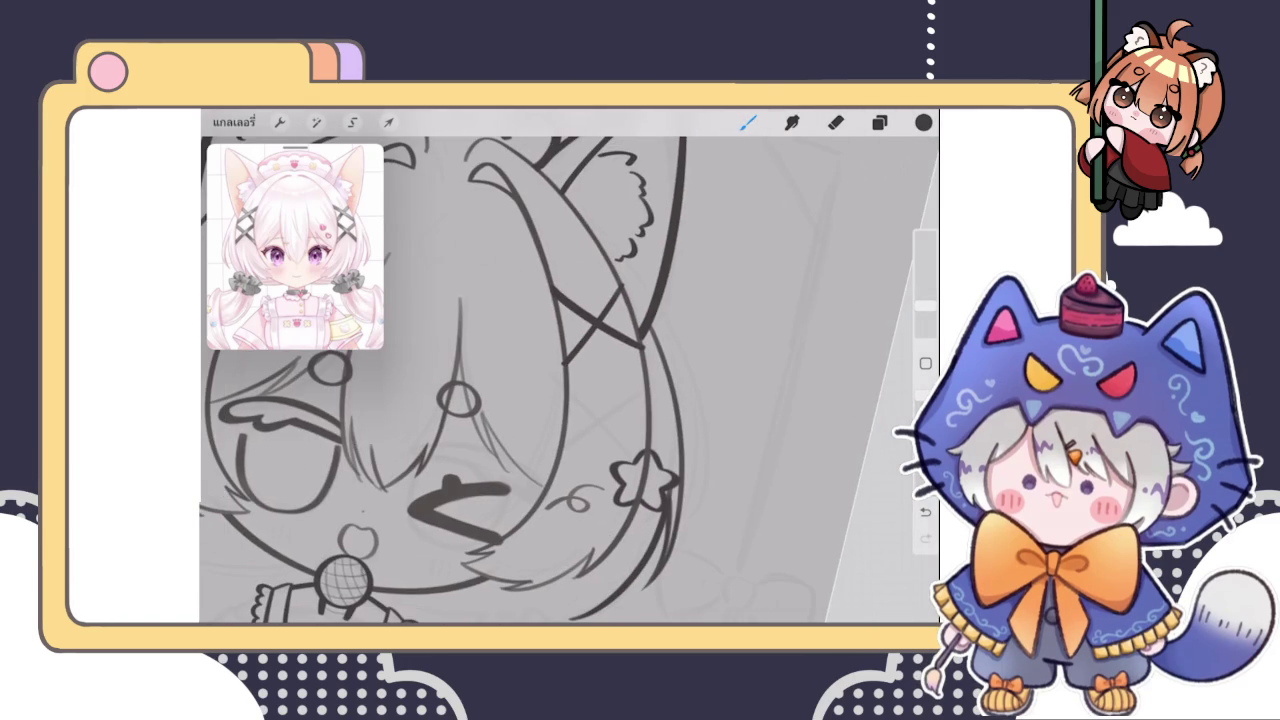
Try the crossing stroke thick and then thinner, undoing both attempts
scroll(570, 366, down, 3)
scroll(600, 330, up, 3)
scroll(600, 330, up, 2)
scroll(600, 330, up, 2)
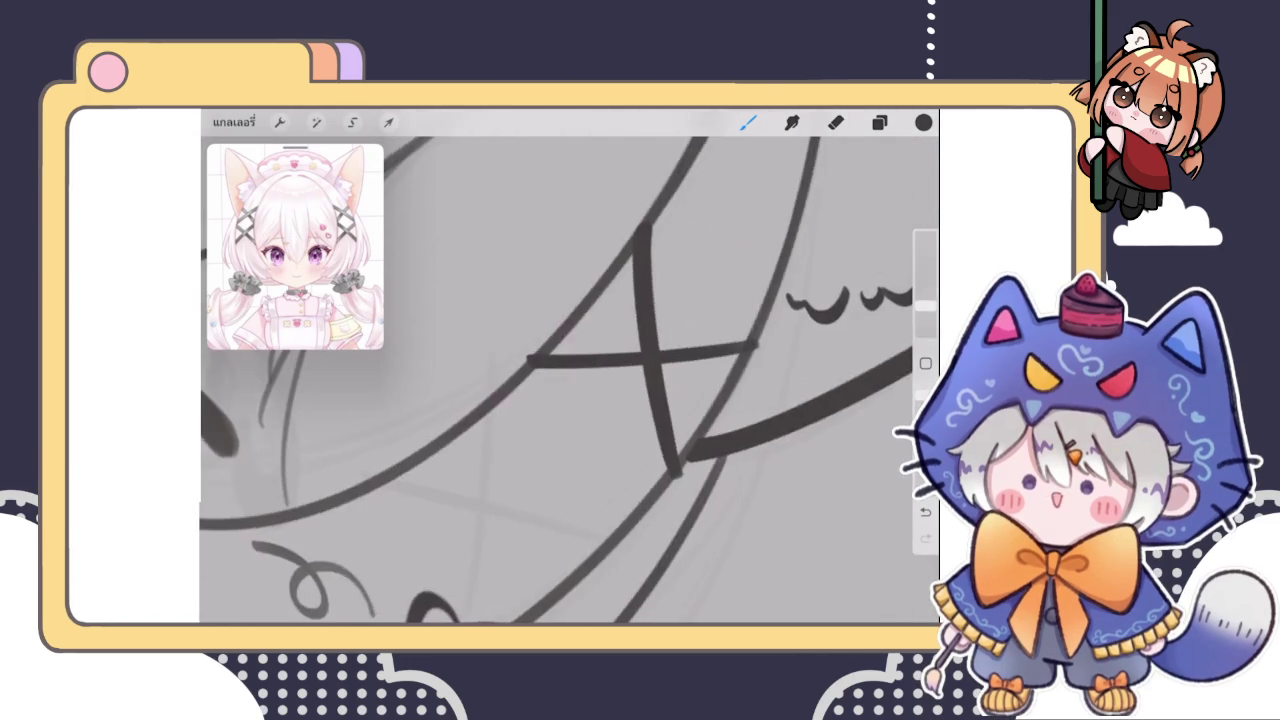
scroll(570, 366, down, 2)
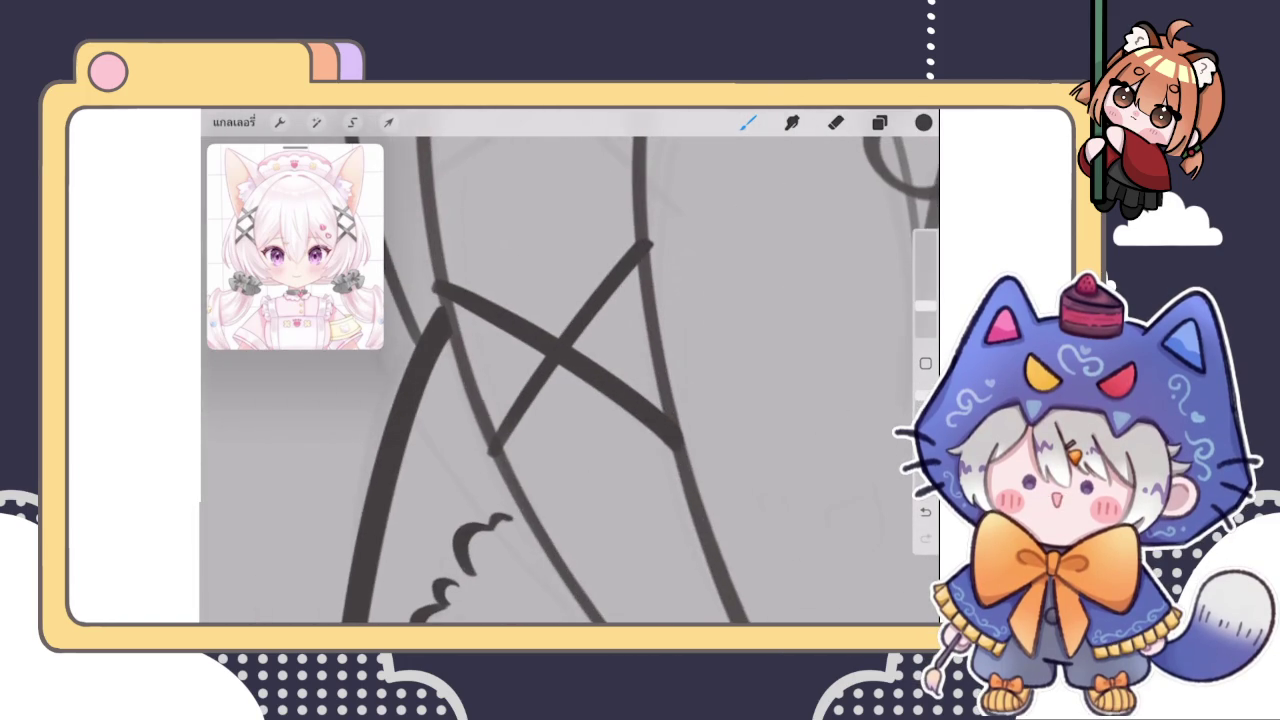
scroll(570, 380, up, 2)
drag(445, 528, 675, 266)
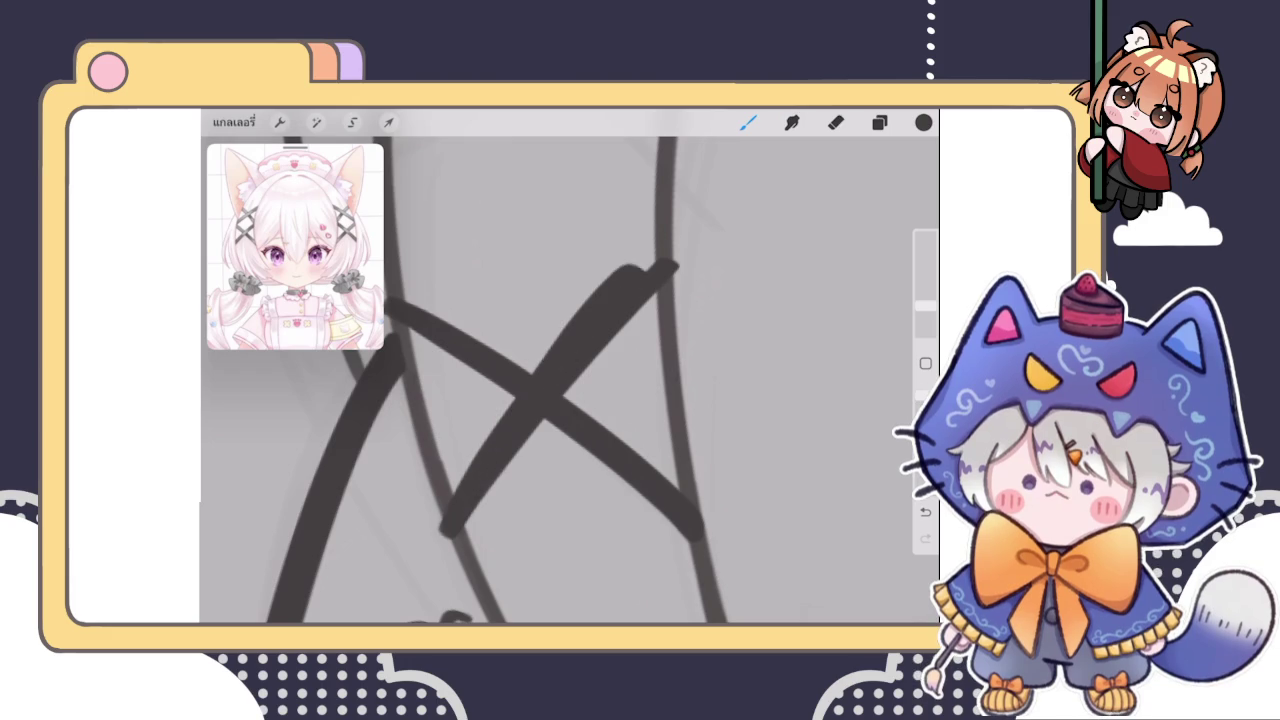
key(ctrl+z)
mouse_move(445, 528)
mouse_down()
mouse_move(600, 320)
mouse_move(677, 255)
mouse_move(670, 263)
mouse_up()
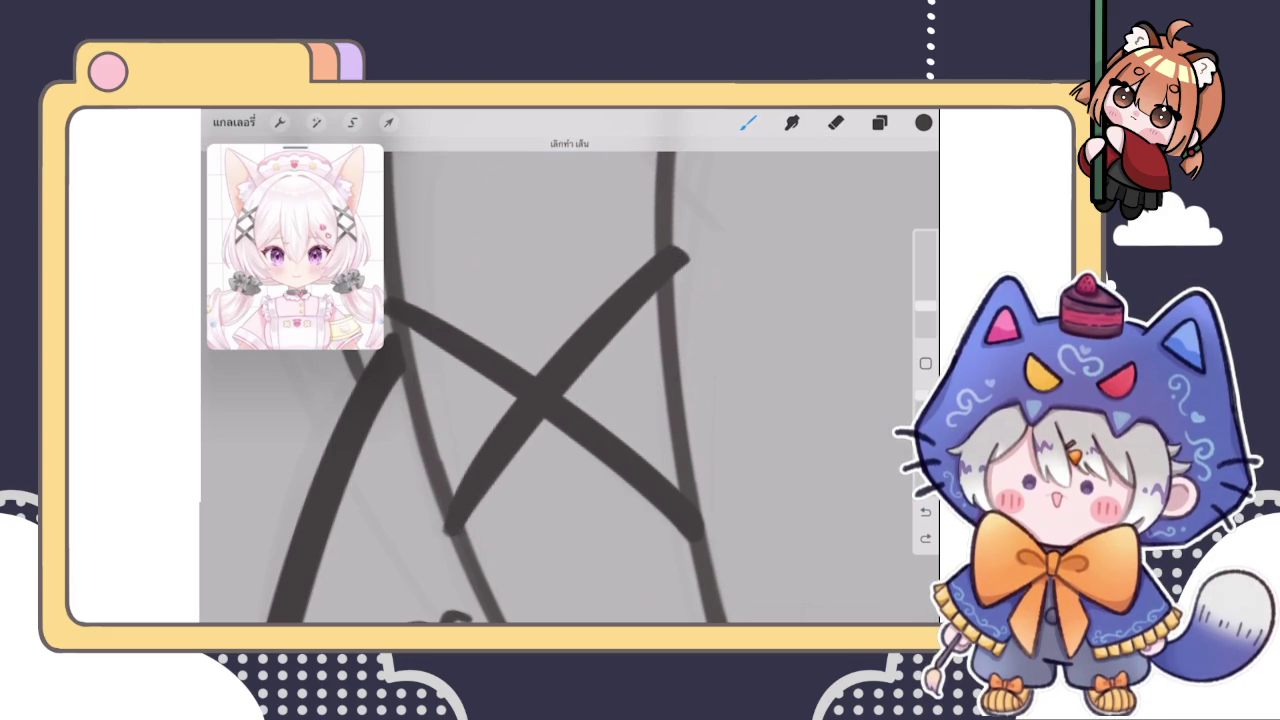
key(ctrl+z)
Redraw the crossing stroke thick and snapped straight, reshaping it as a nearly straight arc
drag(445, 525, 655, 272)
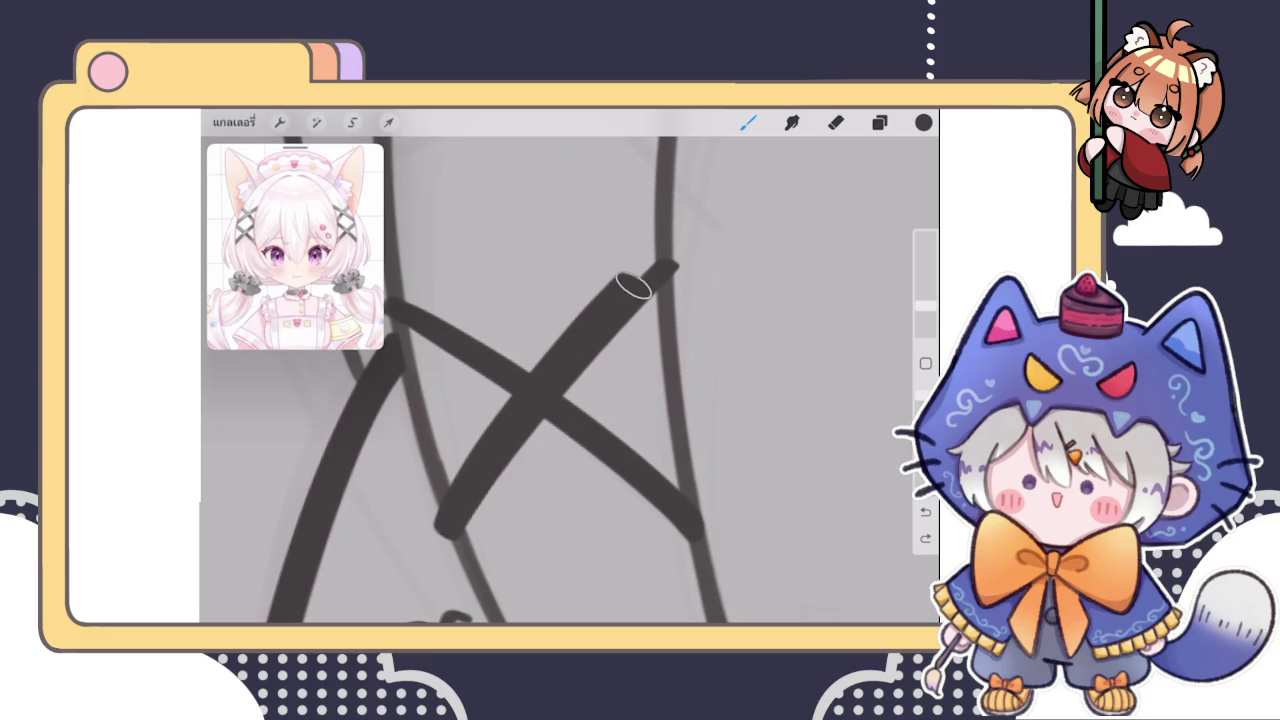
click(570, 143)
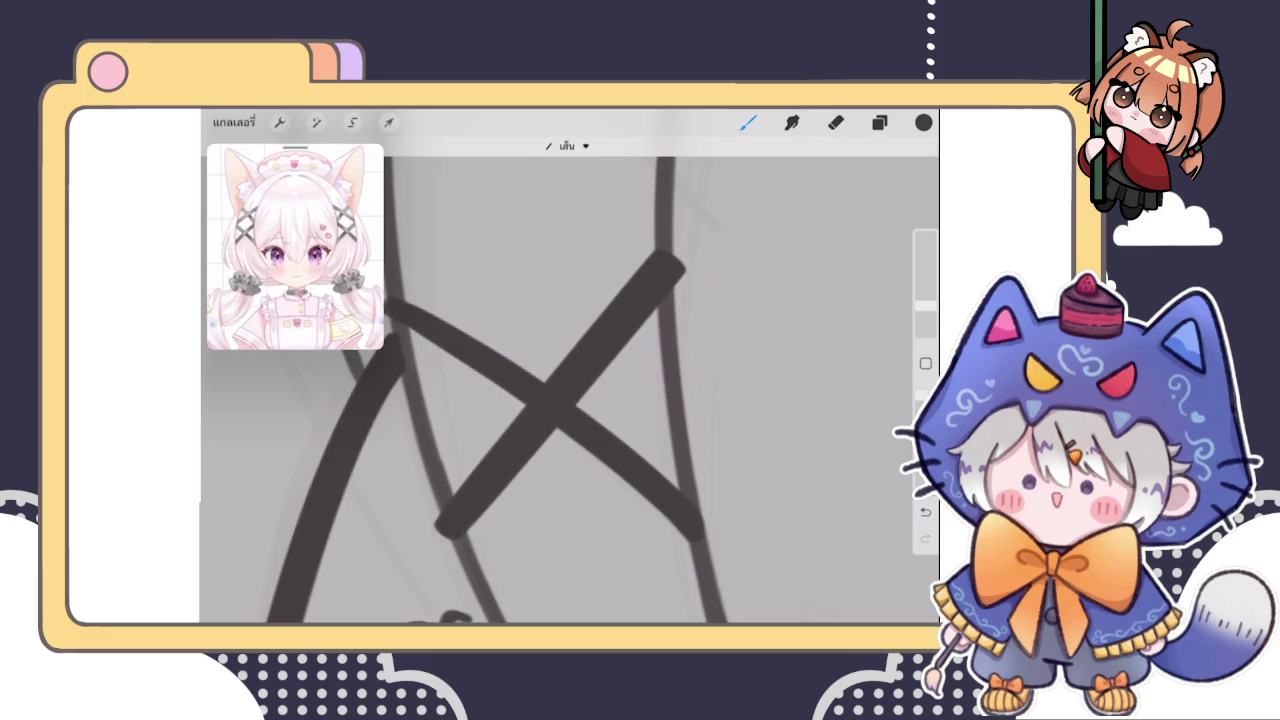
click(600, 177)
drag(556, 377, 551, 380)
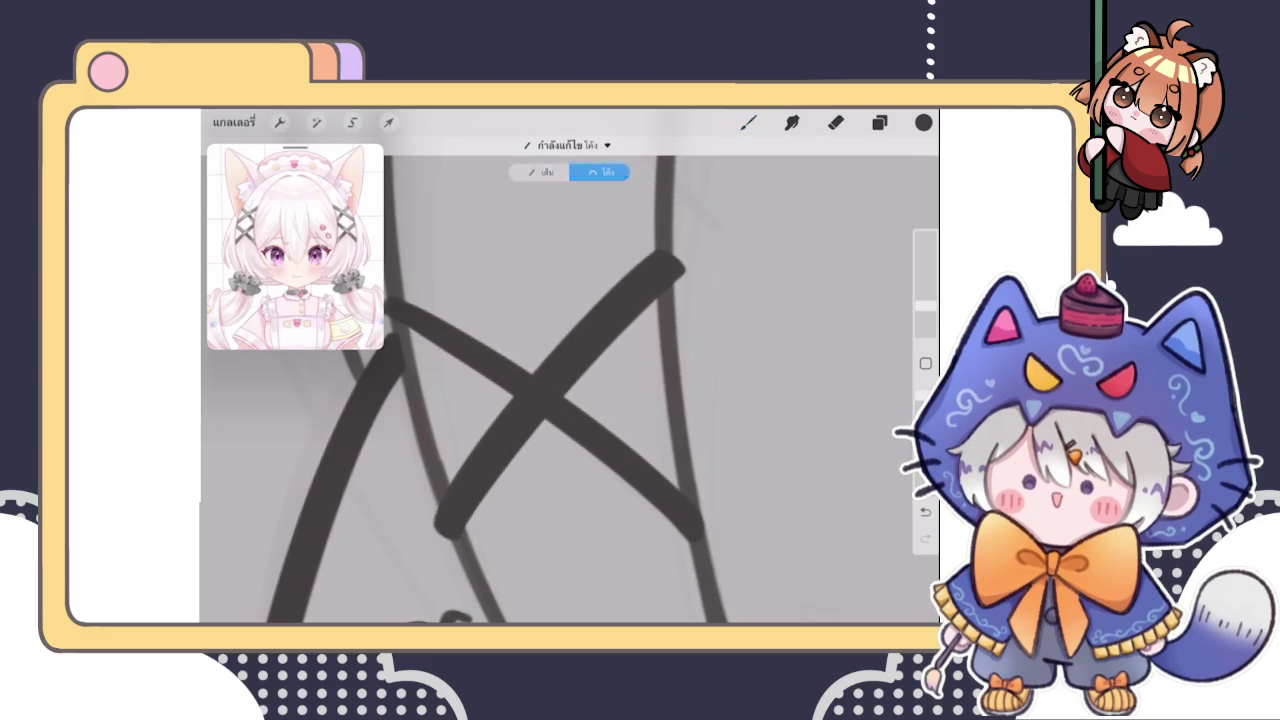
scroll(570, 380, down, 10)
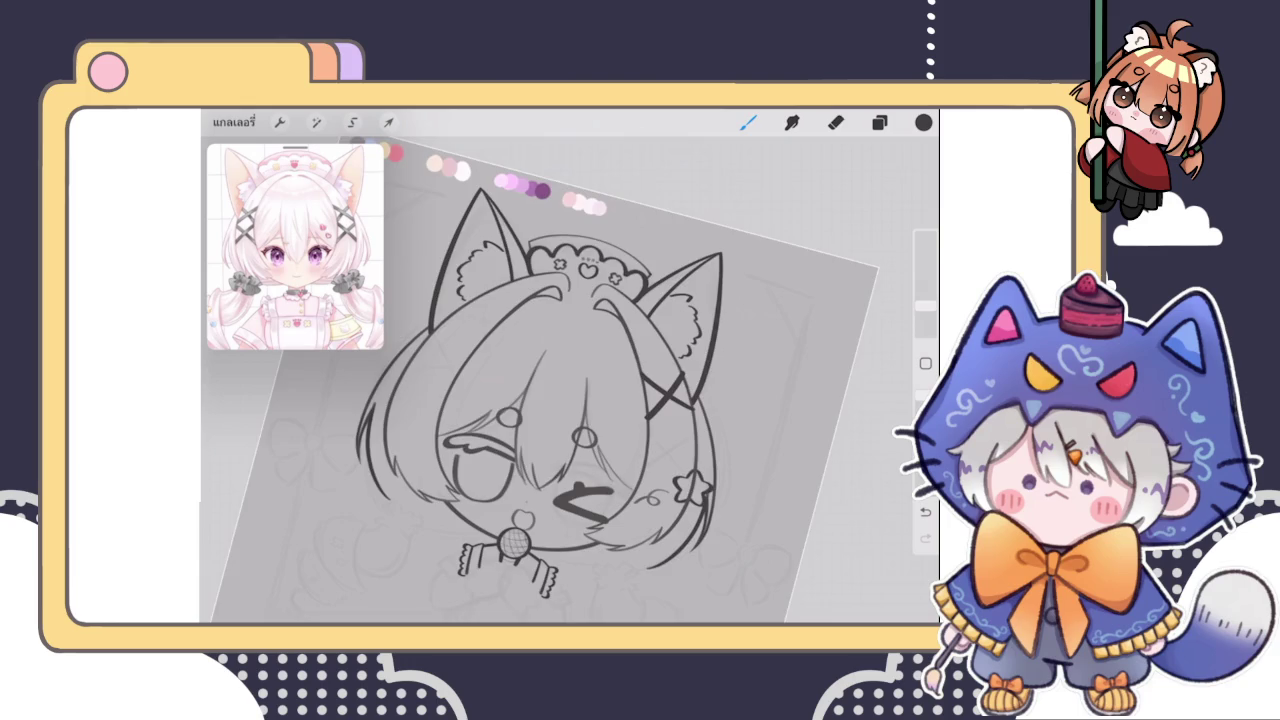
scroll(640, 390, up, 2)
scroll(640, 390, up, 3)
scroll(640, 390, up, 3)
scroll(640, 390, up, 2)
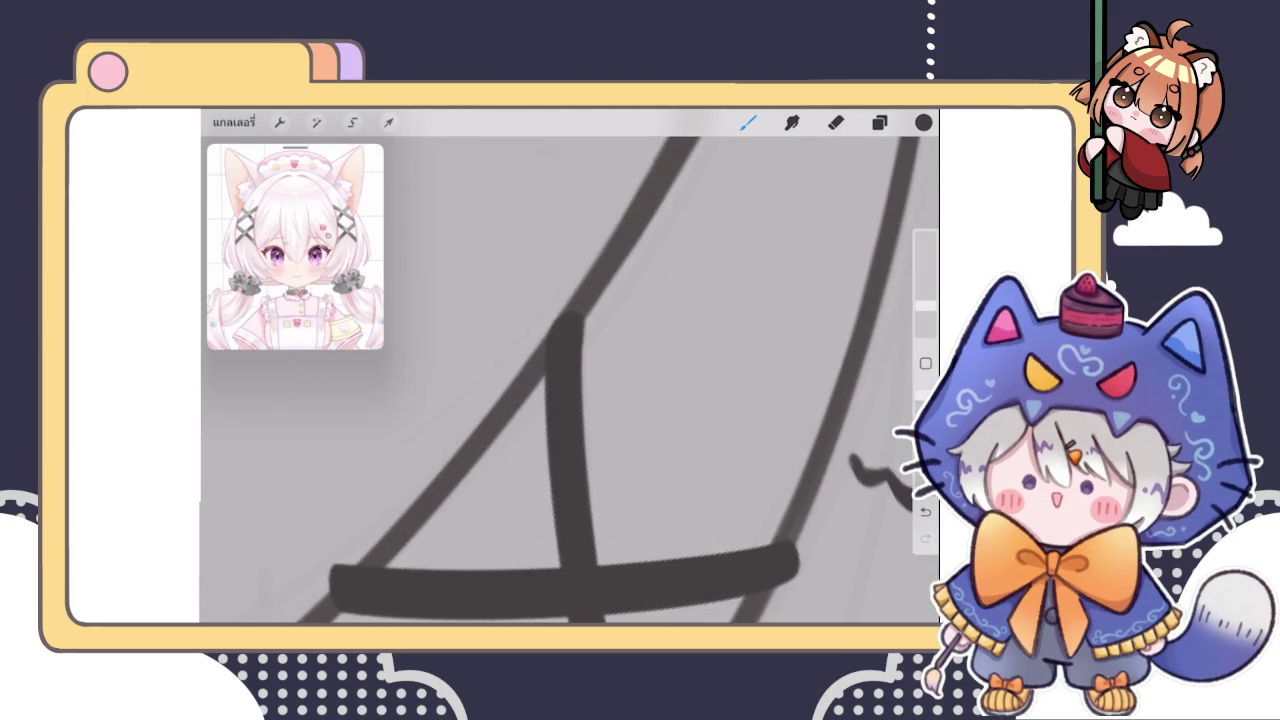
scroll(570, 380, down, 3)
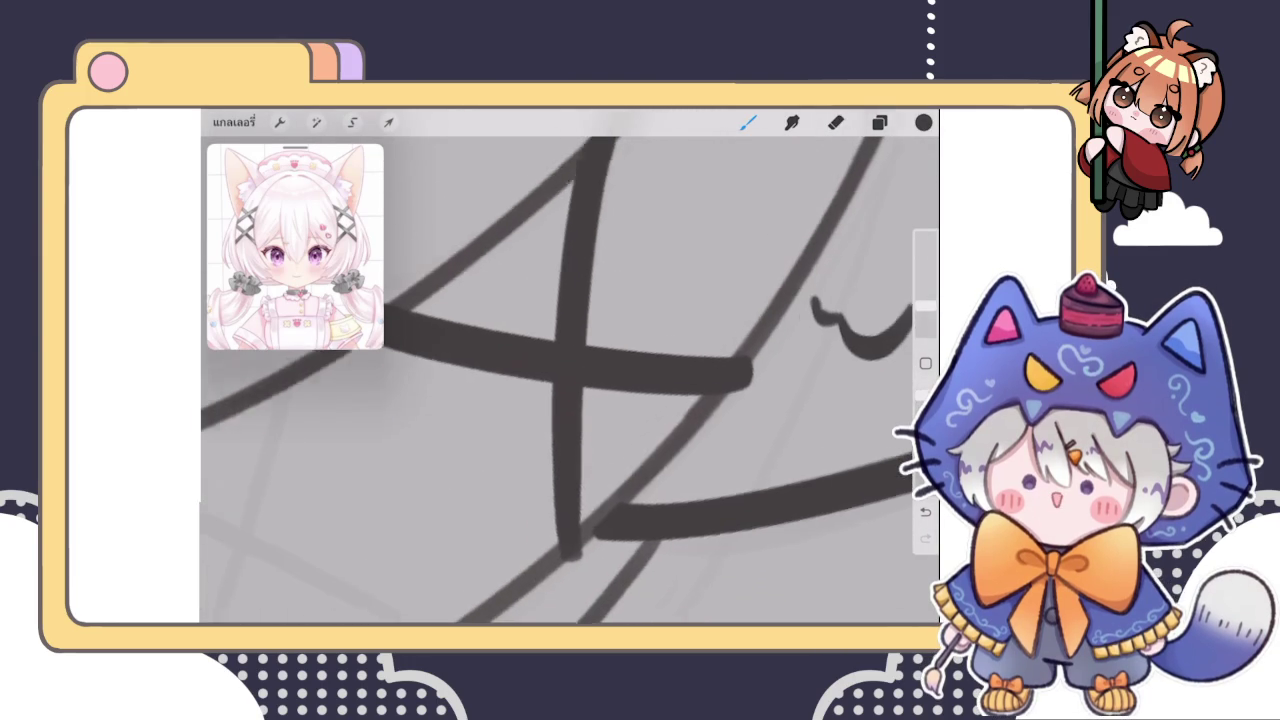
scroll(570, 380, down, 2)
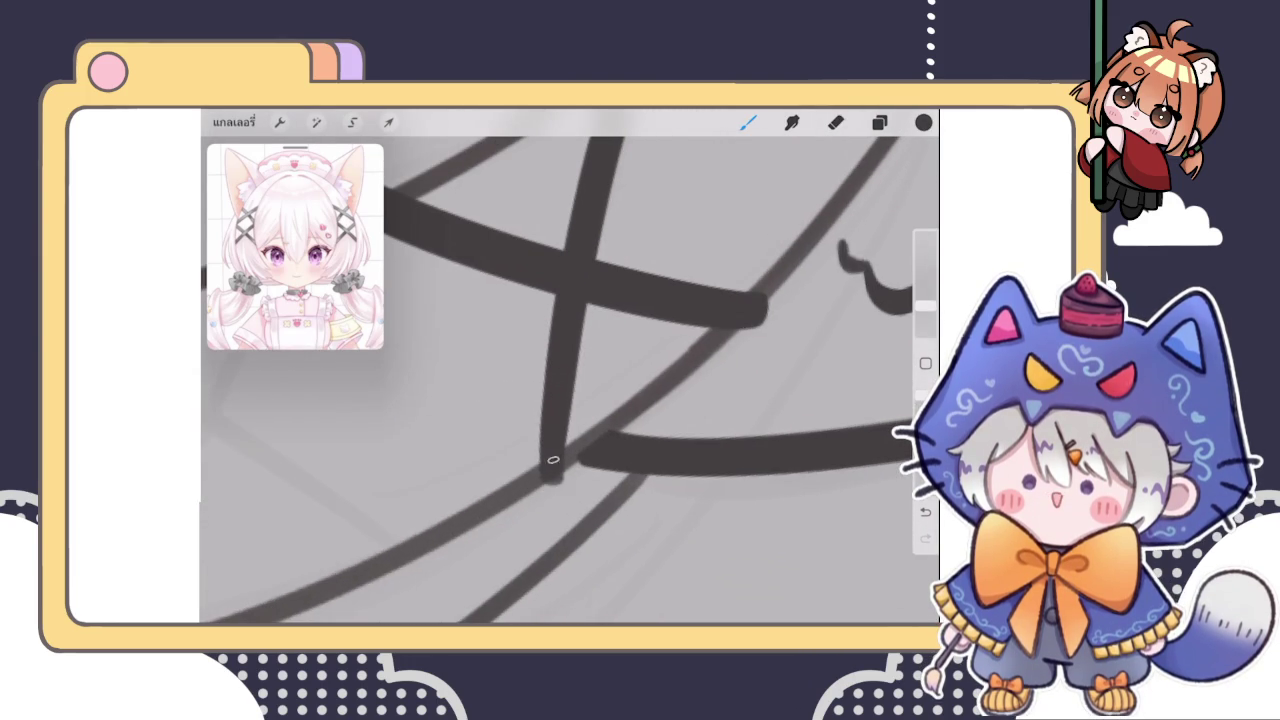
Extend the vertical stroke's bottom end slightly and switch to the Eraser
drag(550, 470, 551, 480)
scroll(471, 523, up, 5)
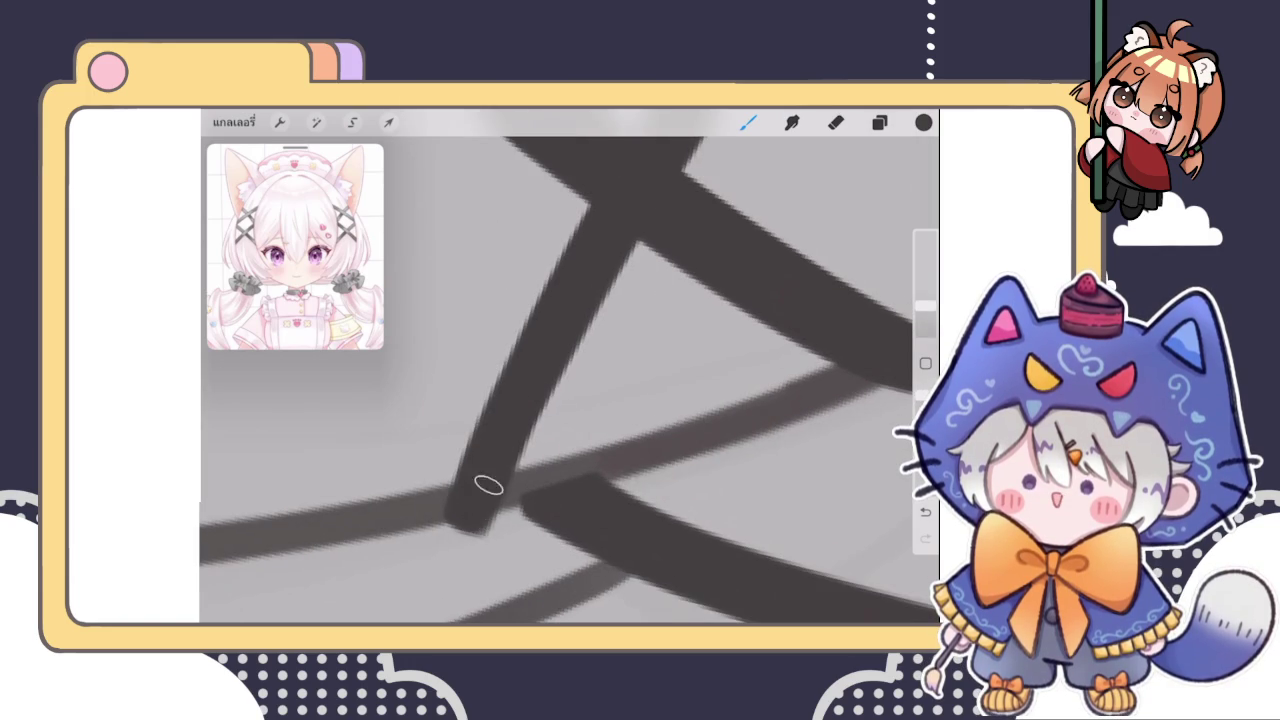
key(e)
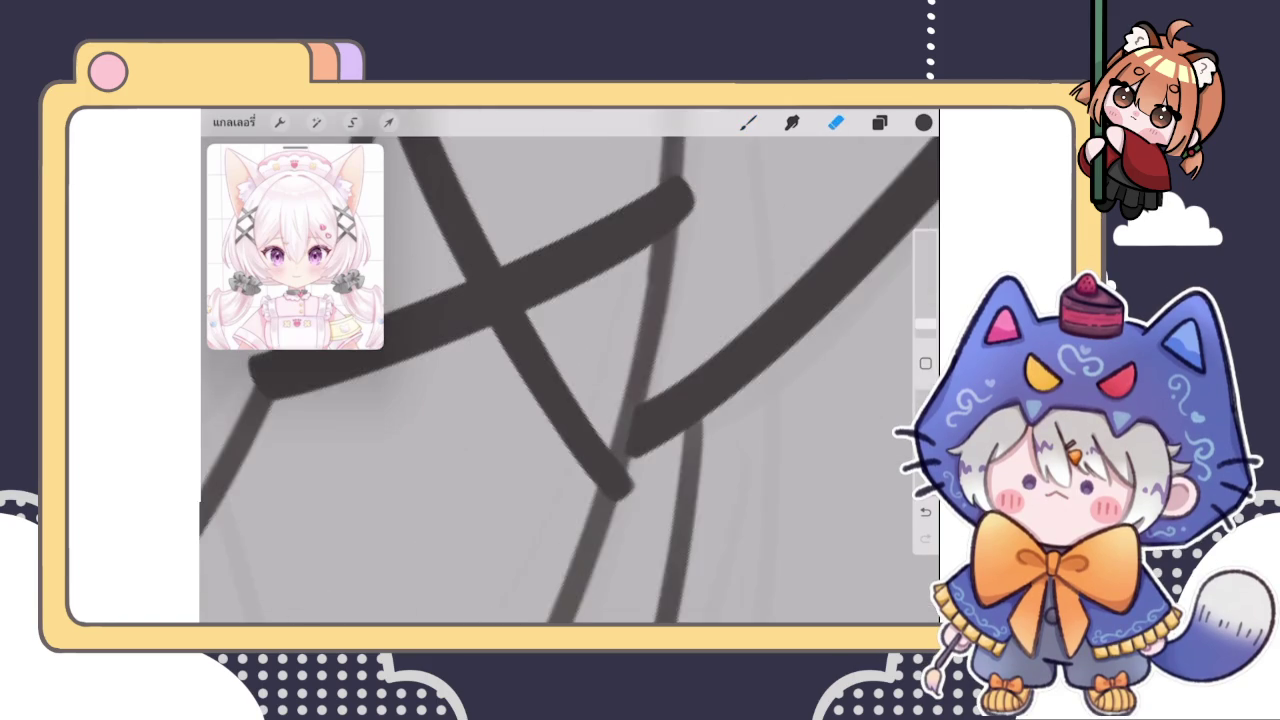
scroll(570, 380, down, 3)
scroll(570, 380, down, 2)
scroll(570, 380, down, 2)
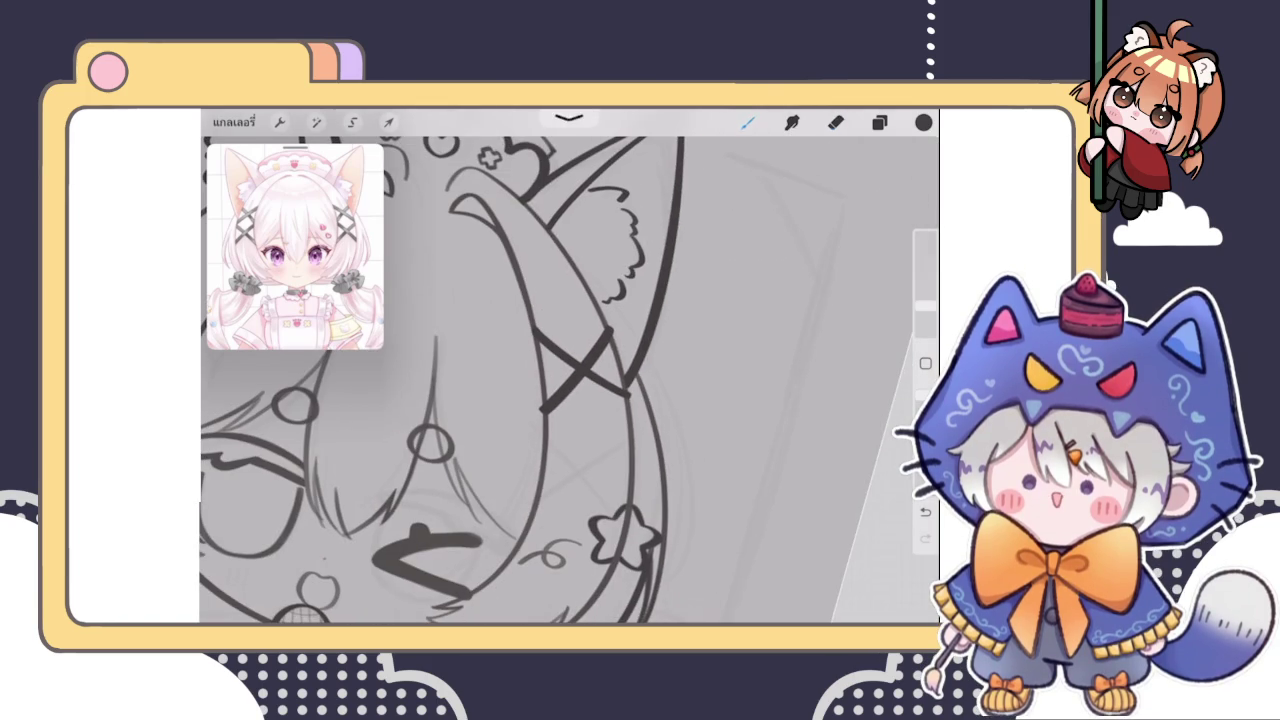
scroll(570, 380, down, 3)
scroll(570, 380, up, 3)
scroll(570, 380, up, 1)
scroll(570, 380, up, 1)
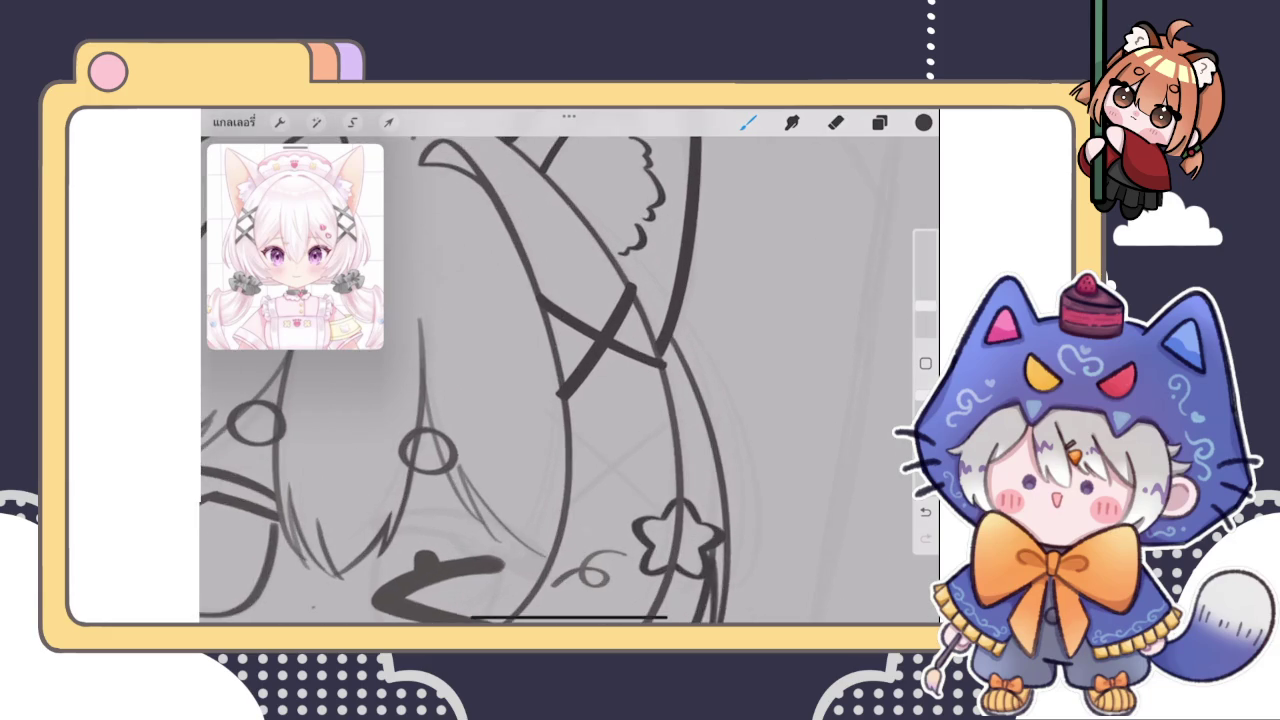
scroll(570, 380, down, 5)
scroll(570, 380, down, 5)
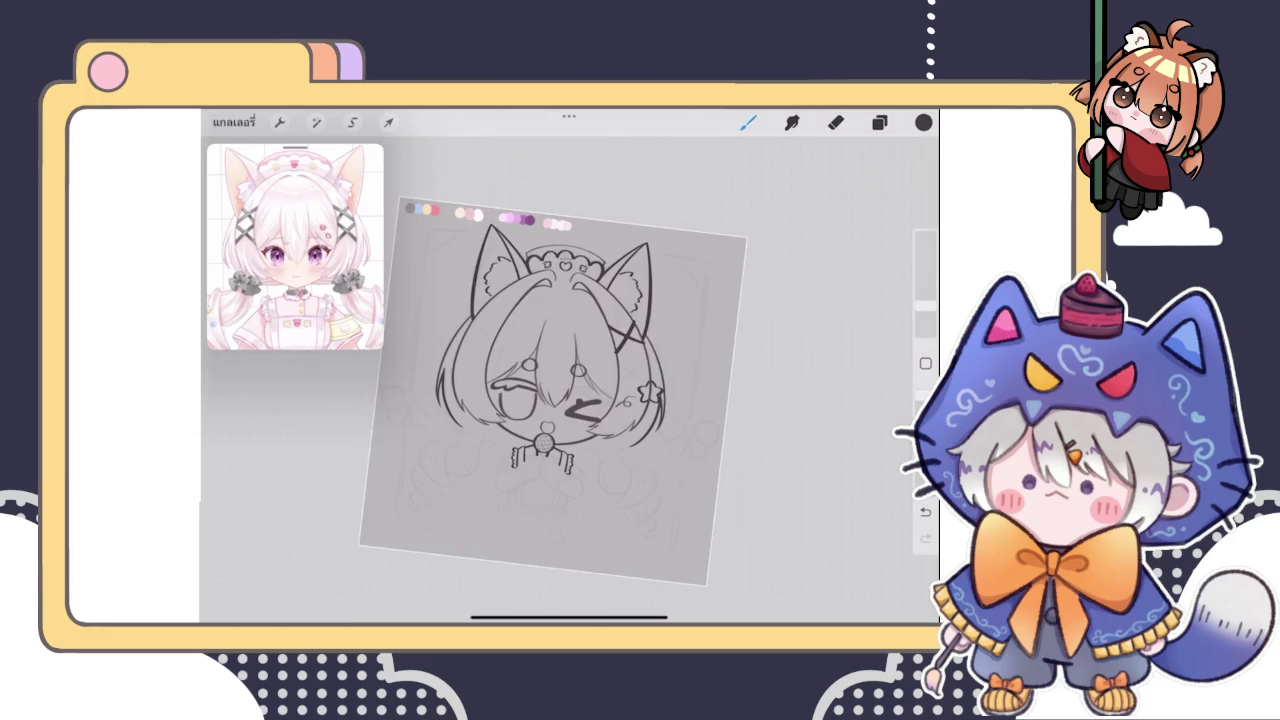
scroll(570, 380, up, 5)
scroll(570, 380, down, 2)
scroll(570, 380, up, 2)
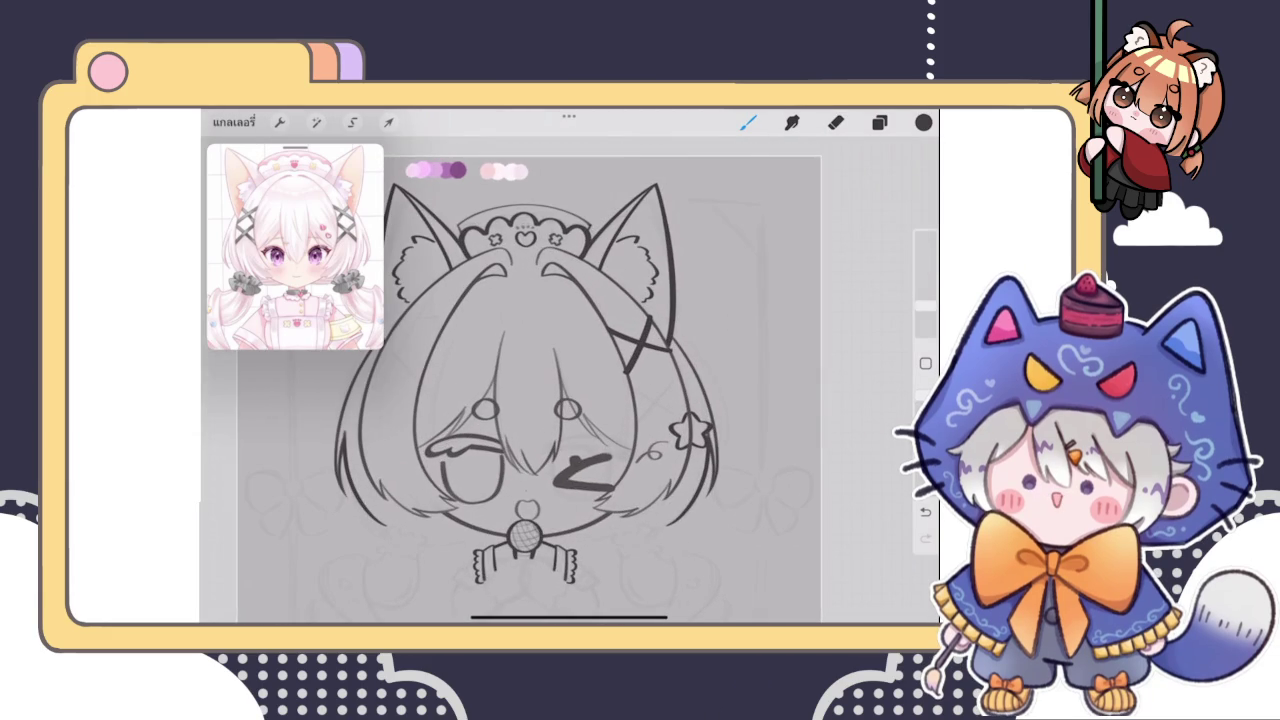
scroll(520, 380, up, 2)
scroll(520, 380, up, 2)
scroll(570, 380, down, 5)
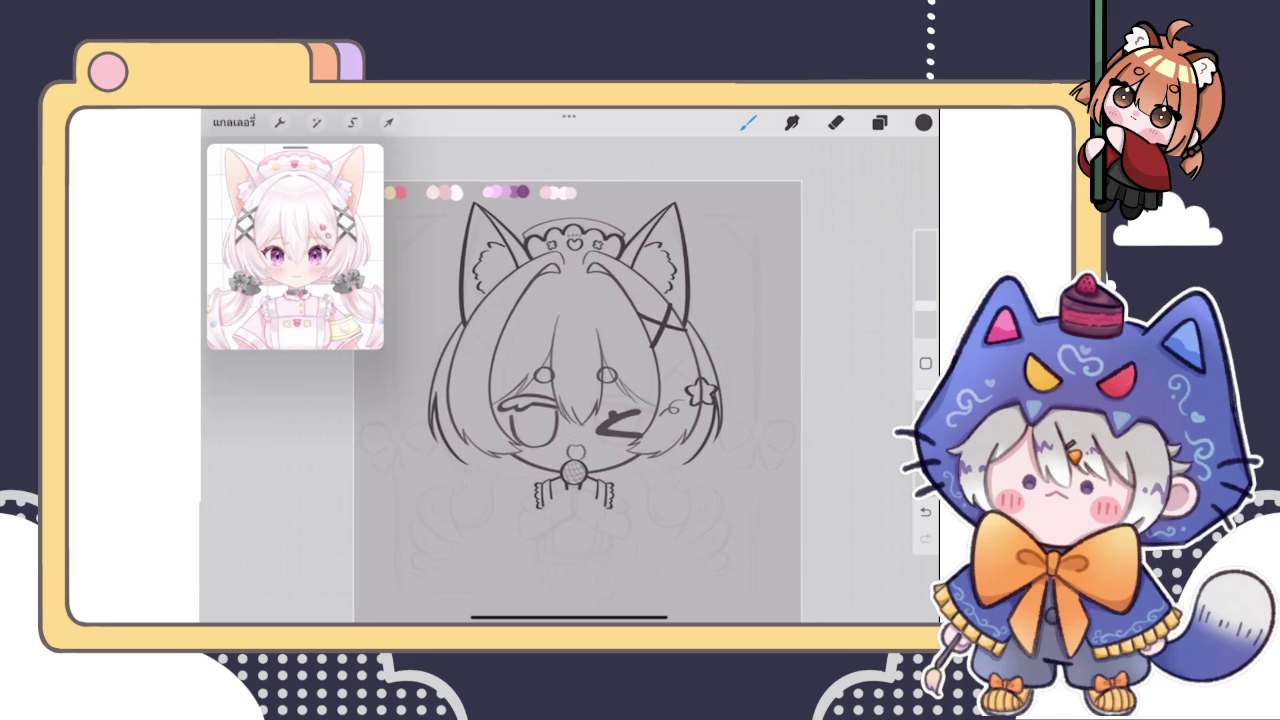
scroll(570, 380, up, 3)
scroll(570, 380, down, 1)
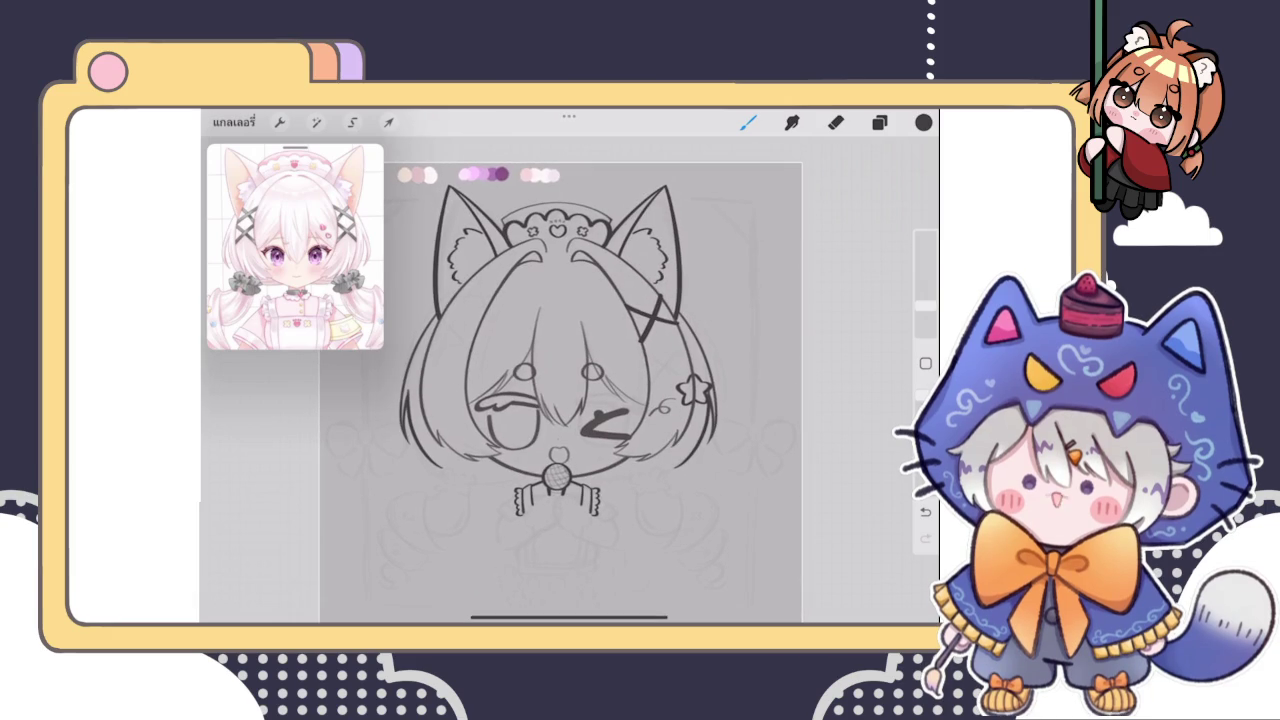